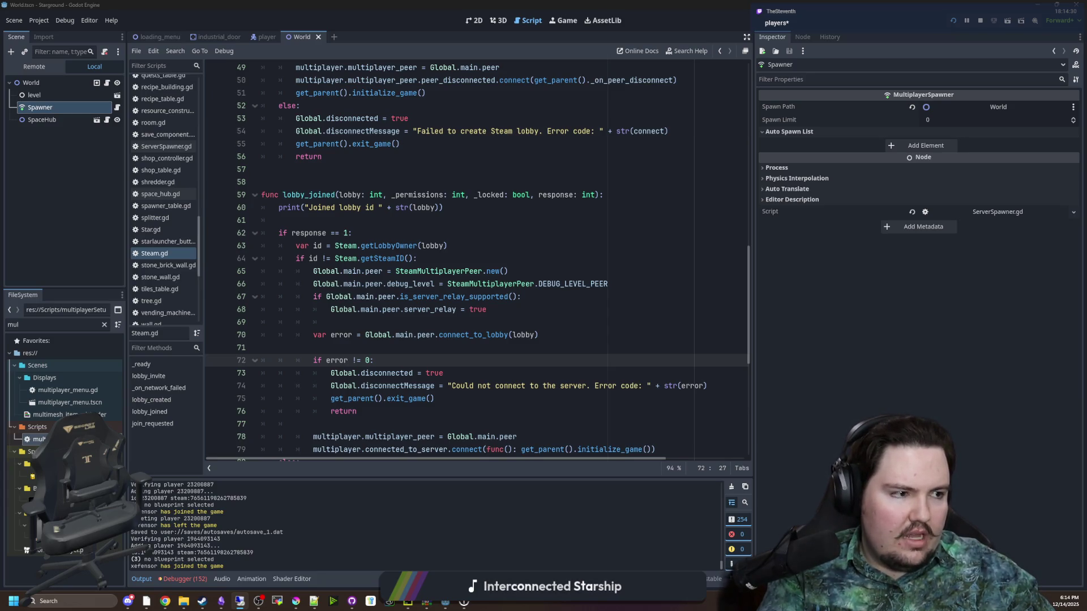
- Select the Spawner node and list its groups: scene groups Power and World, global groups like Animals and Save
{"action": "left_click", "coordinate": [350, 354]}
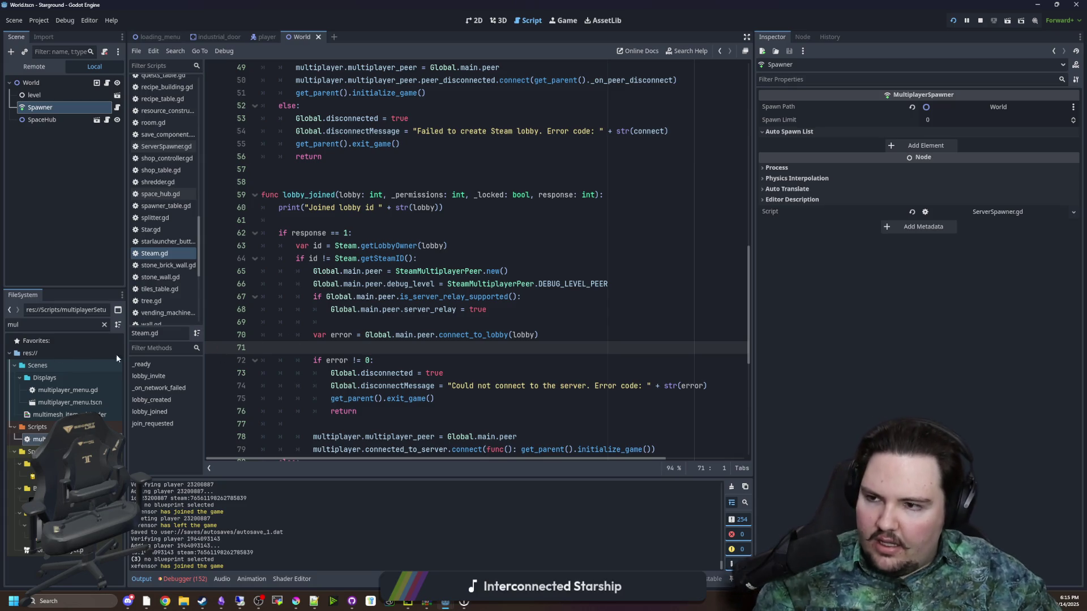
{"action": "left_click", "coordinate": [49, 127]}
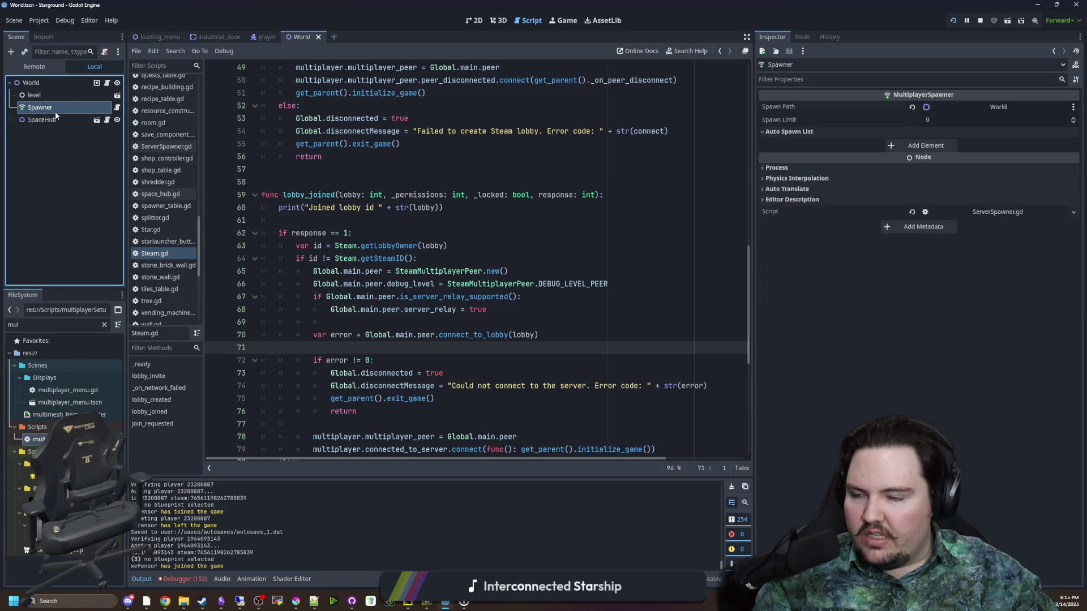
{"action": "left_click", "coordinate": [803, 37]}
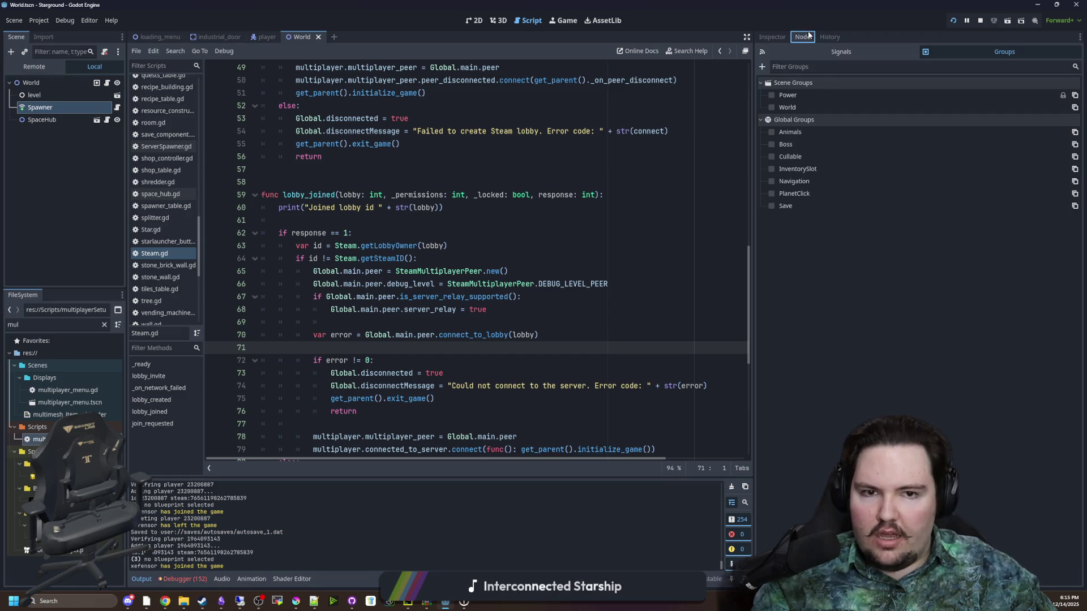
- List the Spawner's signals and read the description of spawned(node: Node)
{"action": "left_click", "coordinate": [810, 57]}
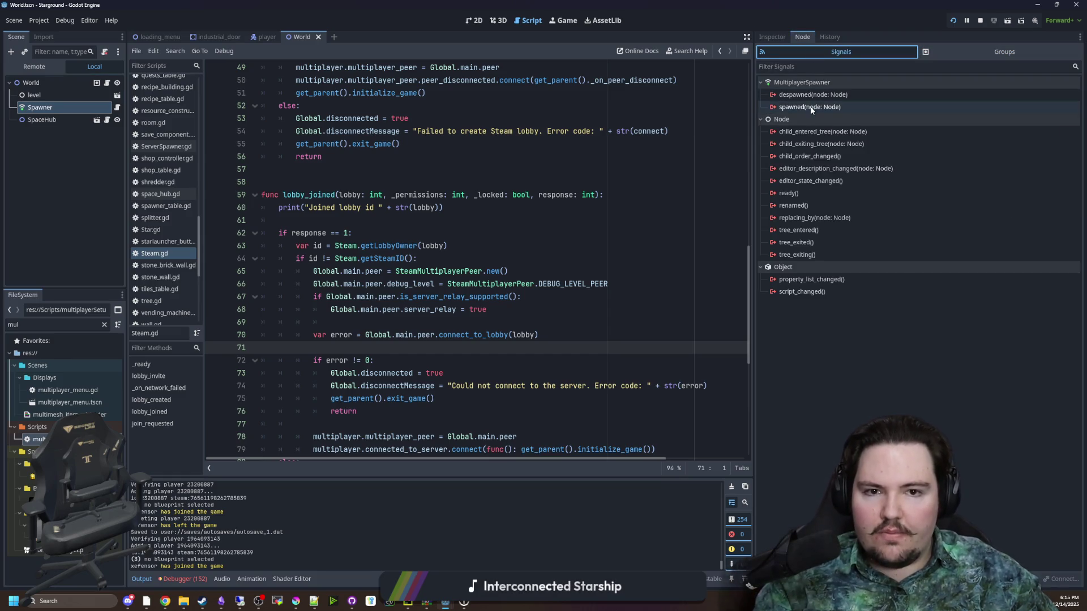
{"action": "left_click", "coordinate": [812, 107]}
{"action": "mouse_move", "coordinate": [806, 110]}
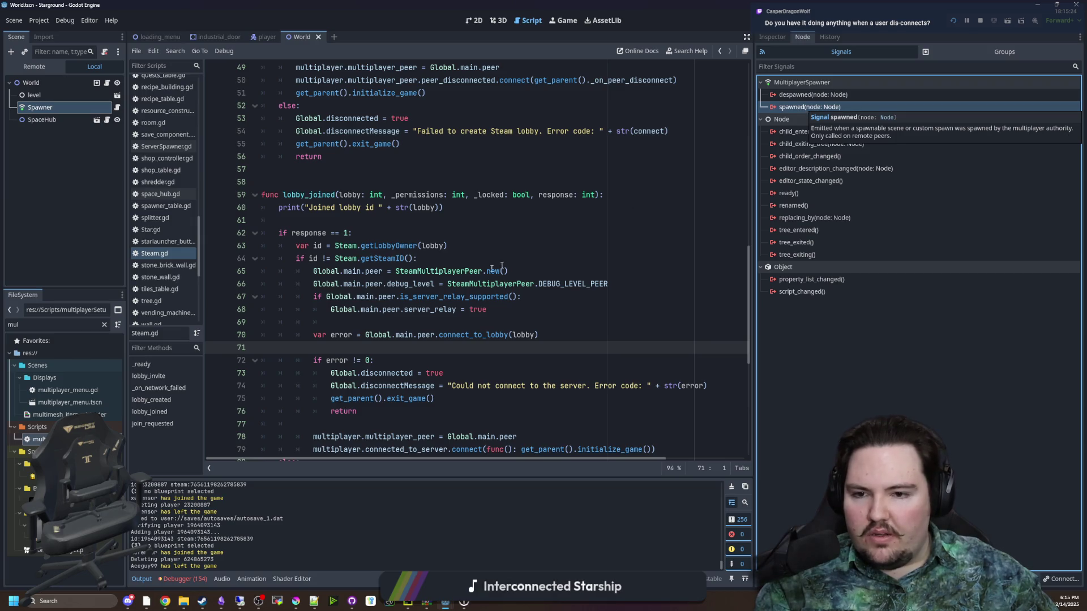
{"action": "left_click", "coordinate": [484, 221]}
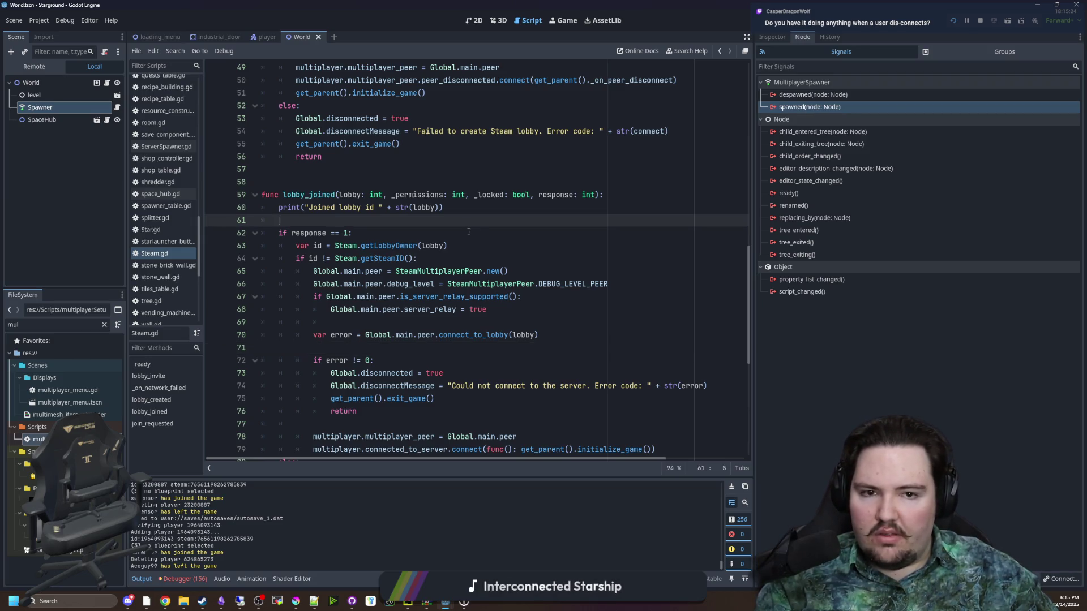
{"action": "left_click", "coordinate": [469, 232]}
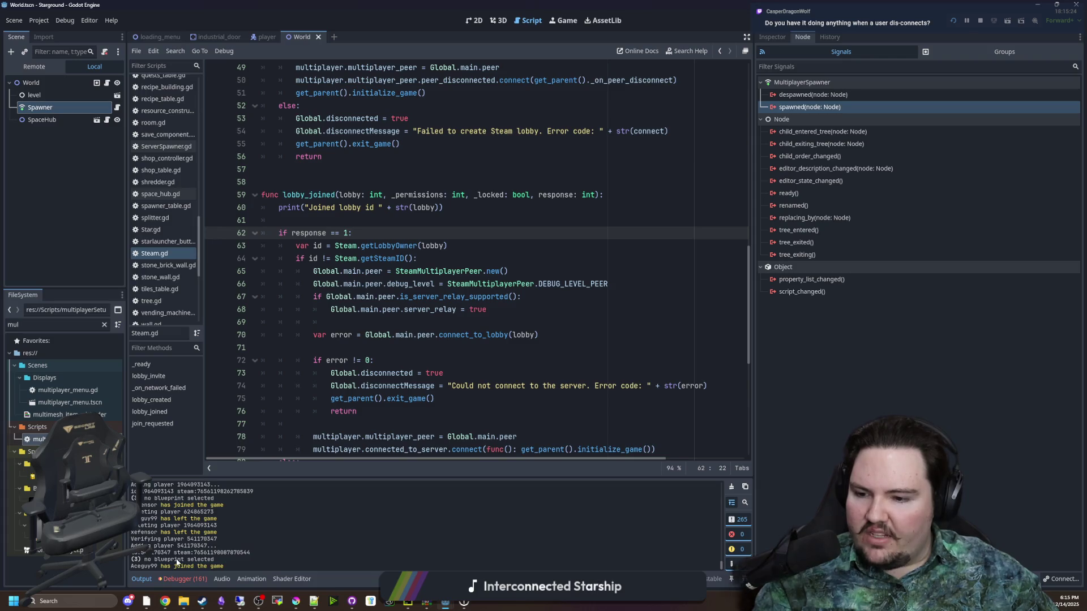
- Inspect the player join and leave messages and player id in the Output log, then view the running game
{"action": "left_click_drag", "start_coordinate": [141, 532], "coordinate": [196, 533]}
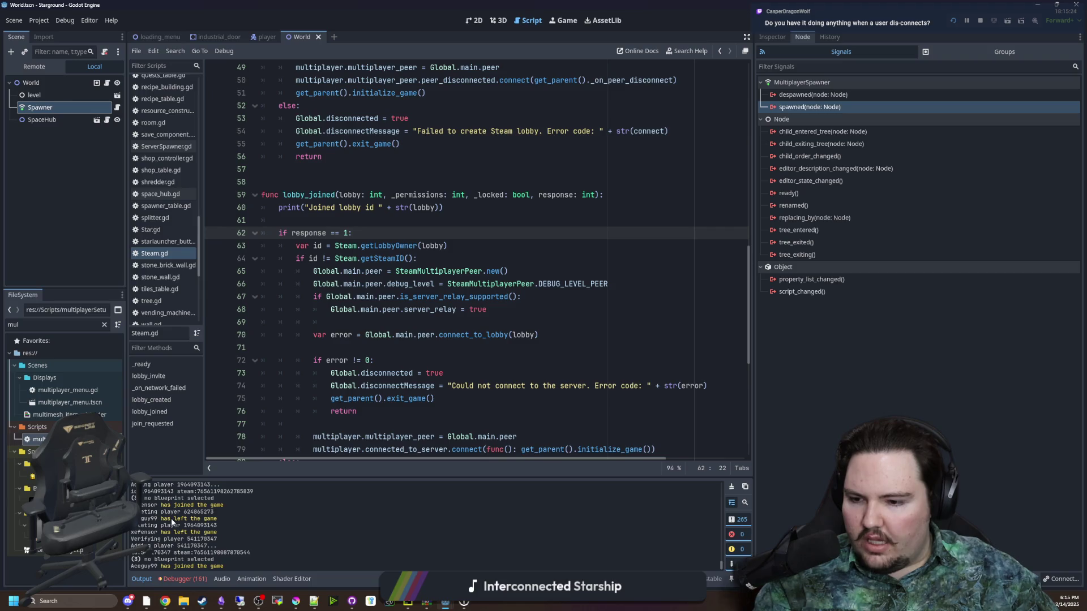
{"action": "mouse_move", "coordinate": [141, 511]}
{"action": "left_mouse_down"}
{"action": "mouse_move", "coordinate": [210, 509]}
{"action": "mouse_move", "coordinate": [217, 519]}
{"action": "left_mouse_up"}
{"action": "double_click", "coordinate": [216, 518]}
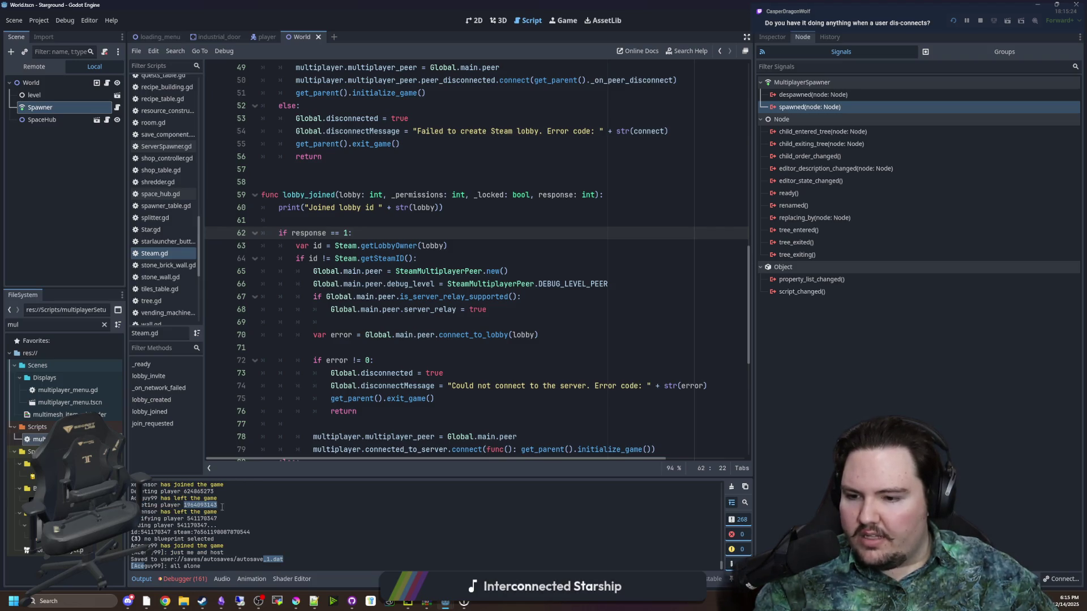
{"action": "left_click", "coordinate": [222, 505]}
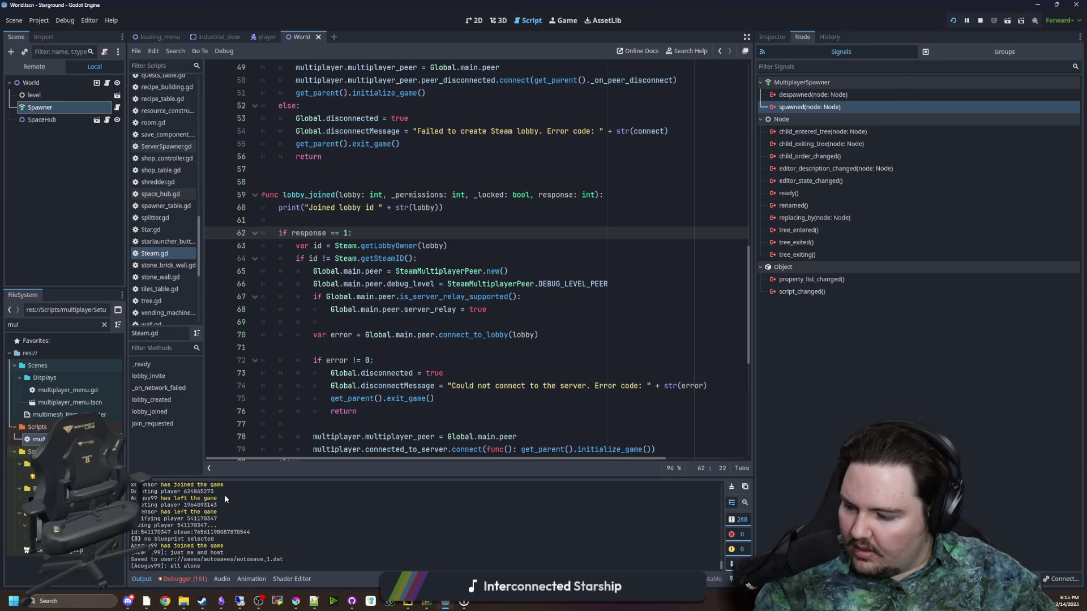
{"action": "left_click", "coordinate": [563, 20]}
- Walk the player left, down and up beside the host, then return to multiplayerSetup.gd's joinLobby code
{"action": "key", "text": "a"}
{"action": "key", "text": "s"}
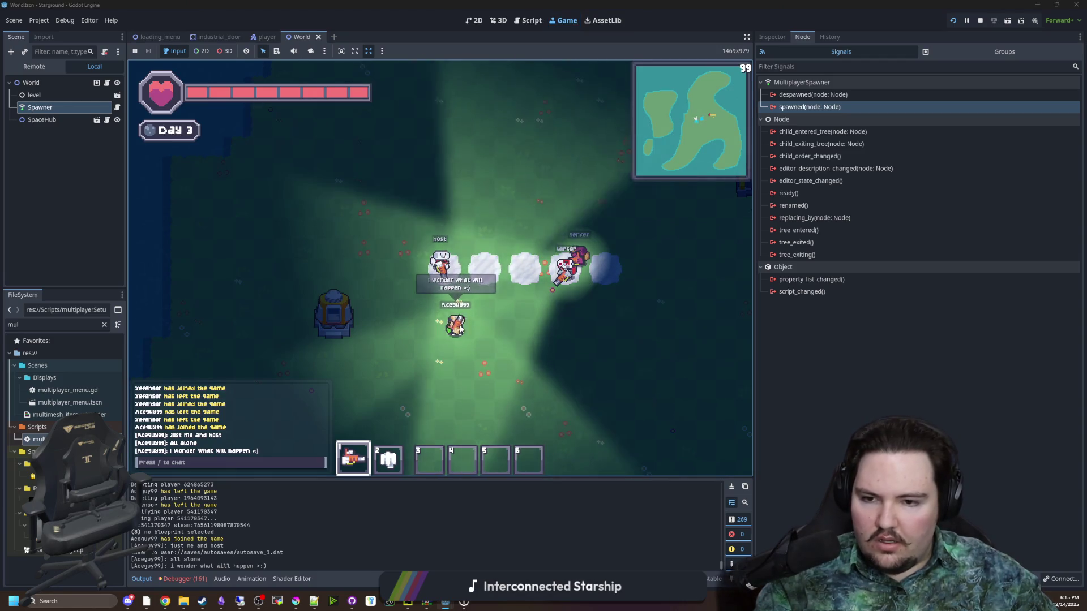
{"action": "key", "text": "a"}
{"action": "key", "text": "s"}
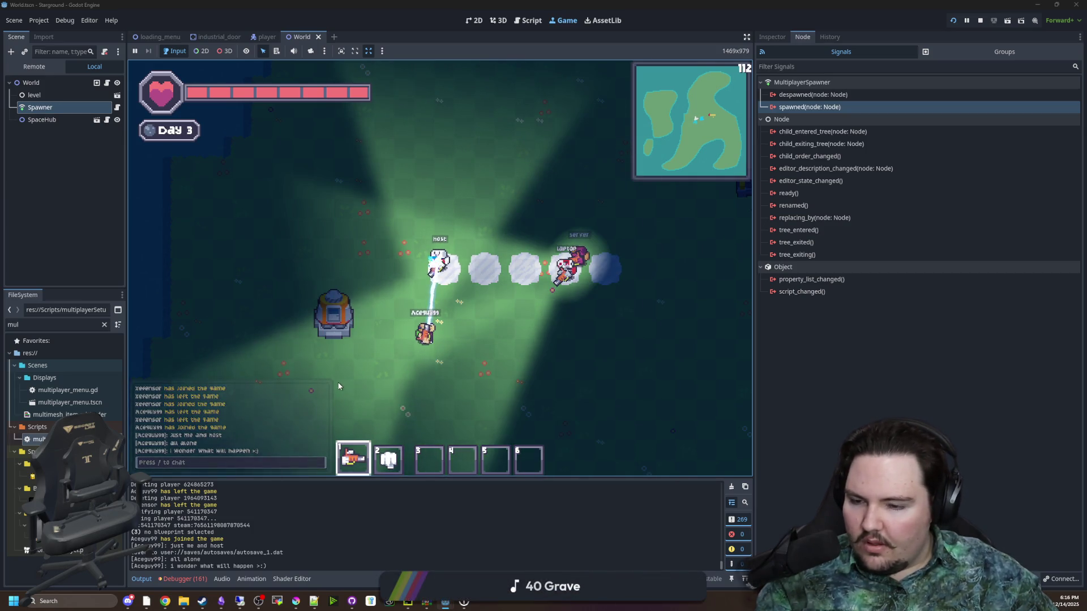
{"action": "key", "text": "w"}
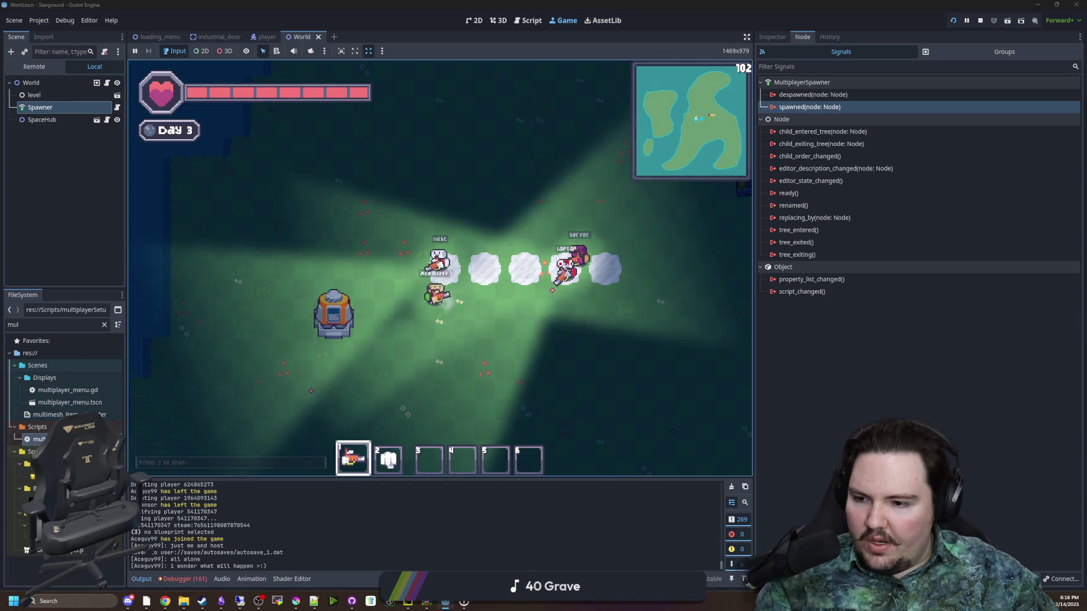
{"action": "key", "text": "ctrl+F3"}
{"action": "left_click", "coordinate": [455, 281]}
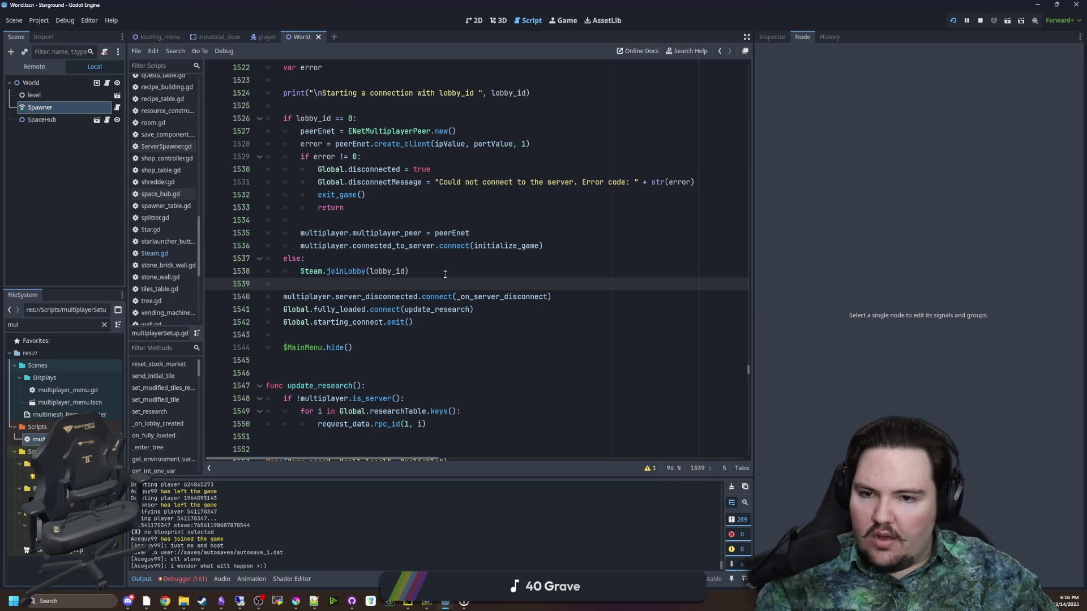
{"action": "scroll", "coordinate": [454, 268], "scroll_direction": "up", "scroll_amount": 2}
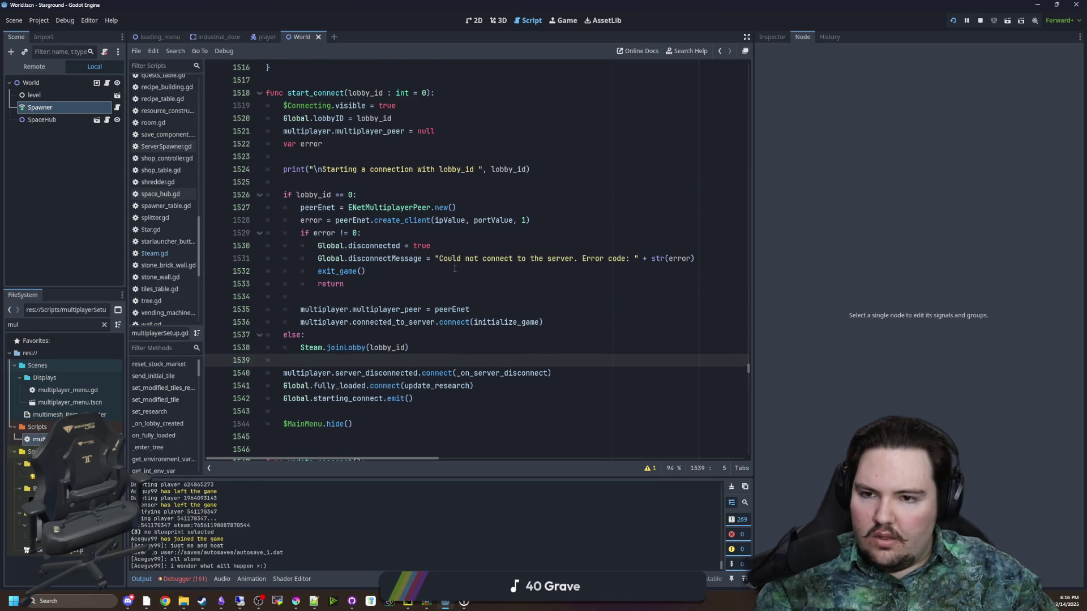
{"action": "scroll", "coordinate": [454, 268], "scroll_direction": "up", "scroll_amount": 3}
{"action": "scroll", "coordinate": [441, 267], "scroll_direction": "up", "scroll_amount": 3}
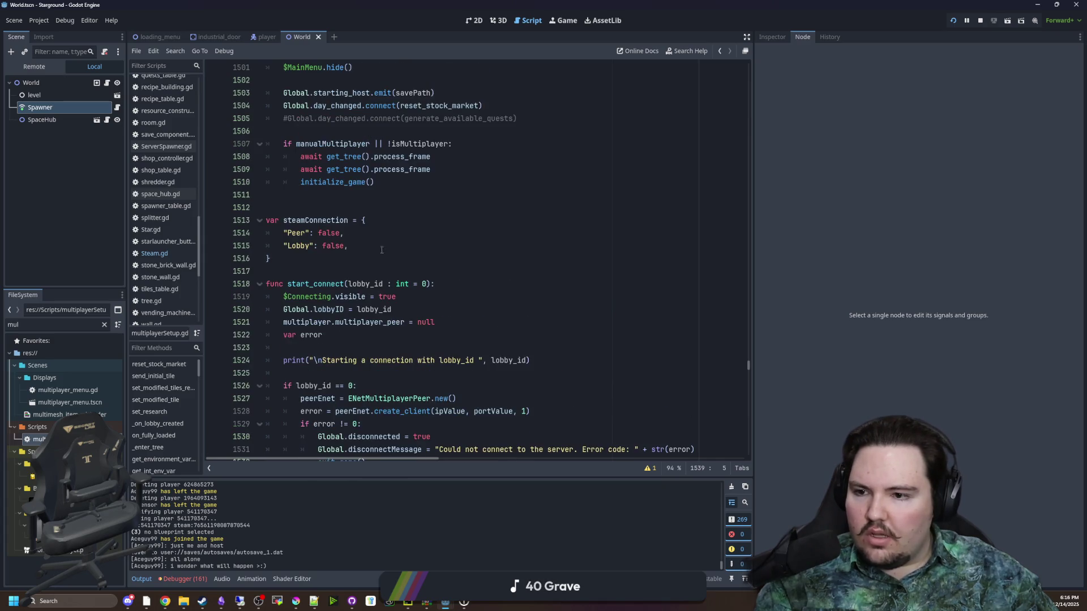
{"action": "scroll", "coordinate": [430, 283], "scroll_direction": "down", "scroll_amount": 5}
{"action": "scroll", "coordinate": [411, 315], "scroll_direction": "down", "scroll_amount": 2}
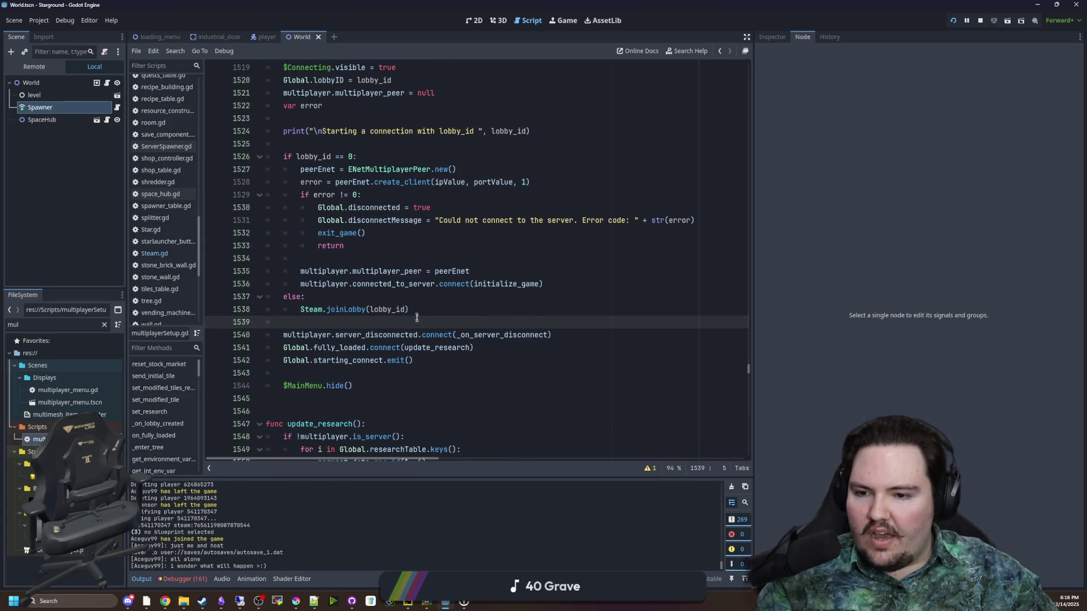
{"action": "scroll", "coordinate": [416, 313], "scroll_direction": "down", "scroll_amount": 3}
{"action": "left_click", "coordinate": [407, 283]}
{"action": "scroll", "coordinate": [406, 294], "scroll_direction": "down", "scroll_amount": 2}
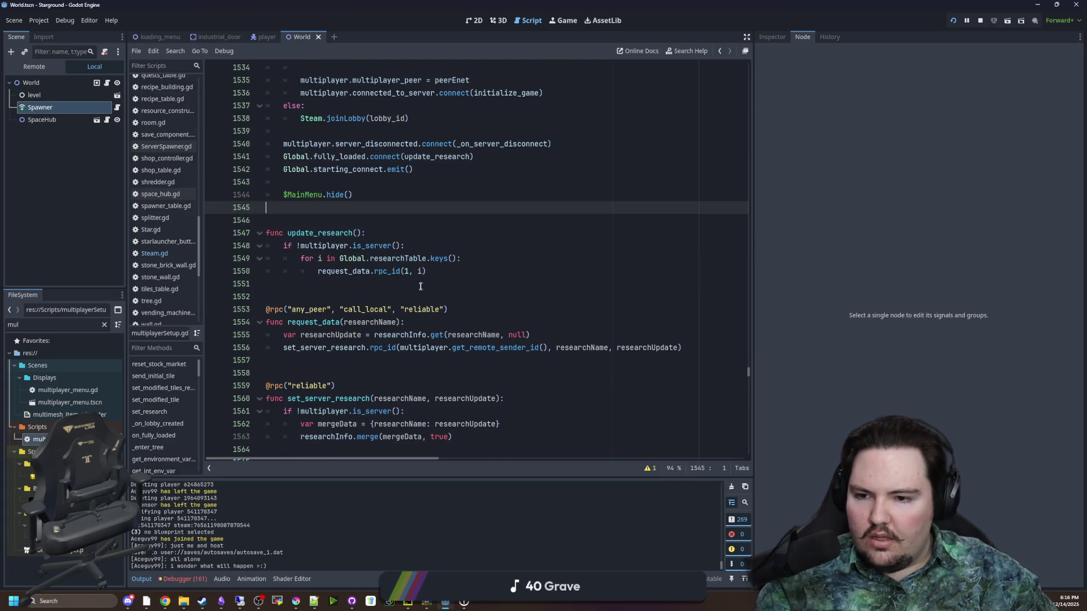
{"action": "scroll", "coordinate": [405, 297], "scroll_direction": "up", "scroll_amount": 9}
{"action": "scroll", "coordinate": [360, 292], "scroll_direction": "down", "scroll_amount": 4}
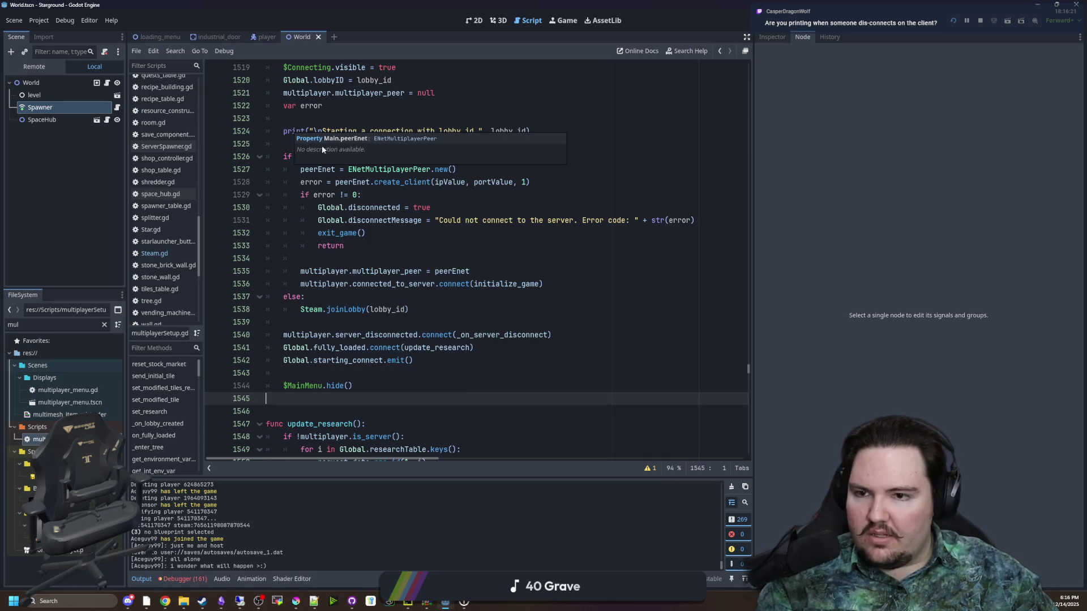
{"action": "left_click", "coordinate": [294, 145]}
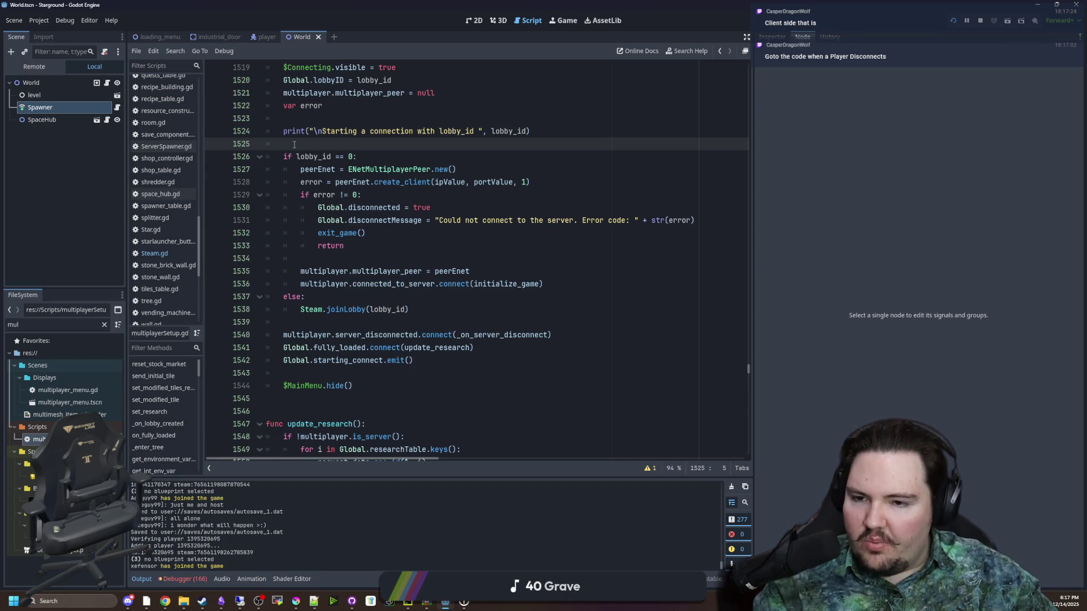
- Filter the FileSystem dock by 'PLAYER' and open player.gd
{"action": "scroll", "coordinate": [187, 238], "scroll_direction": "up", "scroll_amount": 2}
{"action": "scroll", "coordinate": [181, 232], "scroll_direction": "up", "scroll_amount": 10}
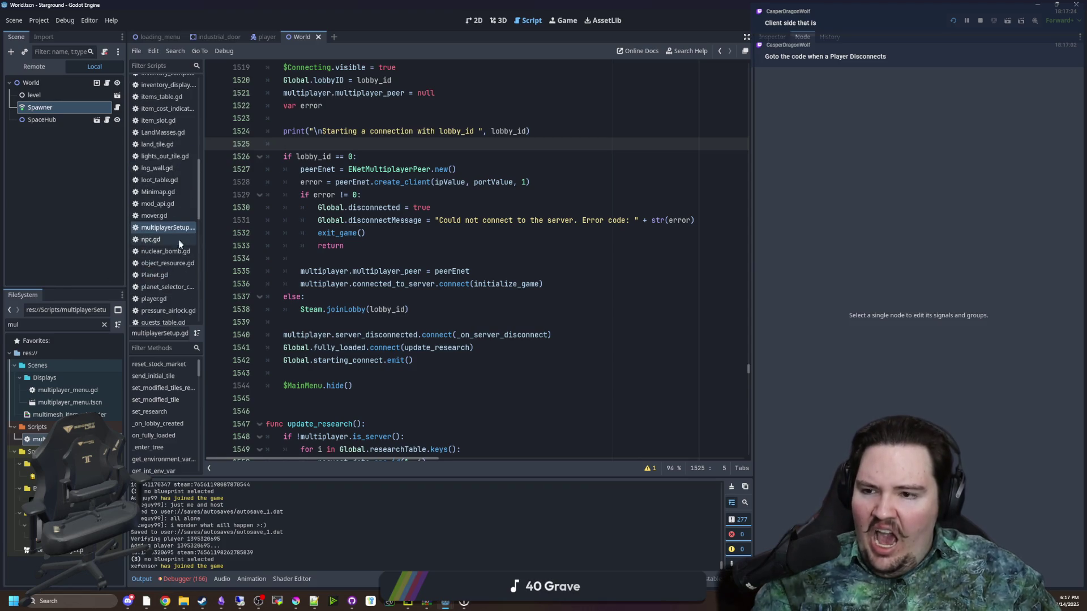
{"action": "scroll", "coordinate": [176, 226], "scroll_direction": "up", "scroll_amount": 5}
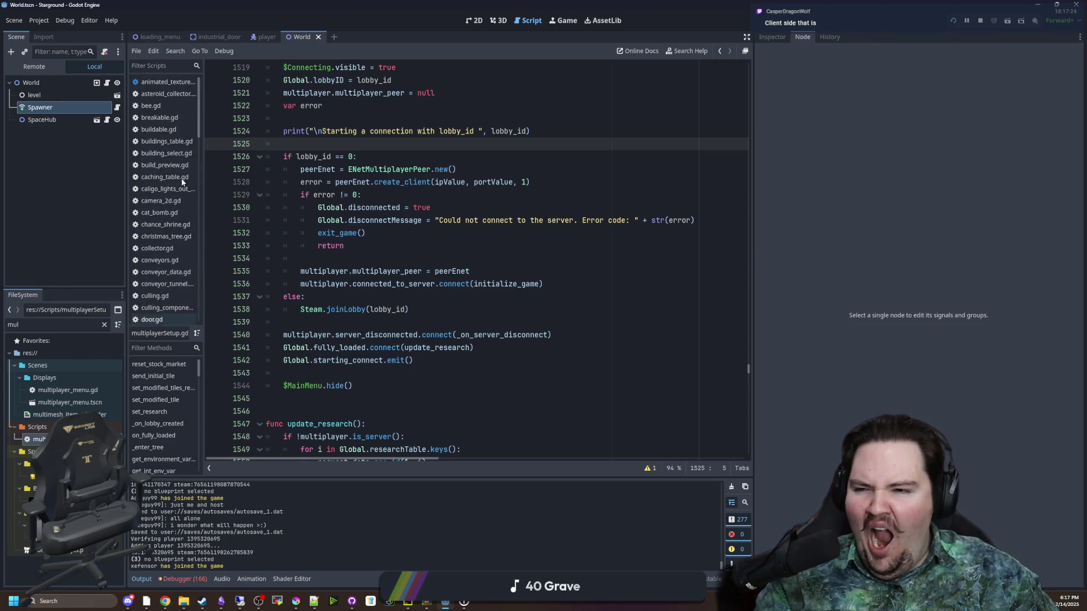
{"action": "left_click", "coordinate": [104, 324]}
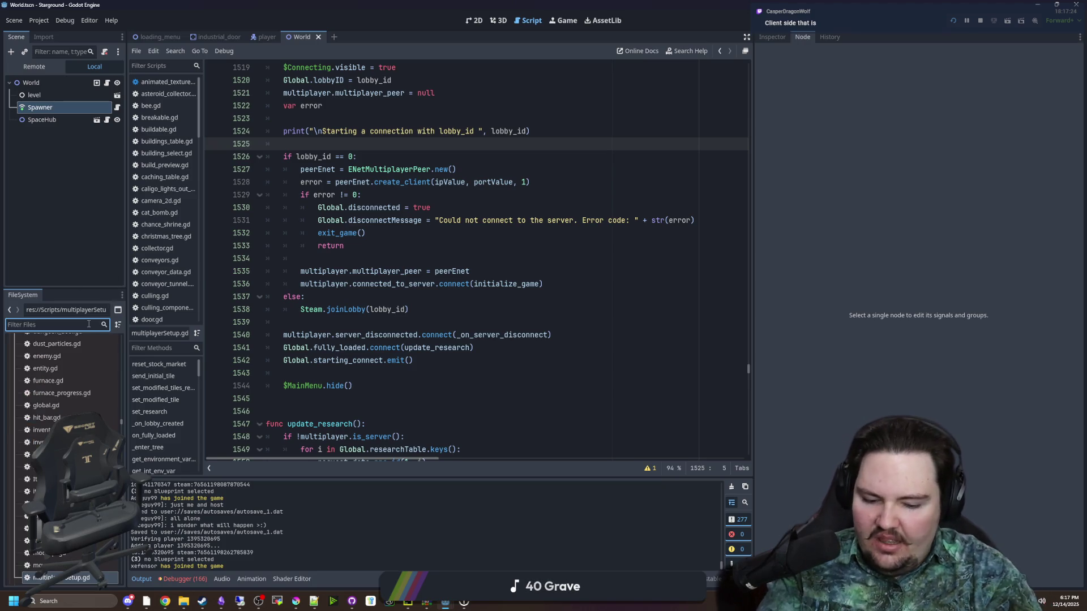
{"action": "type", "text": "PLAYER"}
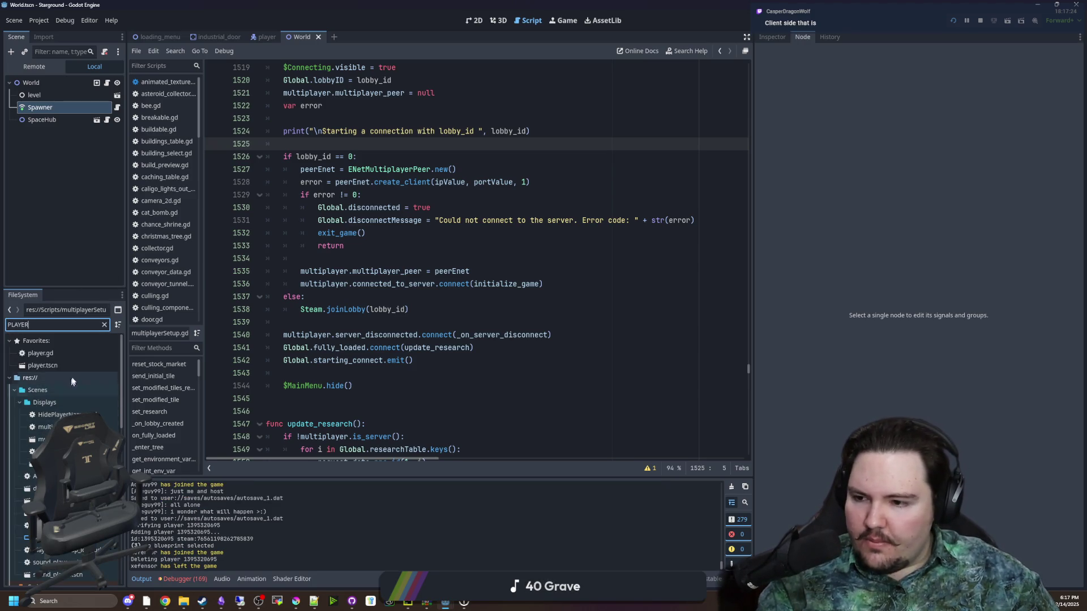
{"action": "double_click", "coordinate": [69, 356]}
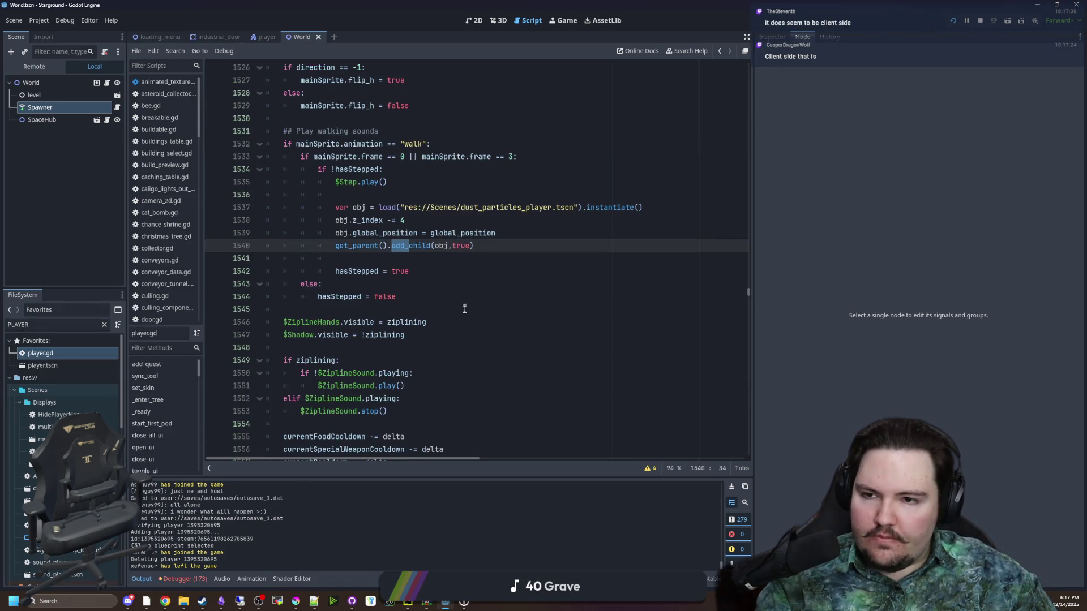
- Jump from the isServer check on line 1392 to the process_server_checks function definition
{"action": "scroll", "coordinate": [464, 308], "scroll_direction": "up", "scroll_amount": 10}
{"action": "scroll", "coordinate": [455, 286], "scroll_direction": "up", "scroll_amount": 18}
{"action": "scroll", "coordinate": [460, 278], "scroll_direction": "up", "scroll_amount": 18}
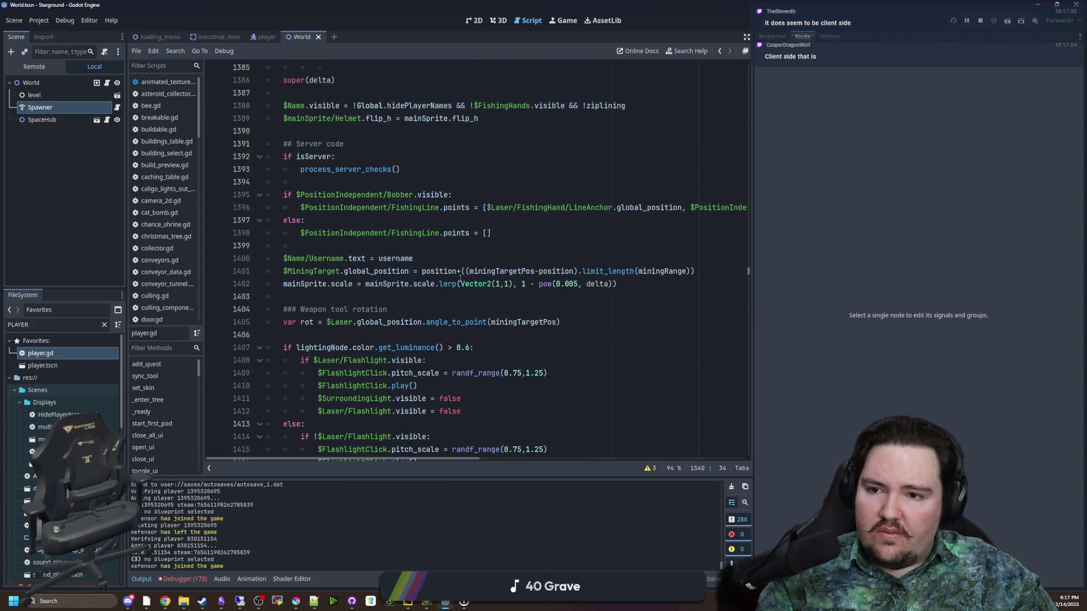
{"action": "scroll", "coordinate": [460, 278], "scroll_direction": "up", "scroll_amount": 4}
{"action": "left_click", "coordinate": [356, 314]}
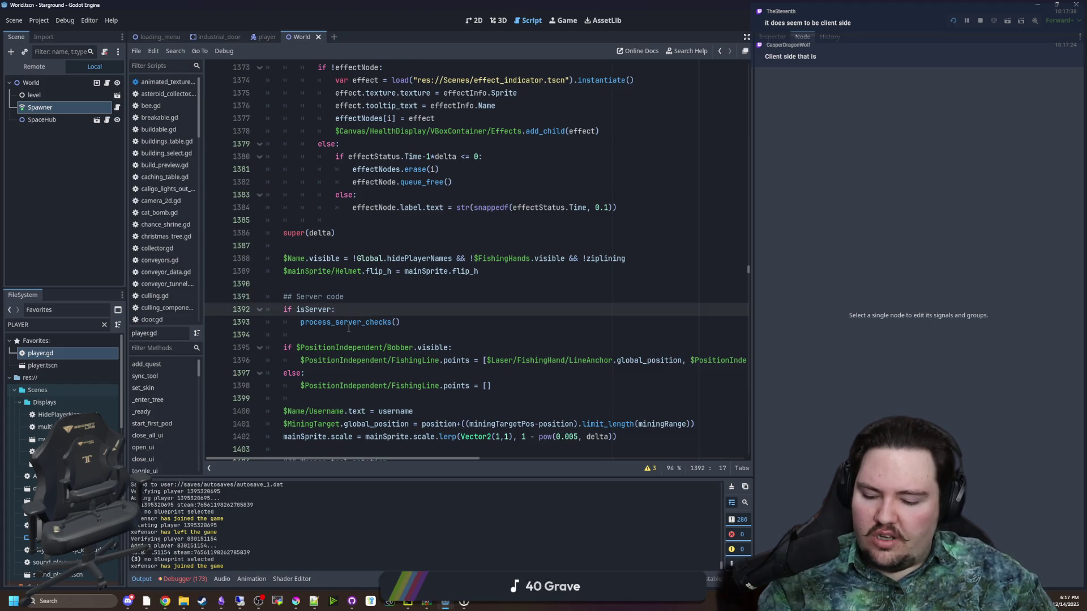
{"action": "left_click", "coordinate": [349, 324]}
{"action": "left_click", "coordinate": [350, 324], "text": "ctrl"}
- Place the caret after bossActive = false and open Find in Files
{"action": "scroll", "coordinate": [356, 300], "scroll_direction": "down", "scroll_amount": 2}
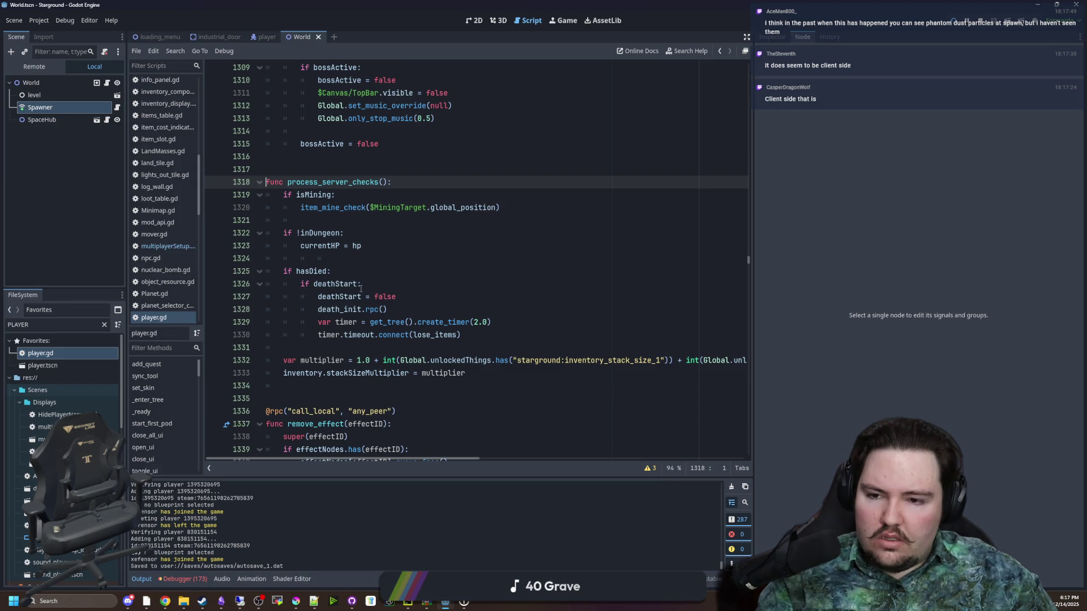
{"action": "scroll", "coordinate": [396, 311], "scroll_direction": "up", "scroll_amount": 5}
{"action": "left_click", "coordinate": [475, 336]}
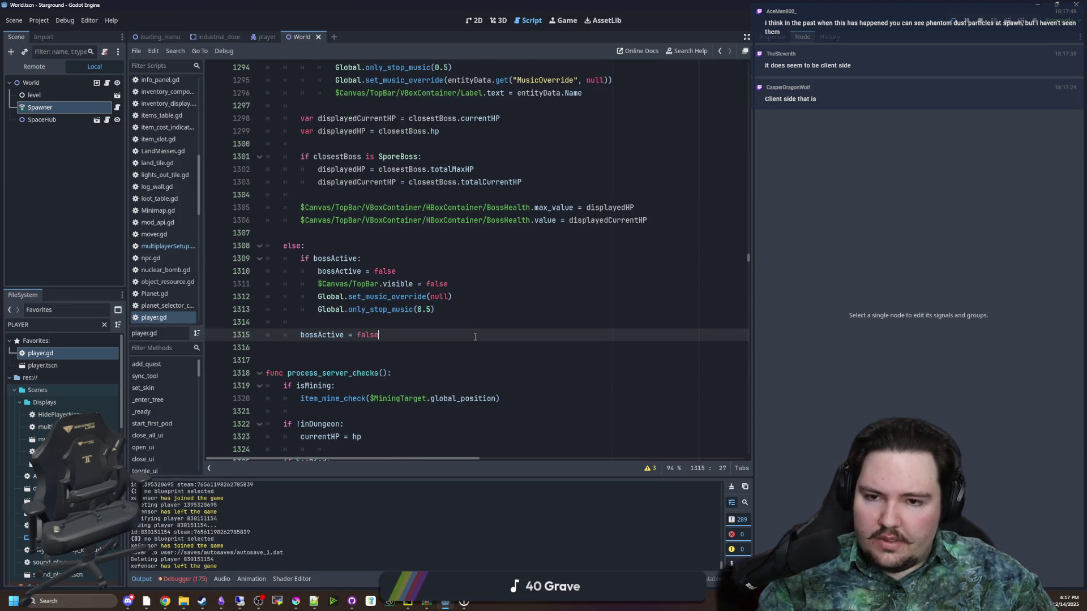
{"action": "key", "text": "ctrl+shift+f"}
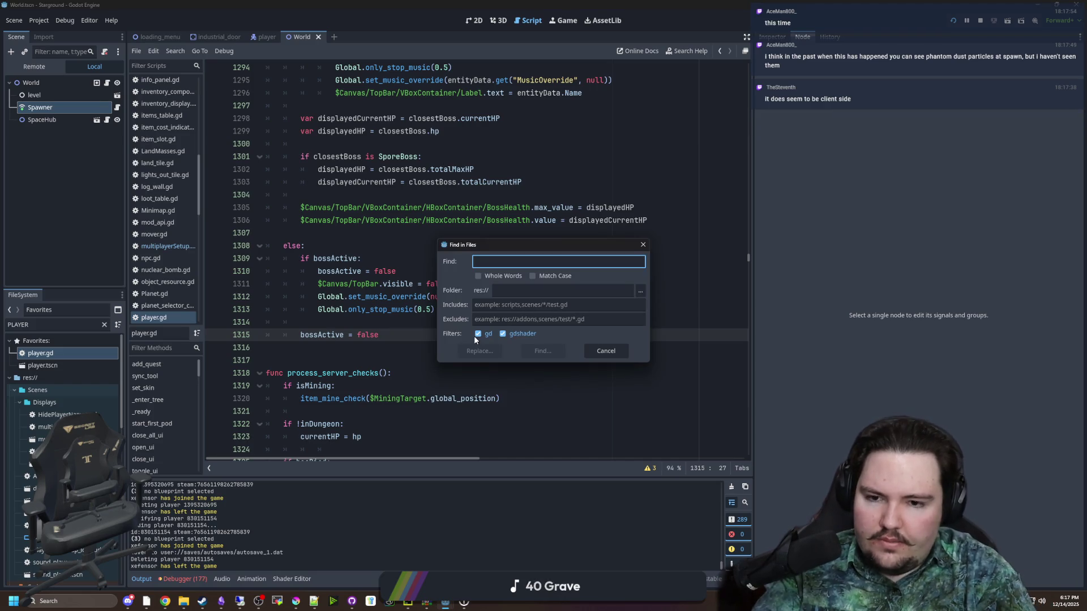
- Search the project for 'disconnected' and open the line 50 match in Steam.gd
{"action": "type", "text": "DISCONN"}
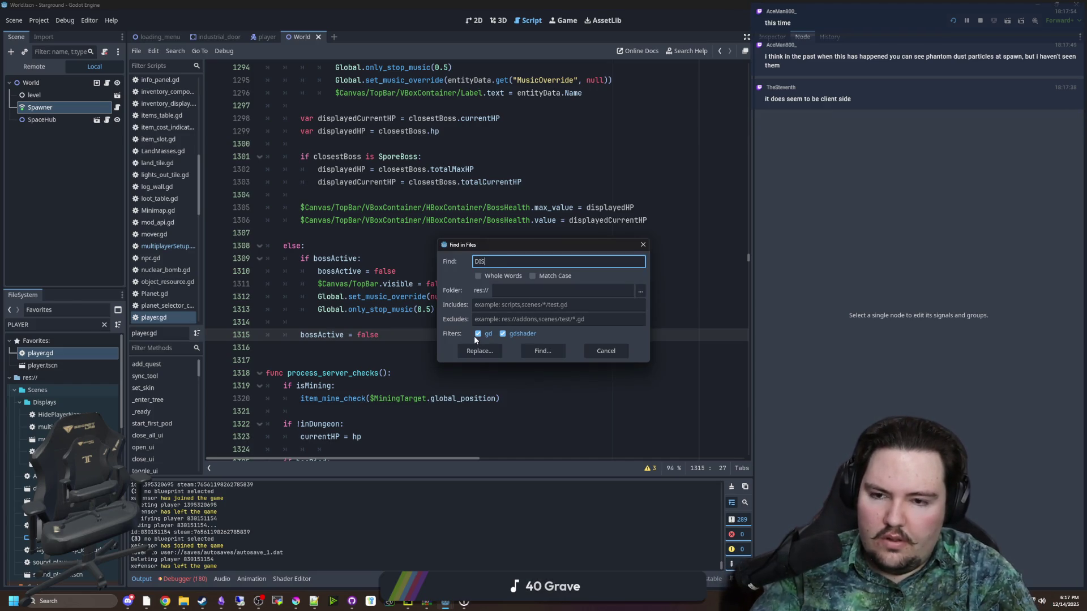
{"action": "key", "text": "BackSpace"}
{"action": "key", "text": "BackSpace"}
{"action": "key", "text": "BackSpace"}
{"action": "type", "text": "disconnected"}
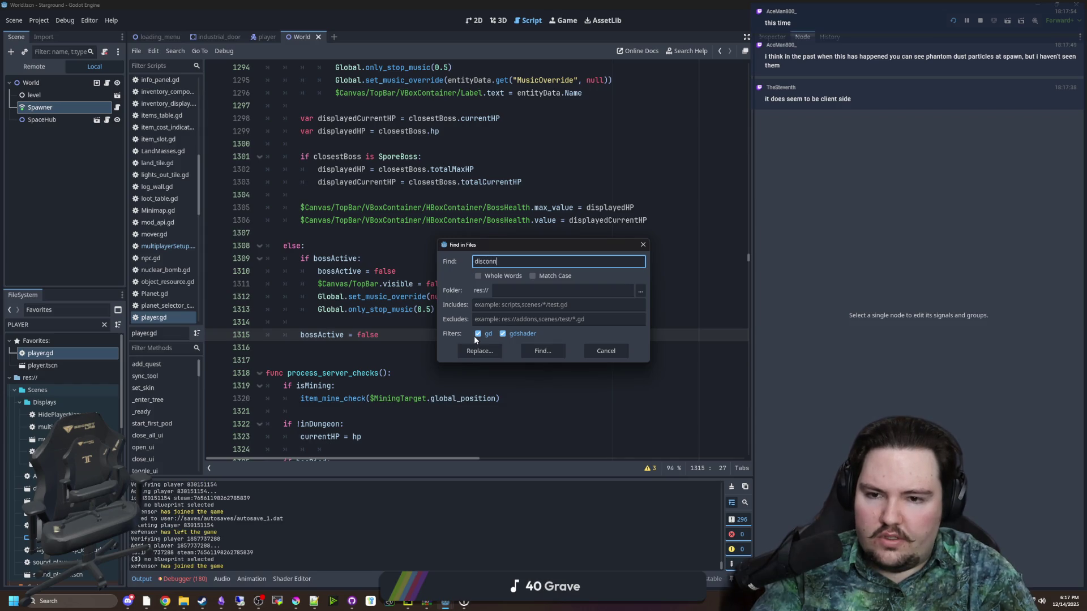
{"action": "key", "text": "Return"}
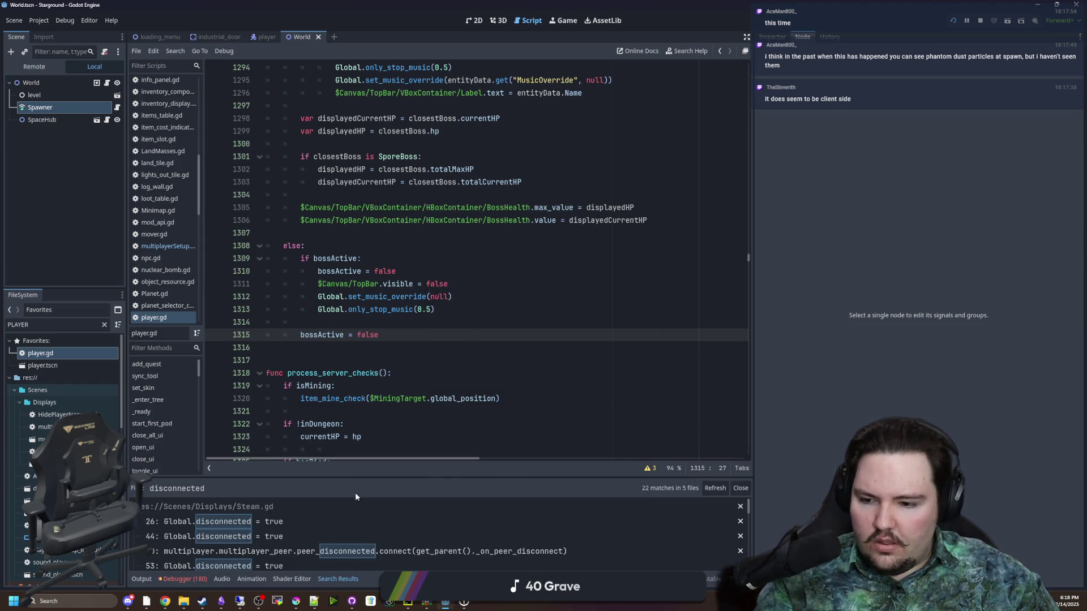
{"action": "scroll", "coordinate": [338, 511], "scroll_direction": "down", "scroll_amount": 1}
{"action": "left_click", "coordinate": [375, 546]}
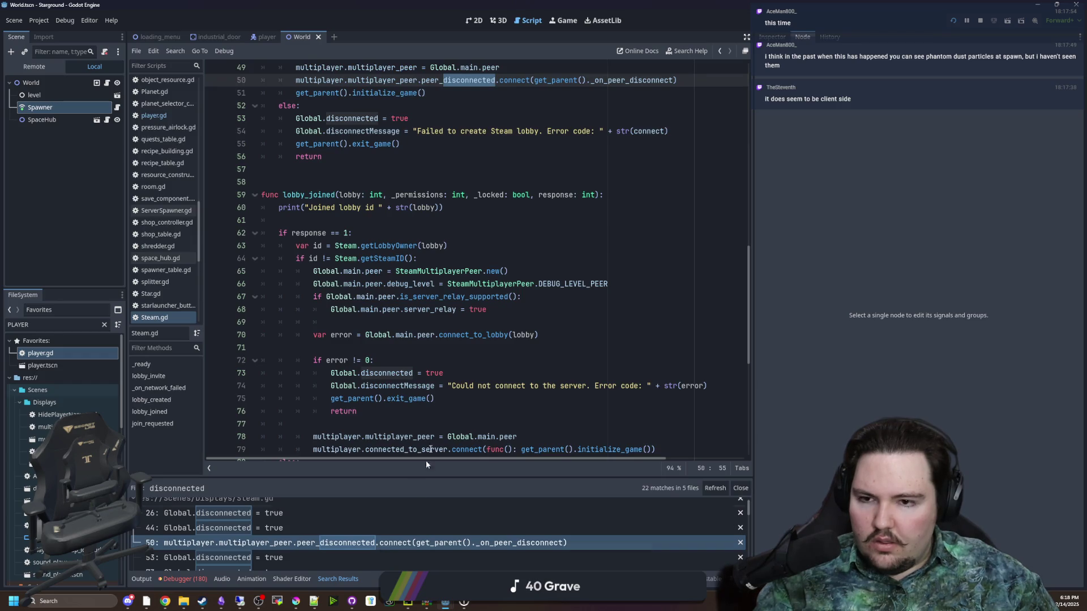
{"action": "scroll", "coordinate": [385, 319], "scroll_direction": "up", "scroll_amount": 3}
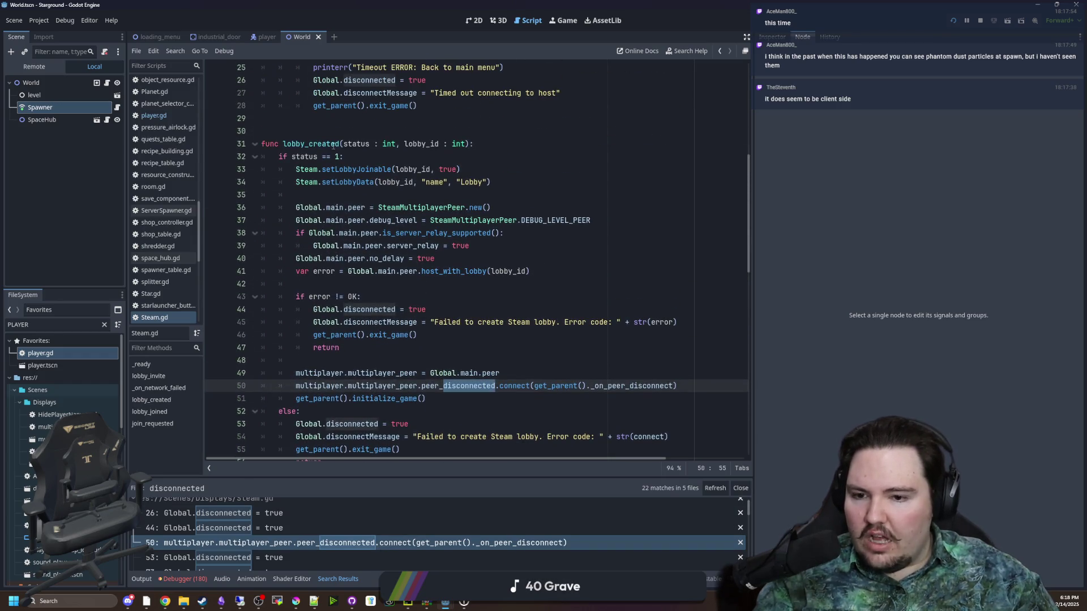
{"action": "left_click", "coordinate": [477, 246]}
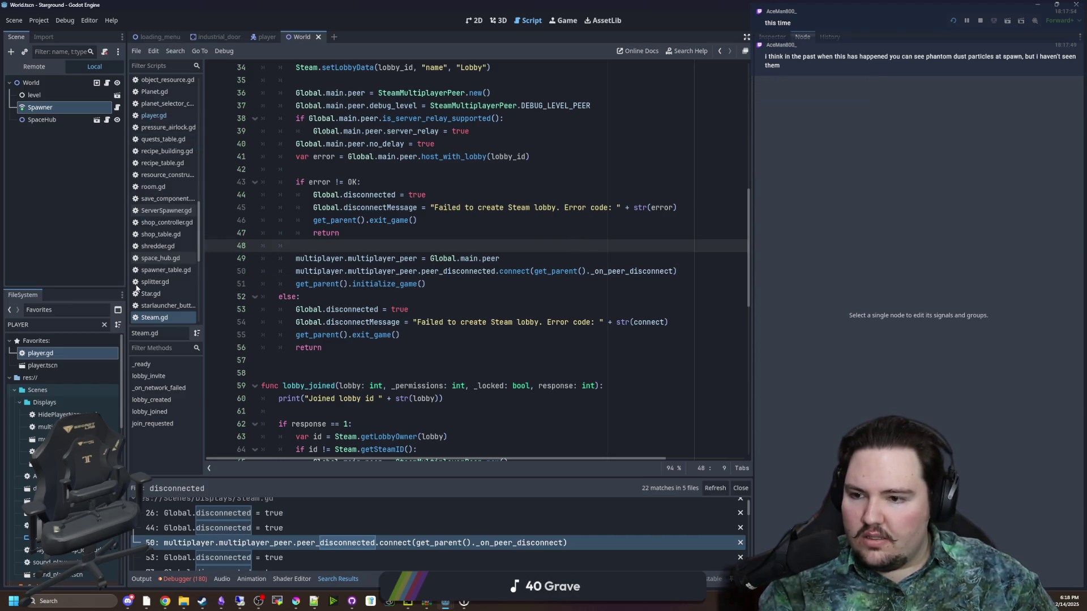
{"action": "scroll", "coordinate": [174, 225], "scroll_direction": "down", "scroll_amount": 5}
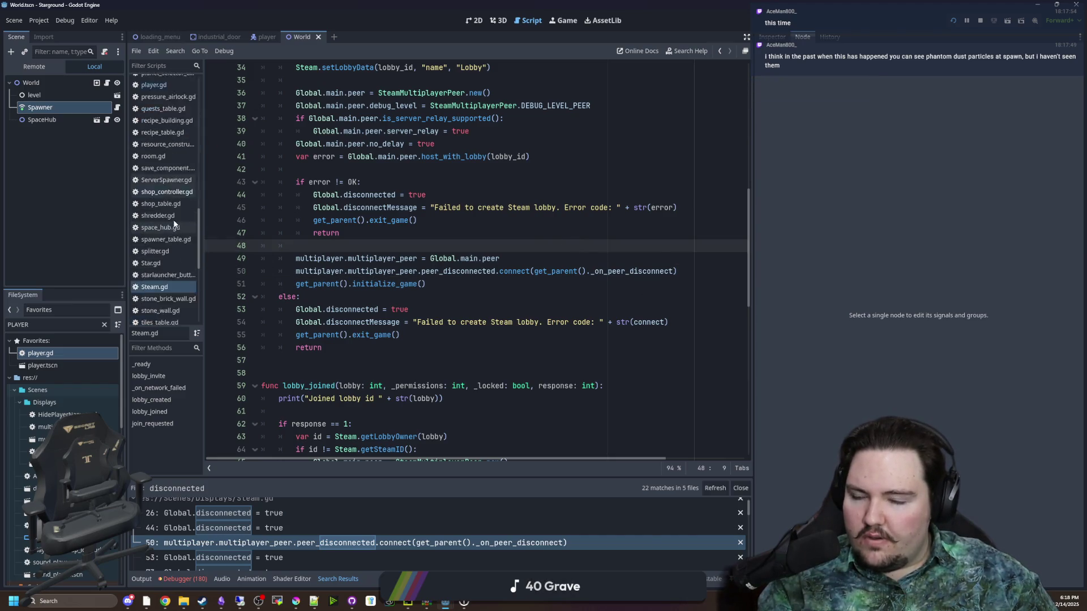
- Open multiplayerSetup.gd via a 'multi' filter, find _on_peer_disconnect, and select its Deleting player print
{"action": "left_click", "coordinate": [103, 325]}
{"action": "type", "text": "multi"}
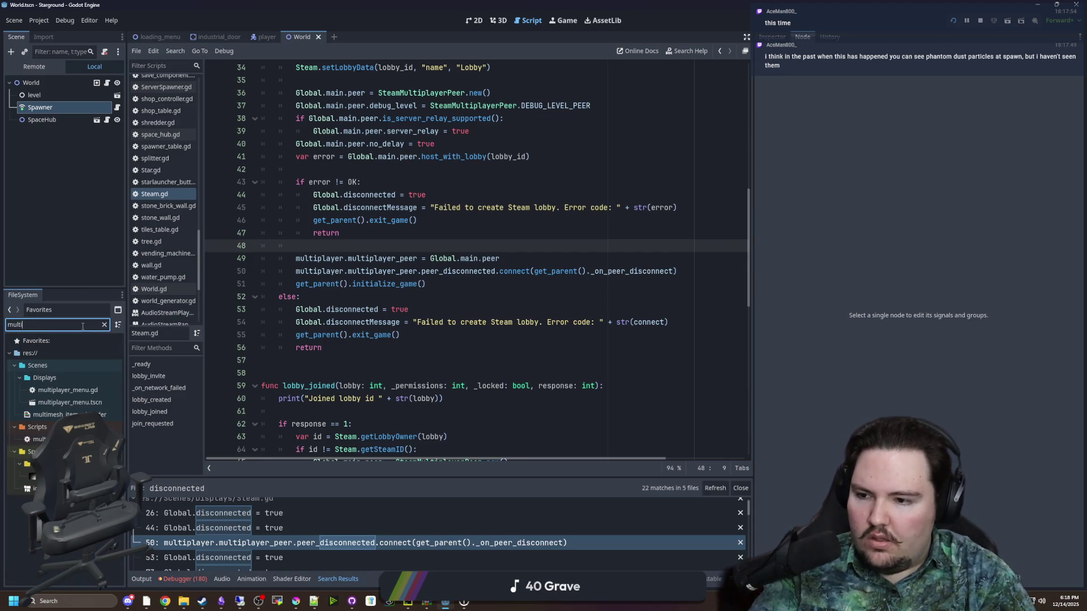
{"action": "double_click", "coordinate": [39, 440]}
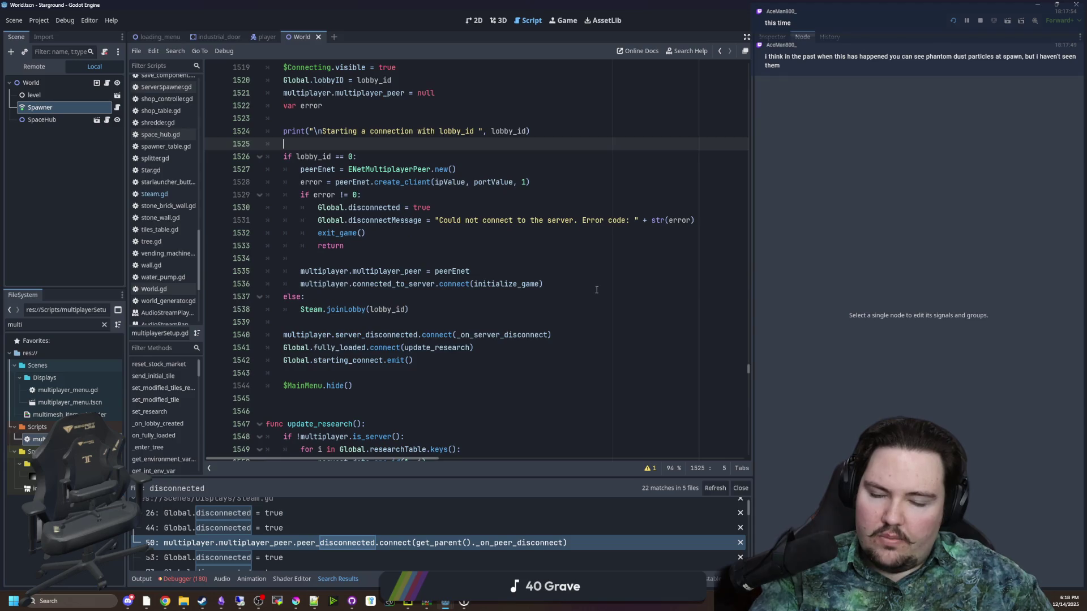
{"action": "key", "text": "ctrl+f"}
{"action": "type", "text": "_on_"}
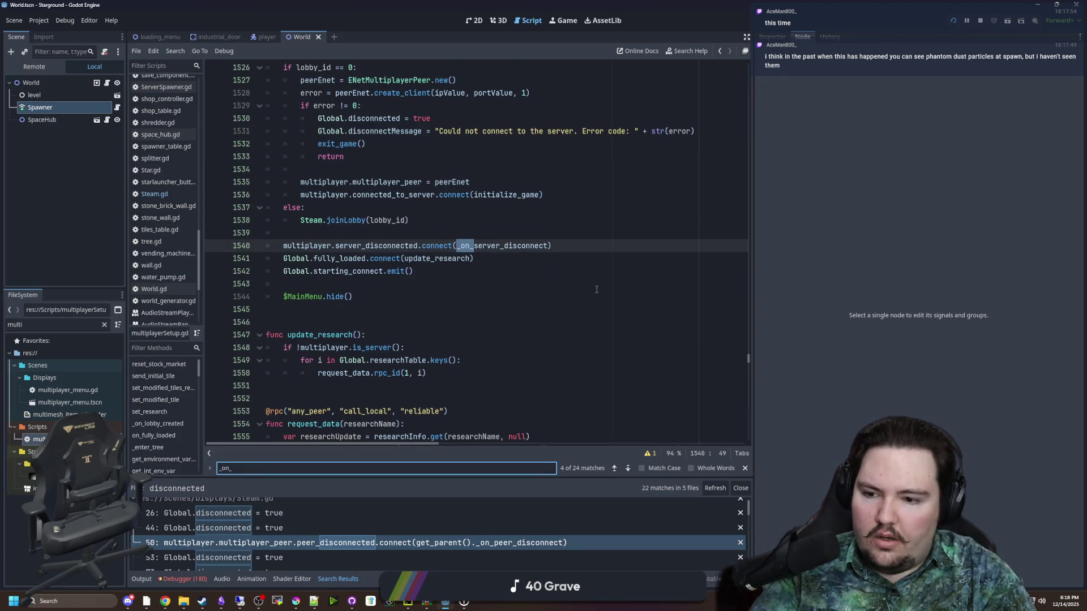
{"action": "type", "text": "peer_disconnect"}
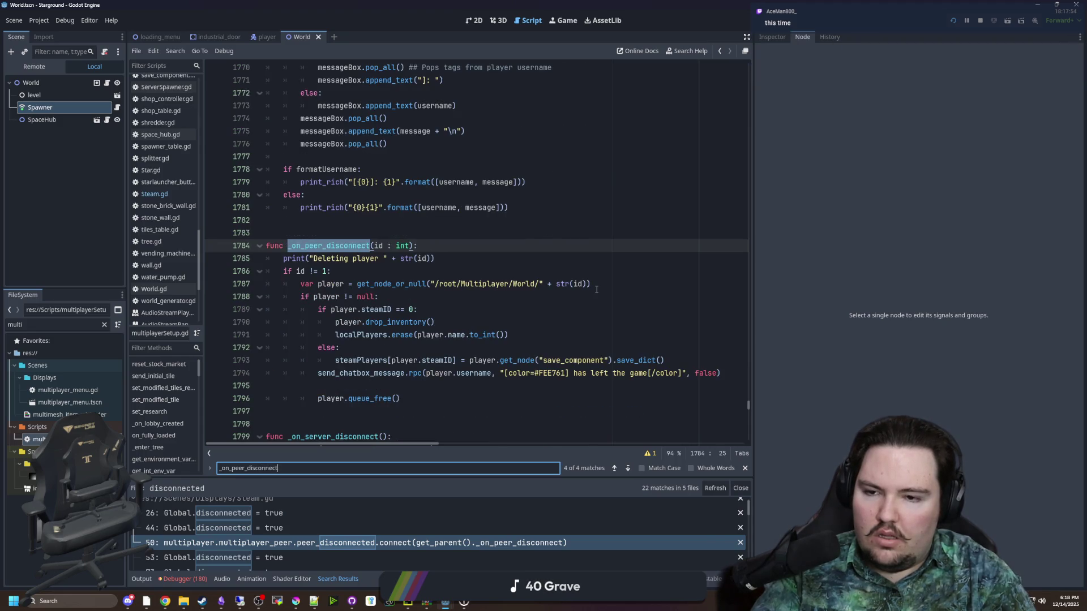
{"action": "scroll", "coordinate": [509, 286], "scroll_direction": "down", "scroll_amount": 2}
{"action": "left_click", "coordinate": [323, 348]}
{"action": "left_click_drag", "start_coordinate": [285, 181], "coordinate": [483, 188]}
{"action": "left_click_drag", "start_coordinate": [283, 195], "coordinate": [570, 208]}
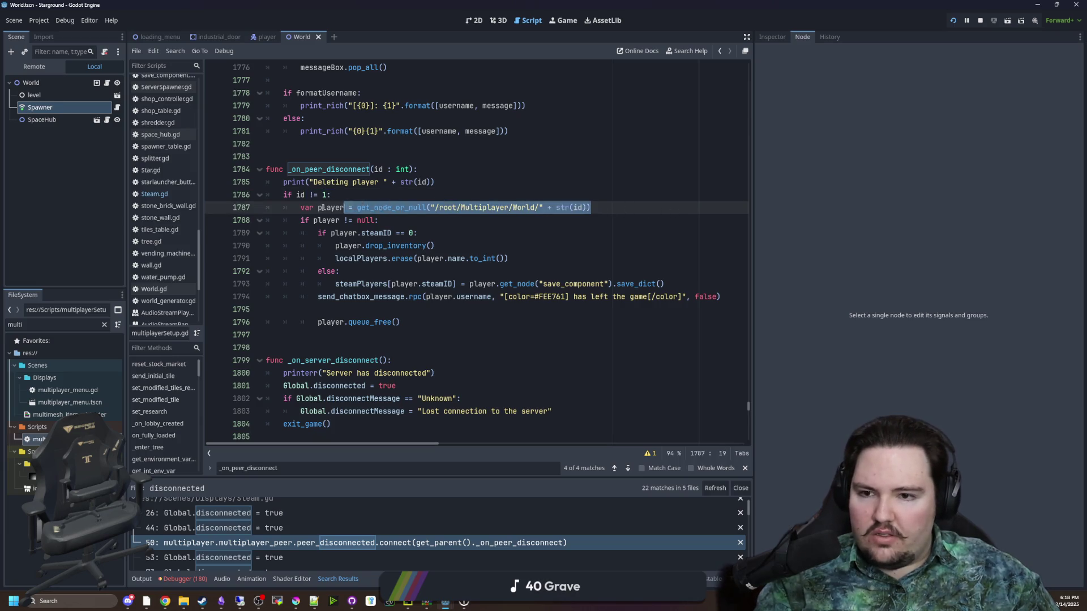
{"action": "left_click", "coordinate": [340, 194]}
{"action": "mouse_move", "coordinate": [266, 220]}
{"action": "left_mouse_down"}
{"action": "mouse_move", "coordinate": [512, 258]}
{"action": "mouse_move", "coordinate": [266, 334]}
{"action": "left_mouse_up"}
{"action": "left_click", "coordinate": [266, 334]}
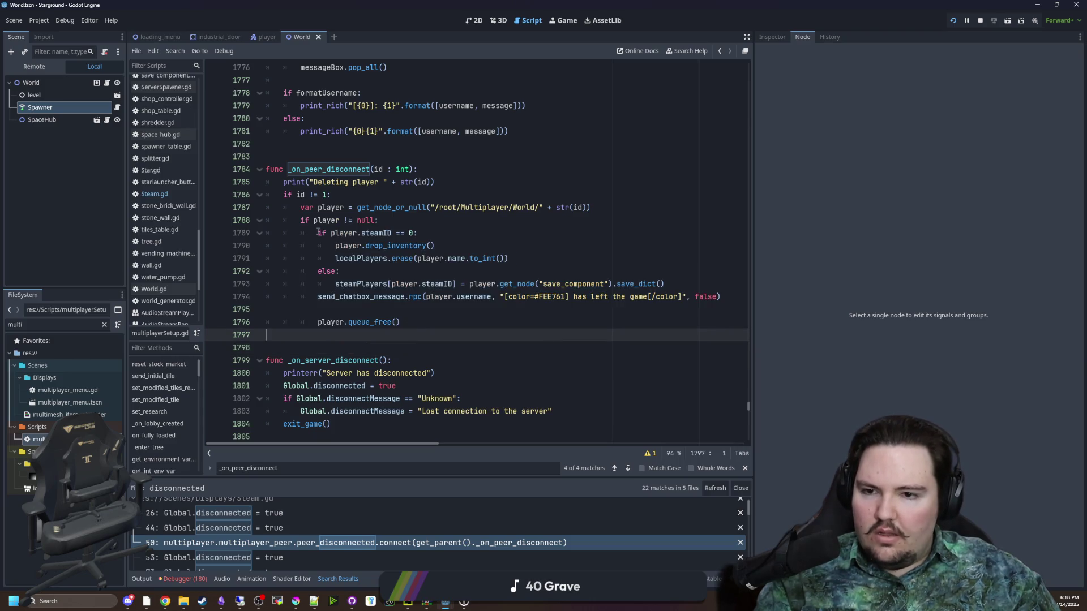
{"action": "mouse_move", "coordinate": [318, 232]}
{"action": "left_mouse_down"}
{"action": "mouse_move", "coordinate": [447, 232]}
{"action": "mouse_move", "coordinate": [447, 252]}
{"action": "mouse_move", "coordinate": [509, 259]}
{"action": "left_mouse_up"}
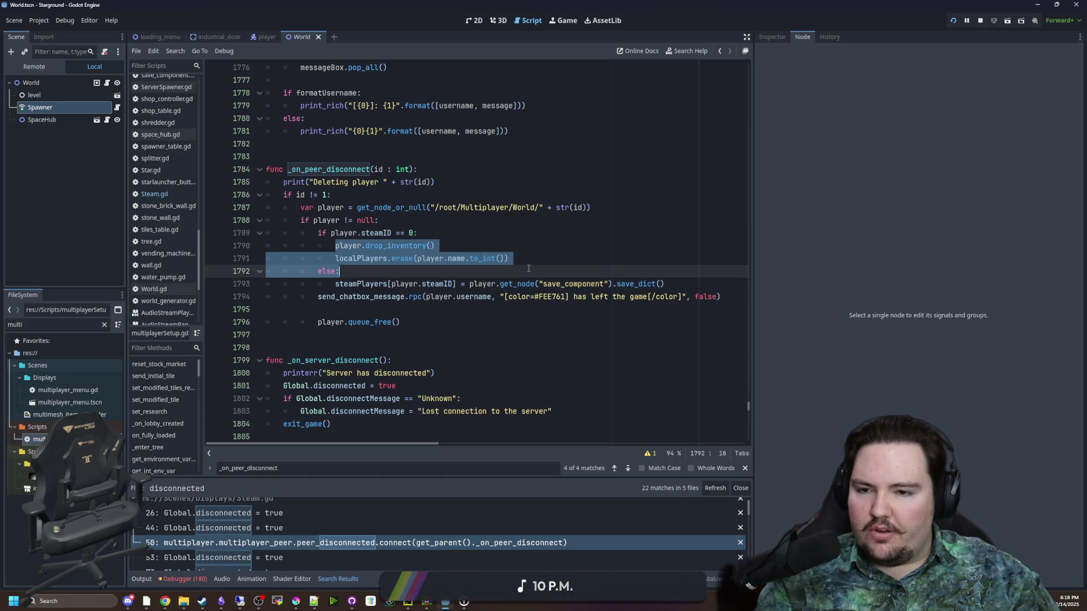
{"action": "left_click", "coordinate": [454, 271]}
{"action": "mouse_move", "coordinate": [335, 284]}
{"action": "left_mouse_down"}
{"action": "mouse_move", "coordinate": [716, 296]}
{"action": "mouse_move", "coordinate": [686, 282]}
{"action": "left_mouse_up"}
{"action": "left_click", "coordinate": [687, 282]}
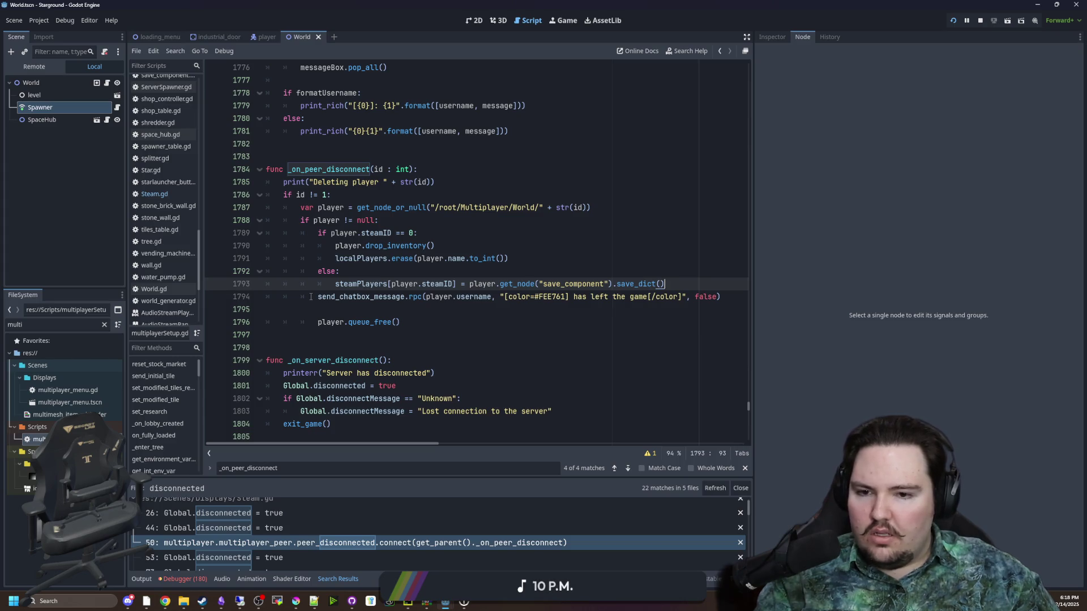
{"action": "left_click_drag", "start_coordinate": [316, 297], "coordinate": [723, 300]}
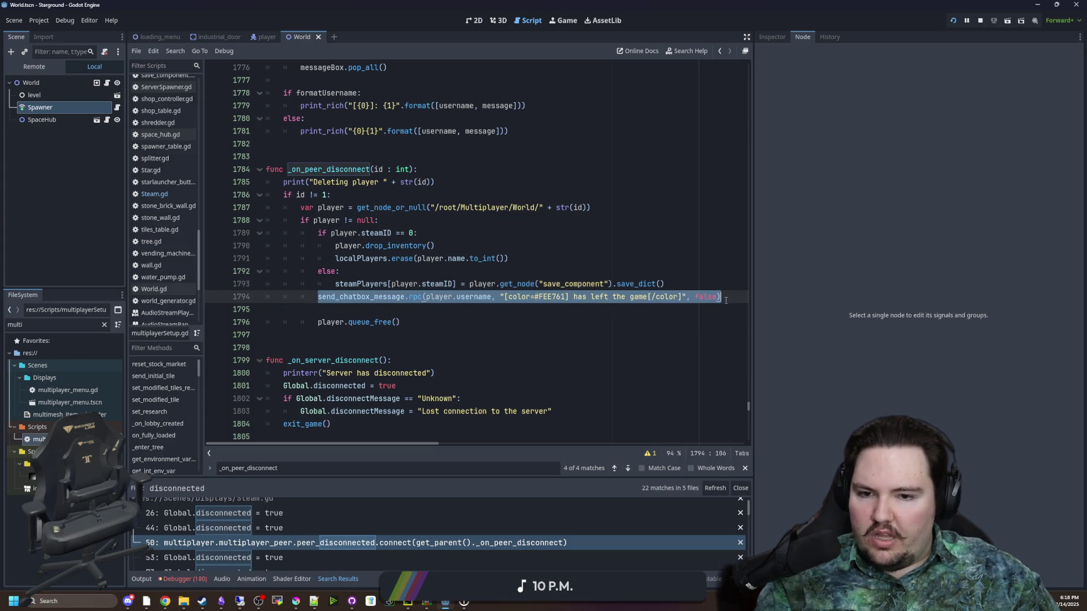
{"action": "mouse_move", "coordinate": [401, 322]}
{"action": "left_mouse_down"}
{"action": "mouse_move", "coordinate": [265, 324]}
{"action": "mouse_move", "coordinate": [311, 329]}
{"action": "left_mouse_up"}
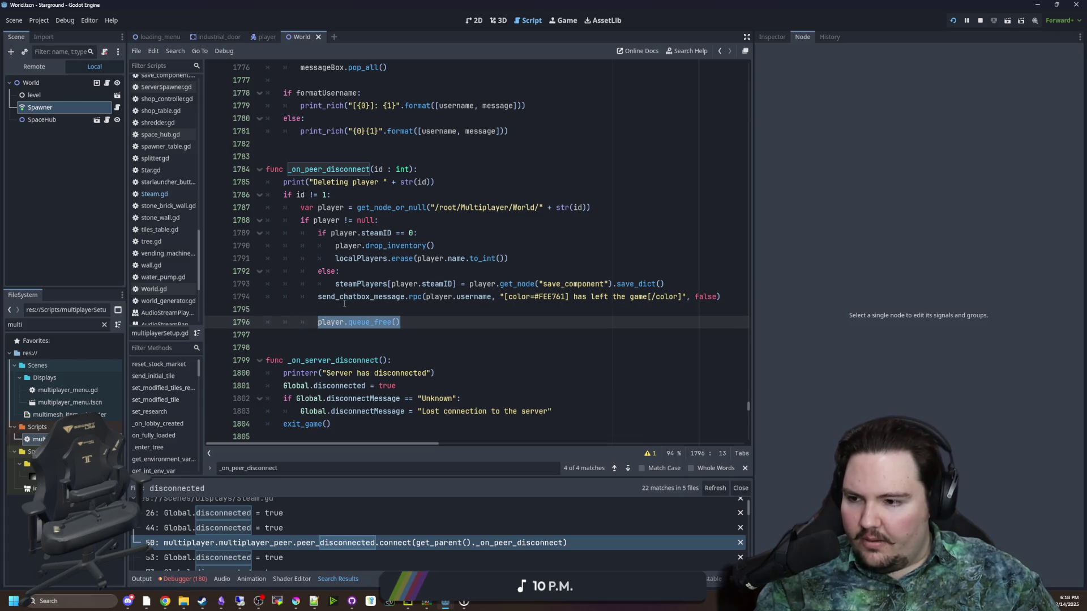
{"action": "left_click", "coordinate": [341, 300]}
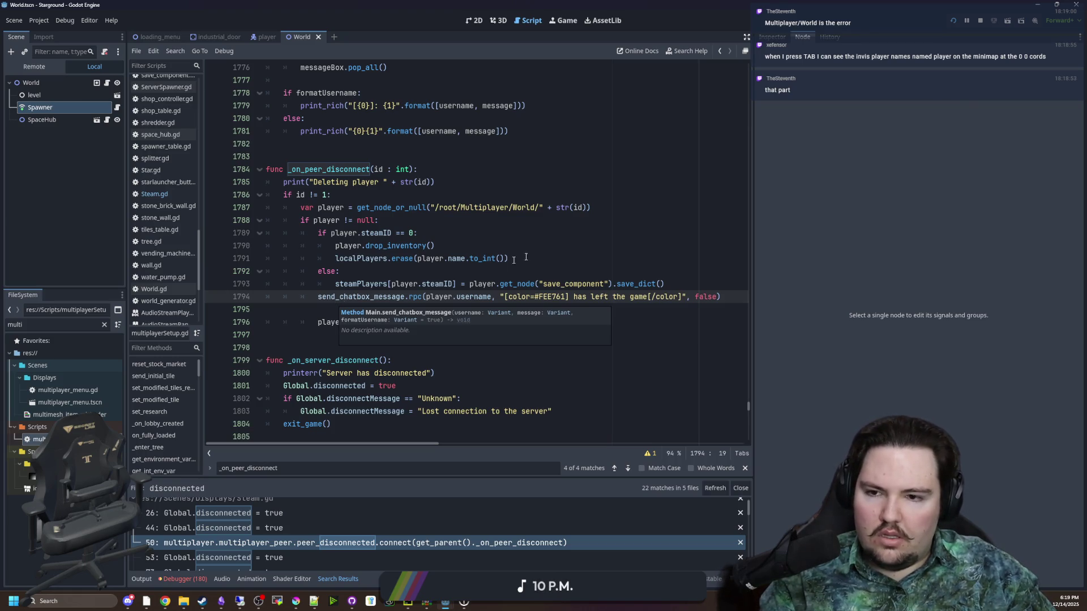
{"action": "left_click", "coordinate": [546, 251]}
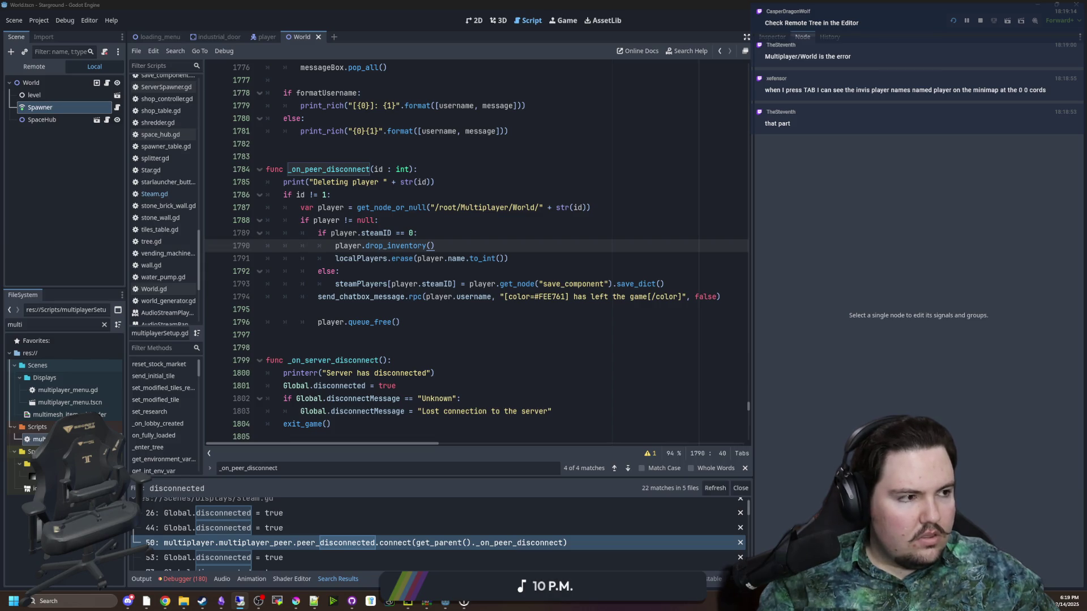
{"action": "left_click", "coordinate": [364, 347]}
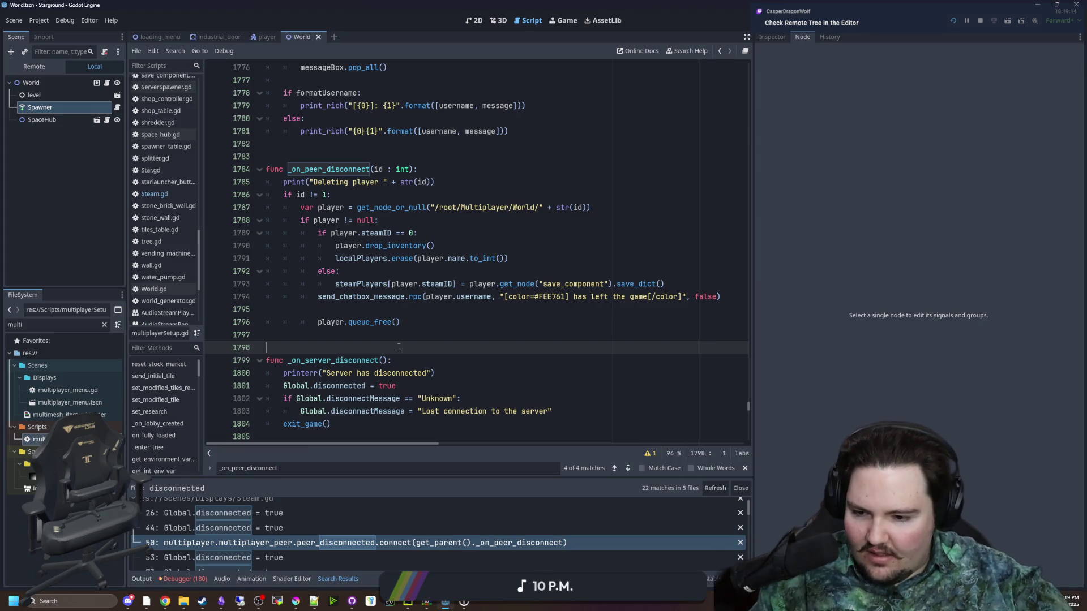
{"action": "key", "text": "Up"}
{"action": "key", "text": "Up"}
{"action": "key", "text": "Up"}
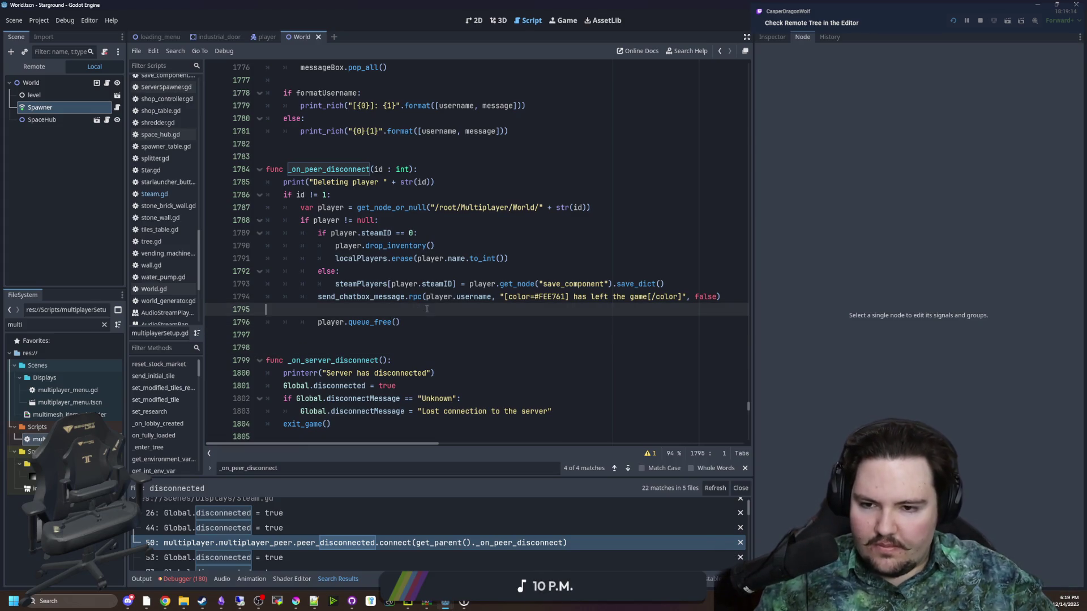
{"action": "left_click", "coordinate": [37, 68]}
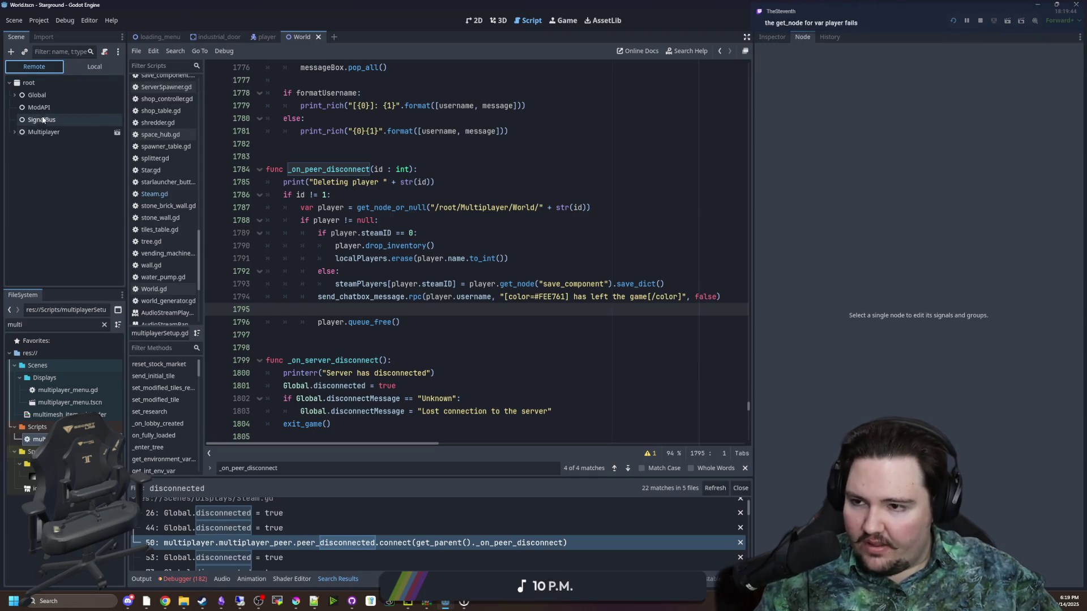
- Expand Multiplayer and World in the Remote tree, scroll to the traveller and player nodes, and select a player
{"action": "left_click", "coordinate": [15, 132]}
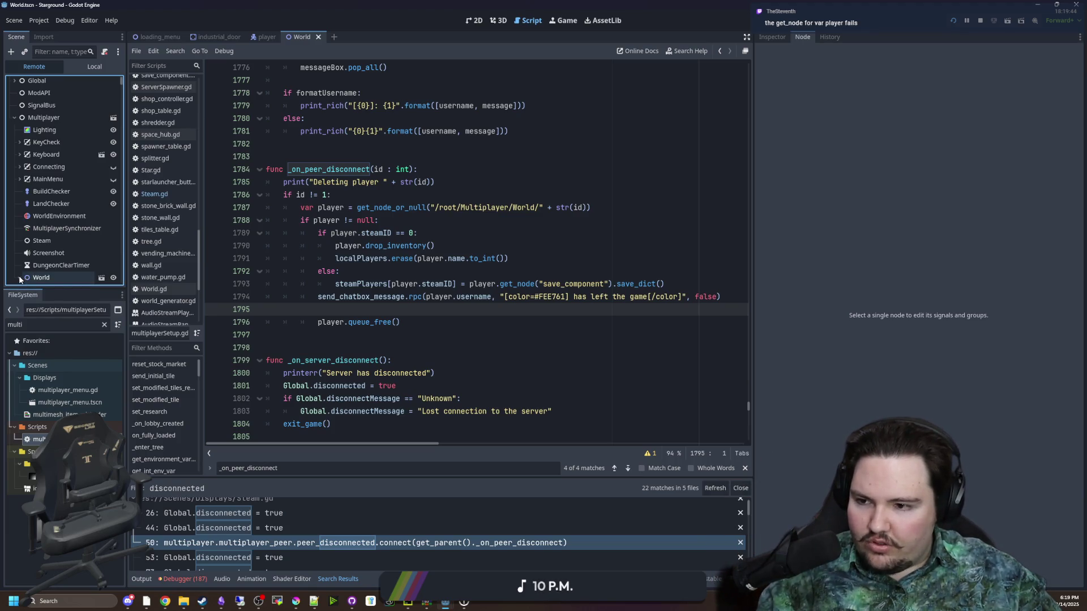
{"action": "double_click", "coordinate": [47, 278]}
{"action": "scroll", "coordinate": [55, 255], "scroll_direction": "down", "scroll_amount": 5}
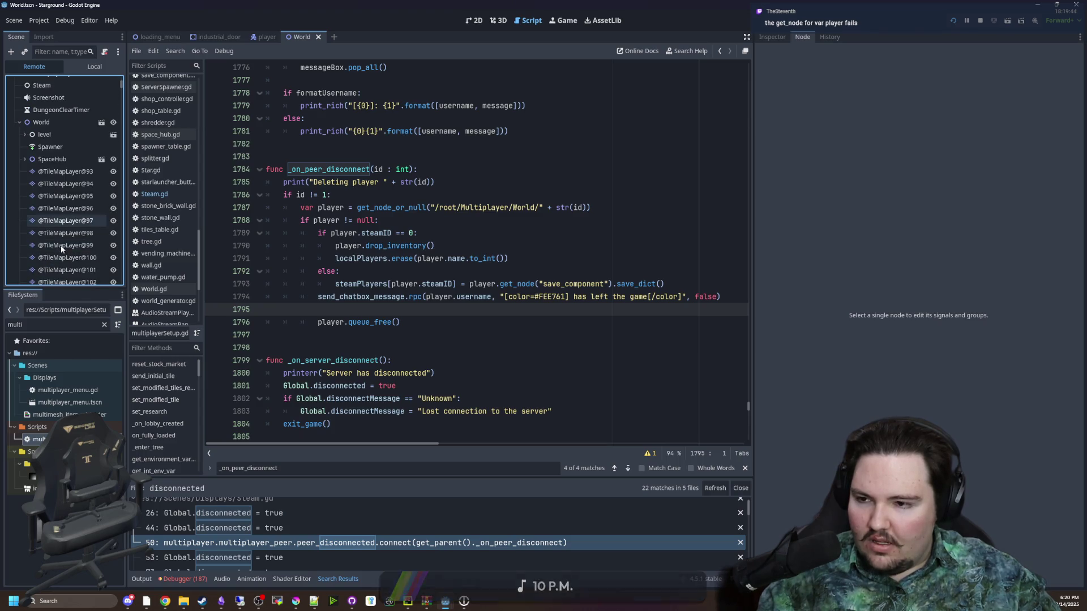
{"action": "scroll", "coordinate": [65, 238], "scroll_direction": "down", "scroll_amount": 10}
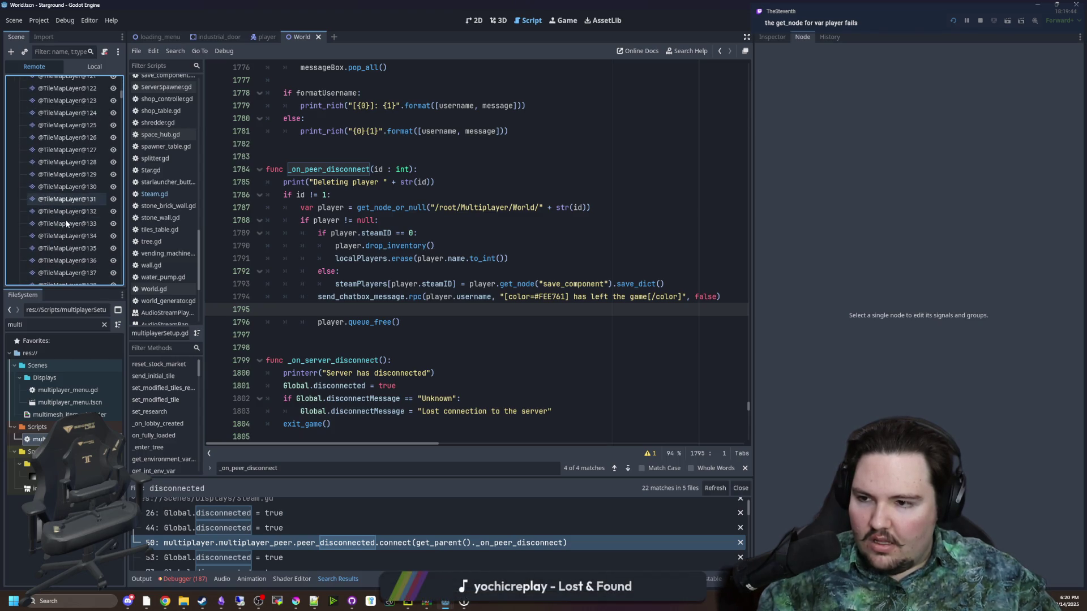
{"action": "scroll", "coordinate": [66, 221], "scroll_direction": "down", "scroll_amount": 10}
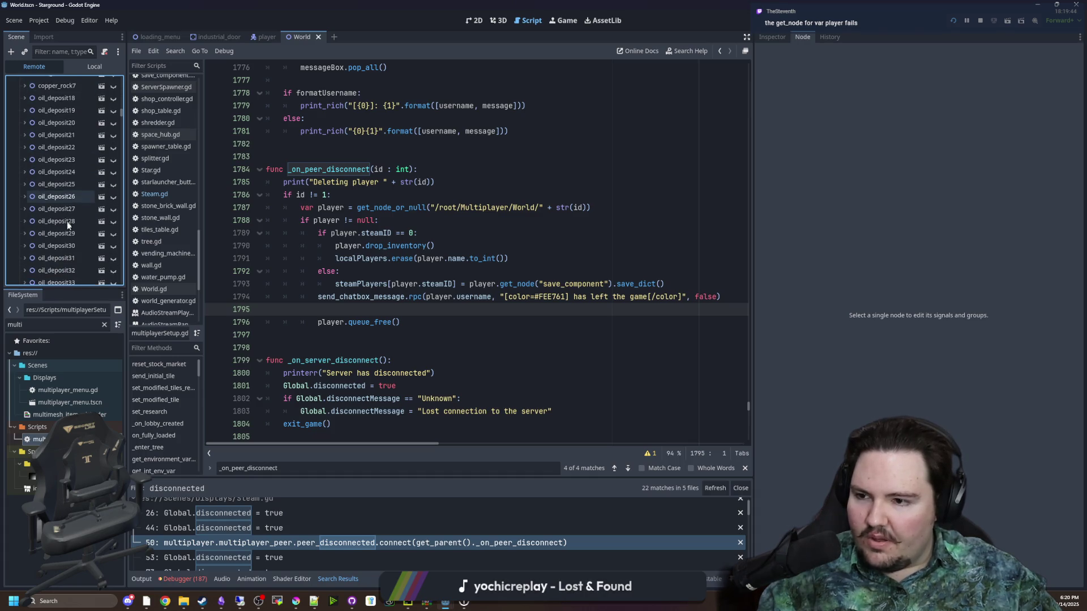
{"action": "scroll", "coordinate": [68, 229], "scroll_direction": "down", "scroll_amount": 10}
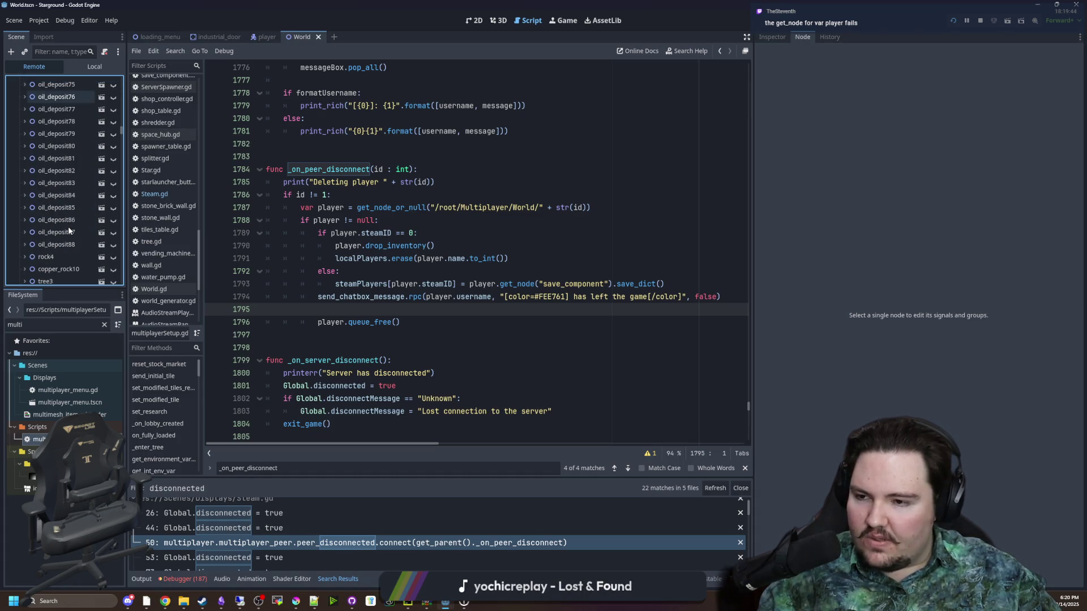
{"action": "scroll", "coordinate": [80, 215], "scroll_direction": "down", "scroll_amount": 10}
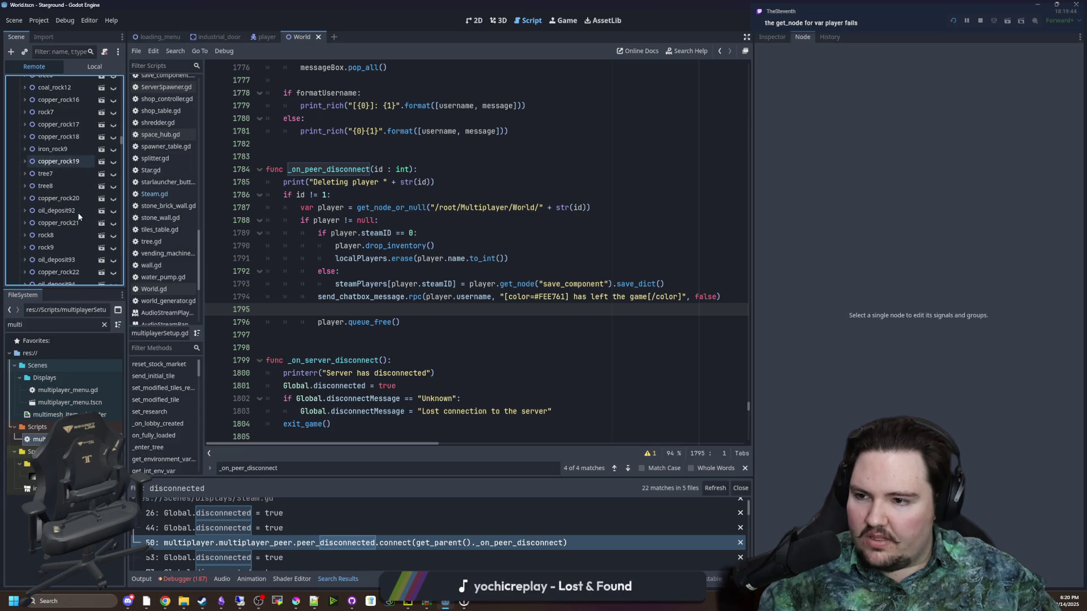
{"action": "scroll", "coordinate": [85, 227], "scroll_direction": "down", "scroll_amount": 5}
{"action": "scroll", "coordinate": [75, 234], "scroll_direction": "down", "scroll_amount": 15}
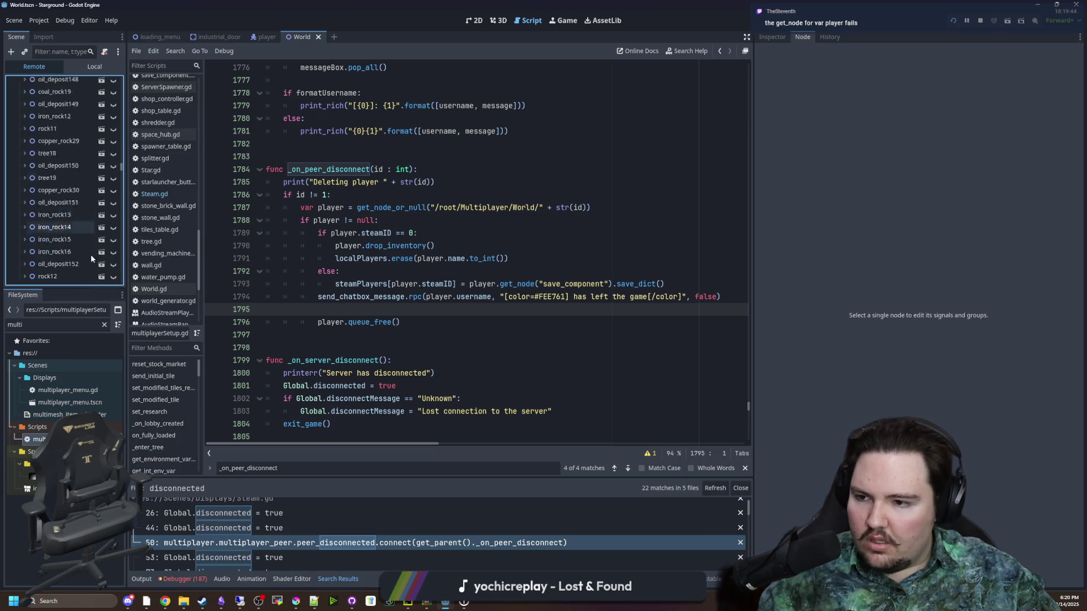
{"action": "scroll", "coordinate": [88, 231], "scroll_direction": "down", "scroll_amount": 15}
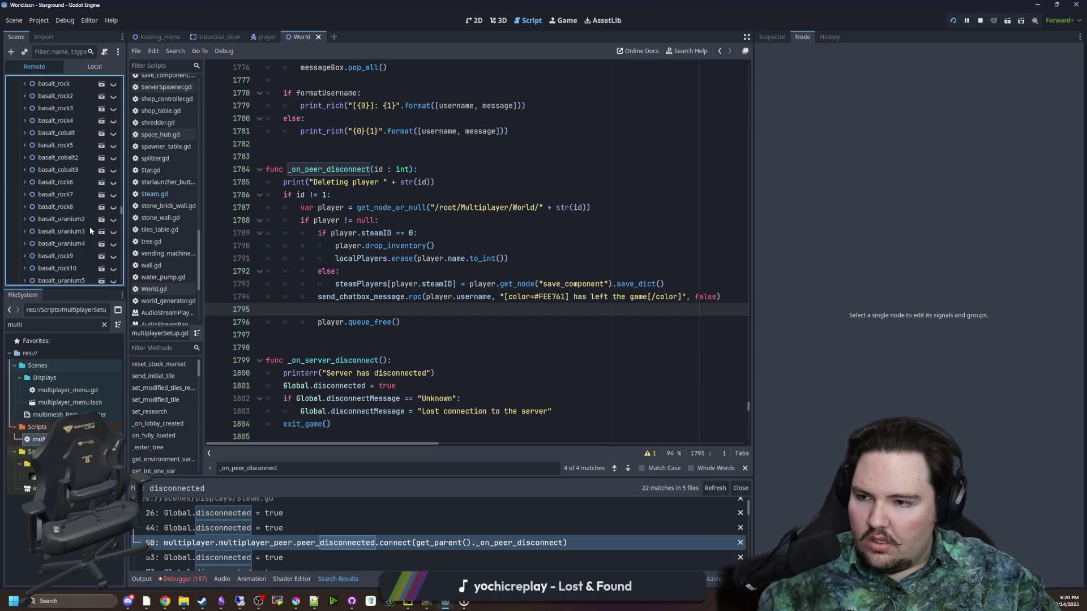
{"action": "scroll", "coordinate": [92, 222], "scroll_direction": "down", "scroll_amount": 10}
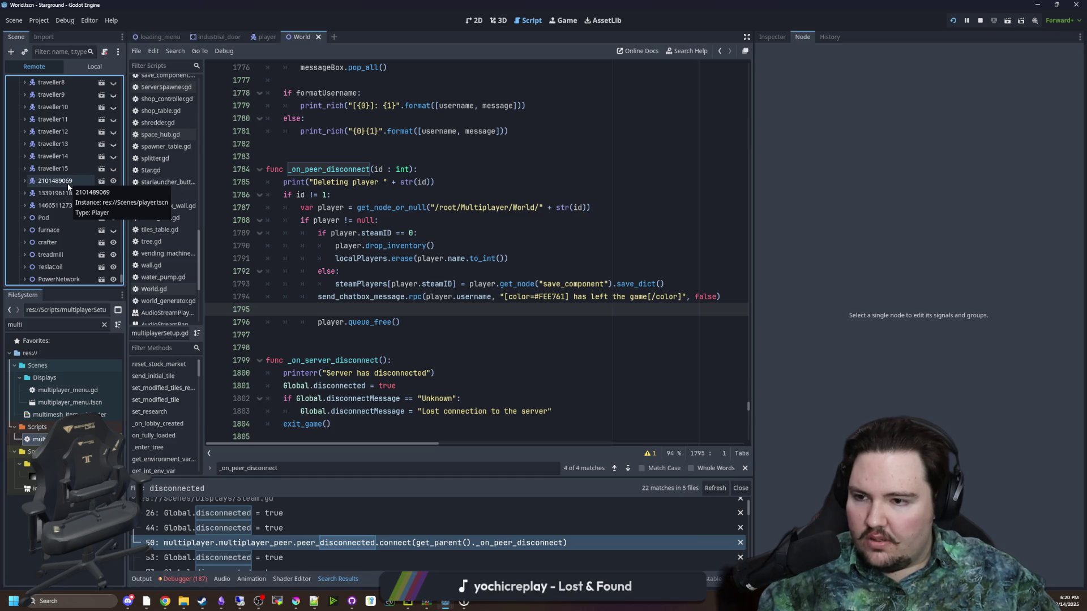
{"action": "left_click", "coordinate": [32, 205]}
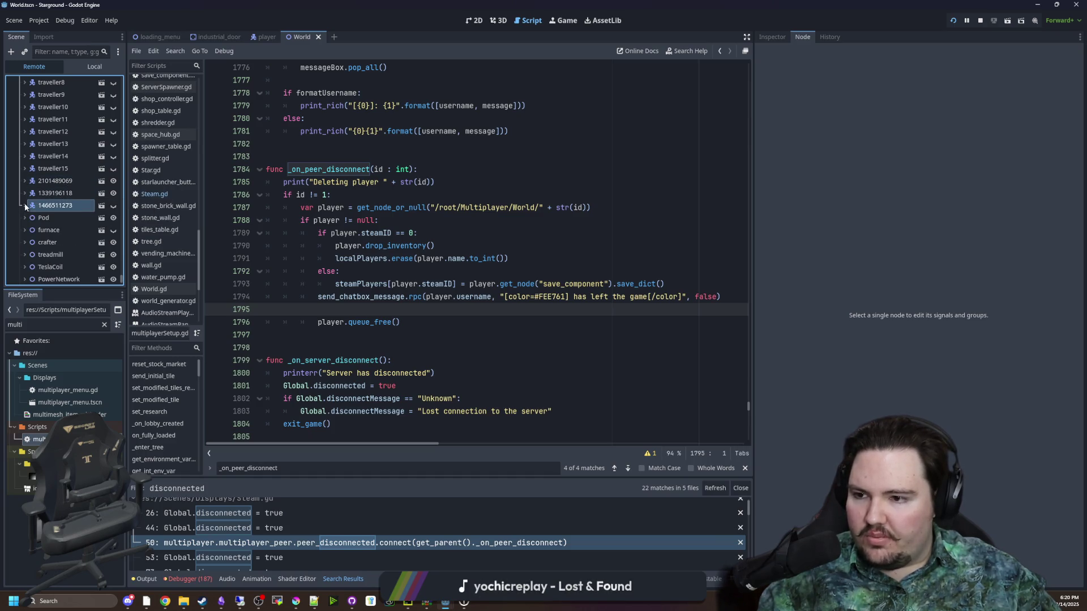
{"action": "scroll", "coordinate": [67, 199], "scroll_direction": "down", "scroll_amount": 3}
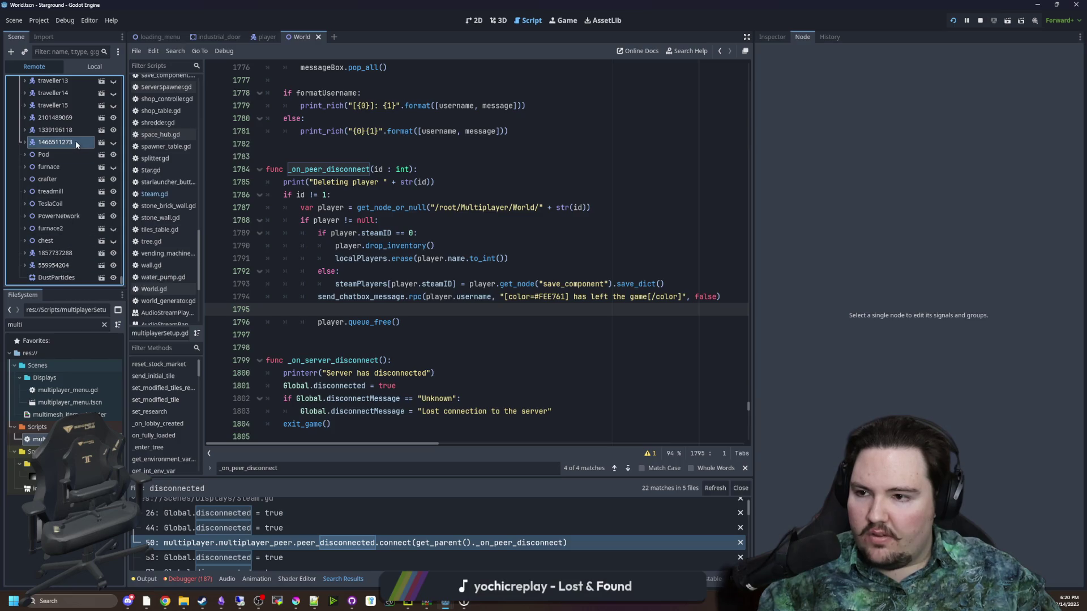
- Switch to the running game, move the host right and show the in-game player list
{"action": "left_click", "coordinate": [457, 132]}
{"action": "left_click", "coordinate": [566, 20]}
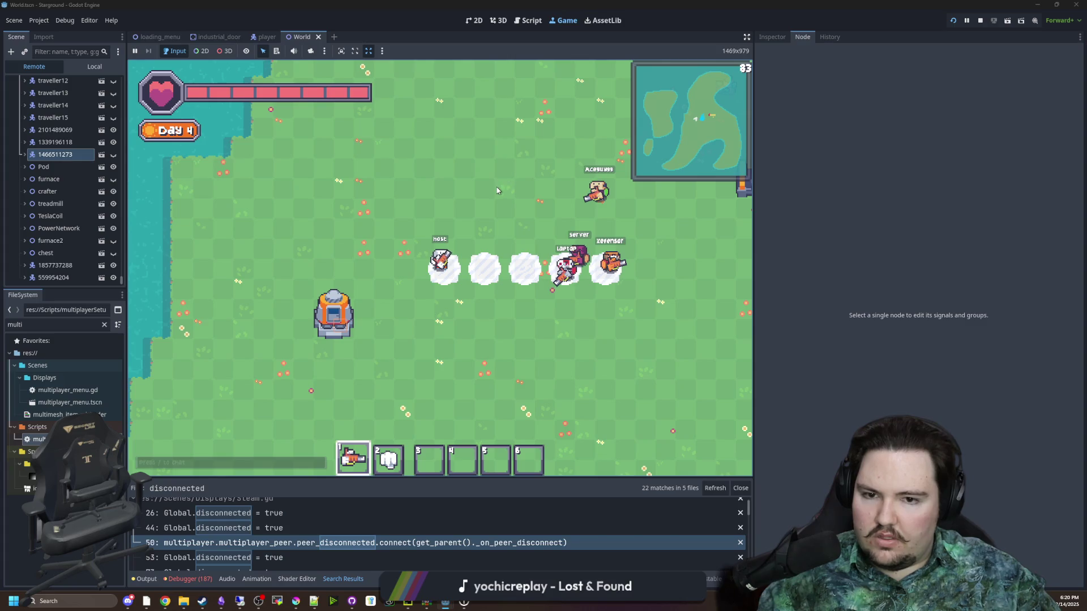
{"action": "key", "text": "d"}
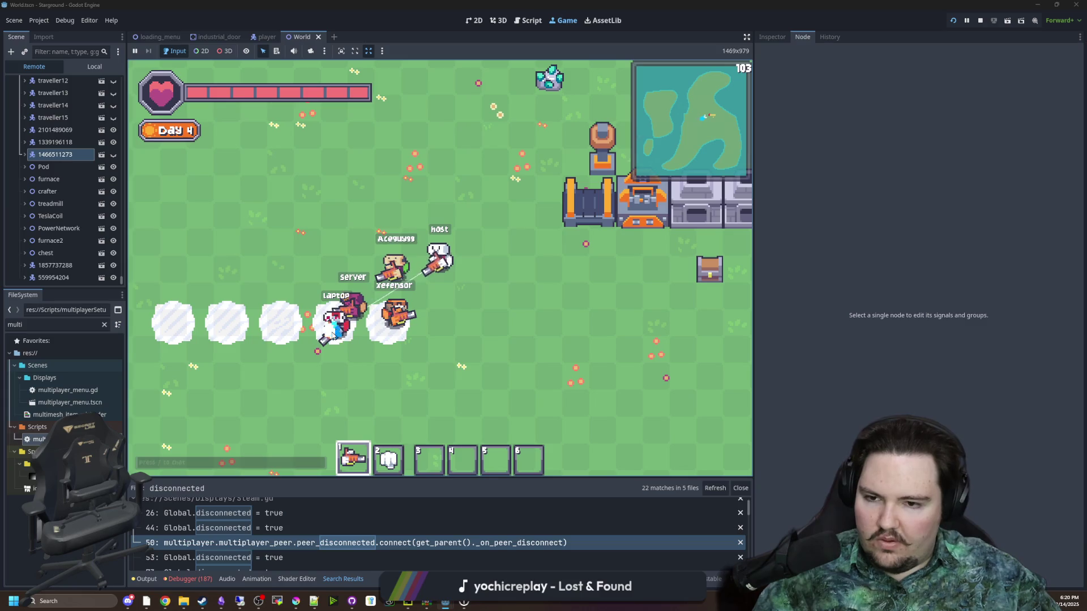
{"action": "key", "text": "Tab"}
{"action": "key", "text": "4"}
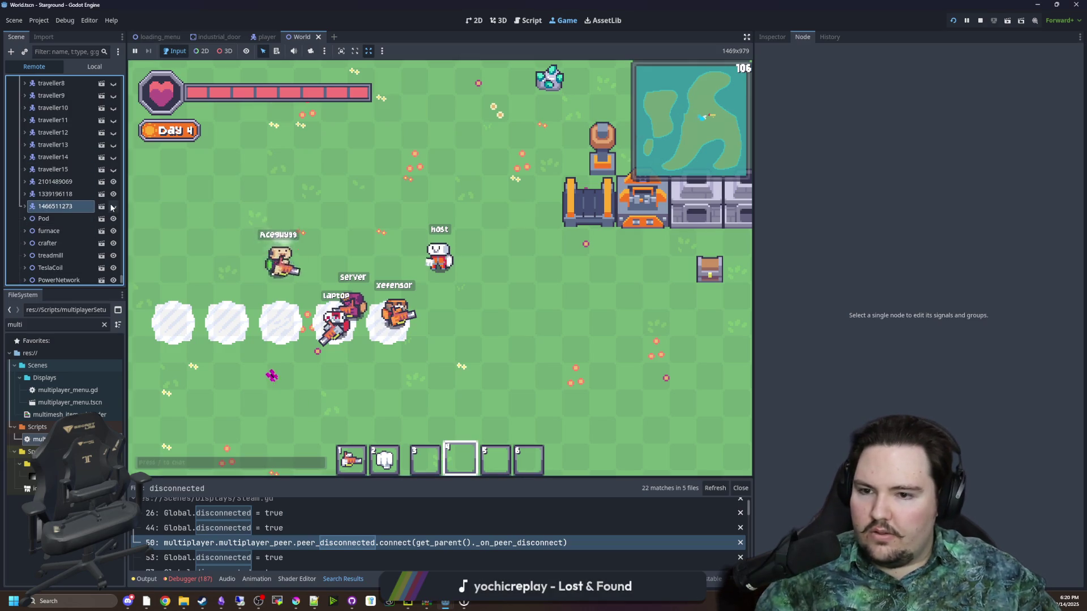
- Move the host left and down, then toggle the player node's visibility in the Remote tree
{"action": "key", "text": "a"}
{"action": "key", "text": "s"}
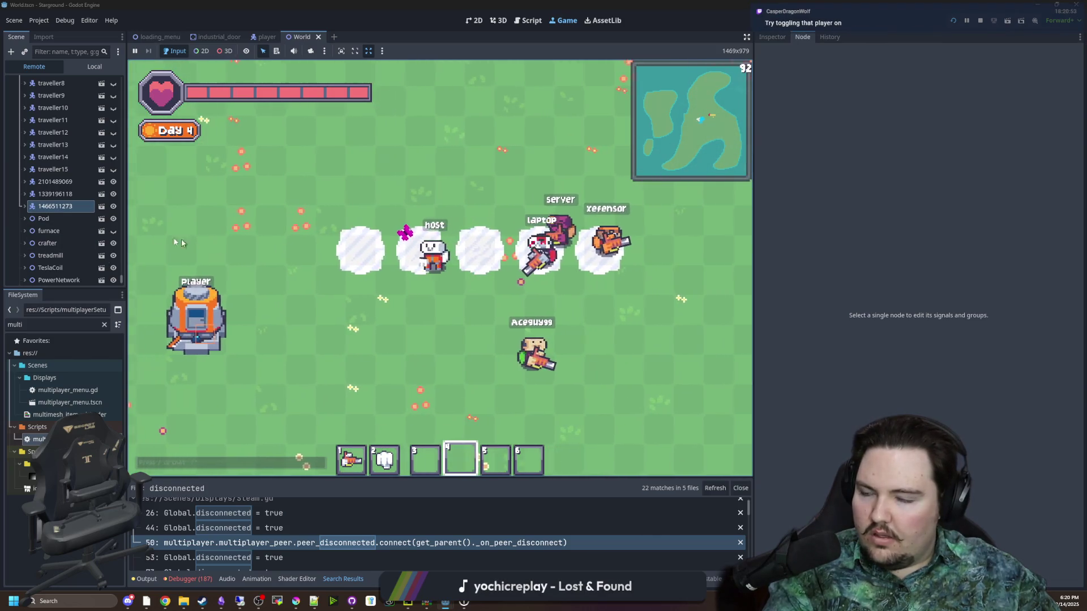
{"action": "left_click", "coordinate": [113, 207]}
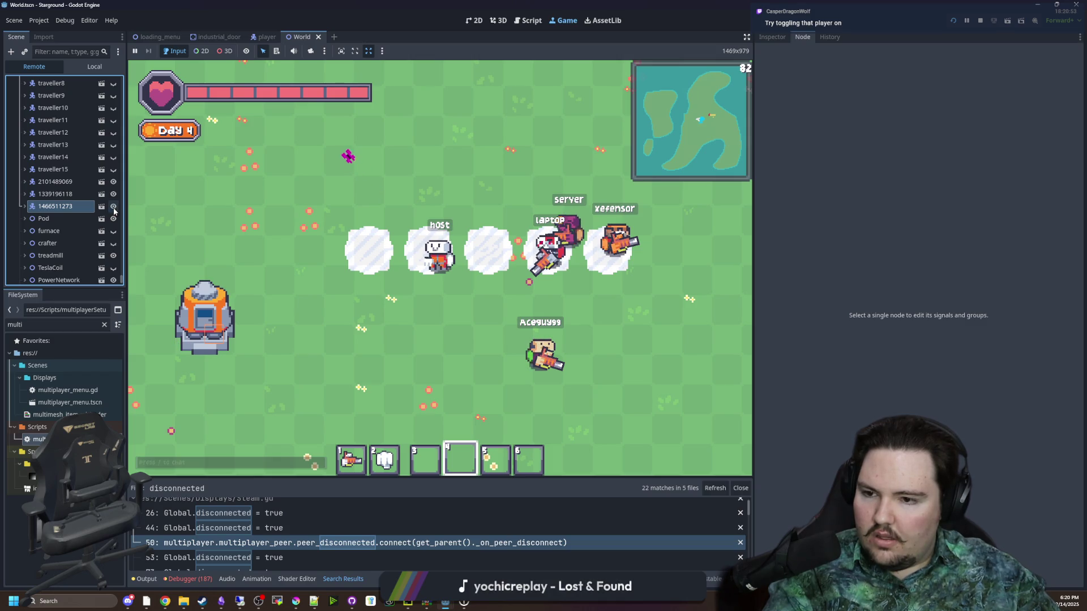
{"action": "scroll", "coordinate": [336, 270], "scroll_direction": "down", "scroll_amount": 3}
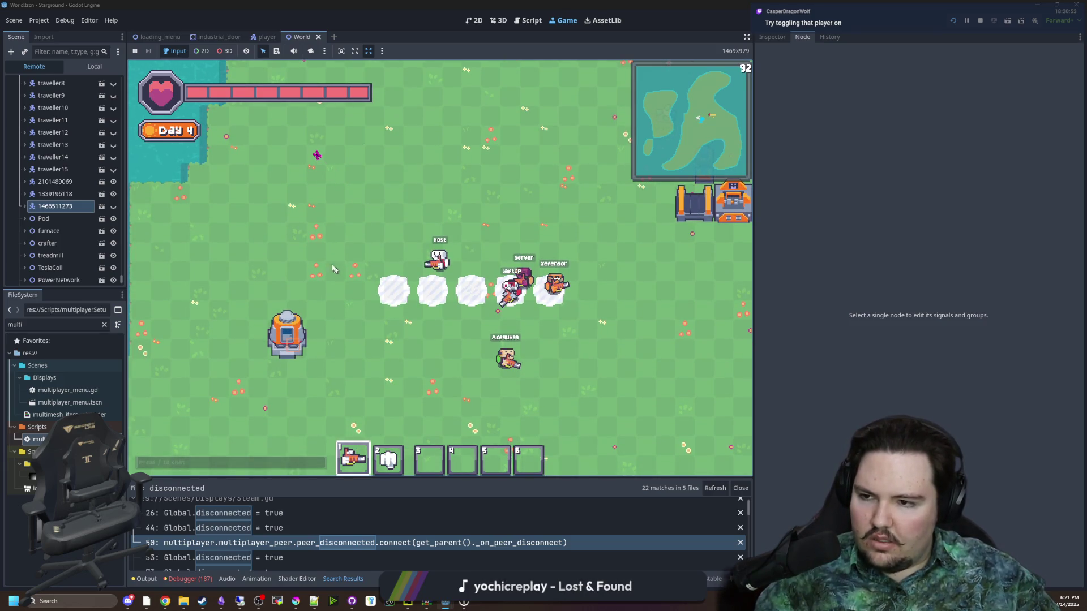
{"action": "left_click", "coordinate": [49, 195]}
{"action": "left_click", "coordinate": [25, 194]}
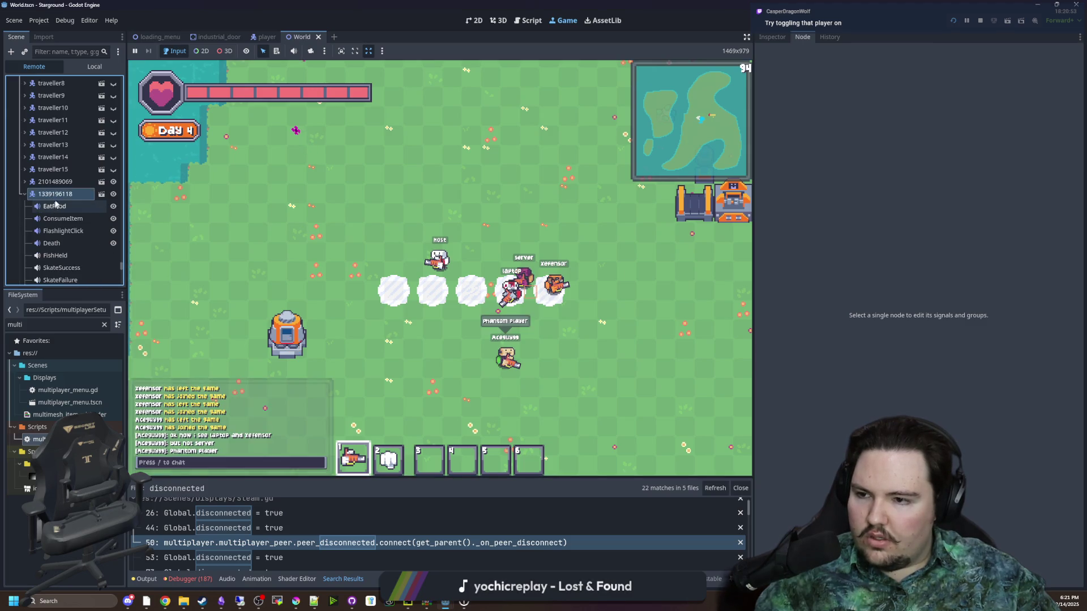
{"action": "left_click", "coordinate": [26, 195]}
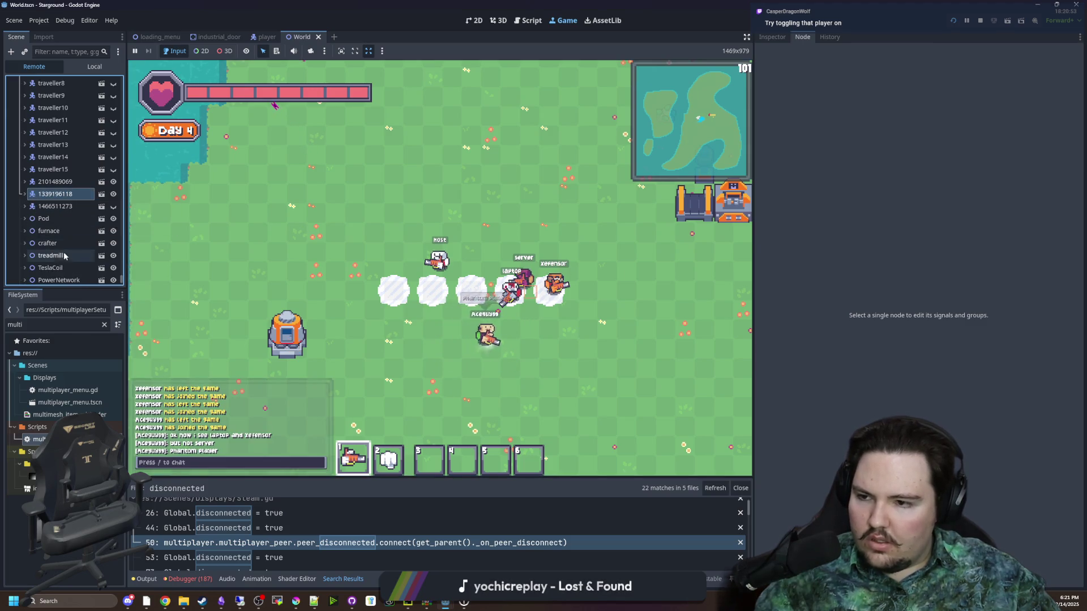
{"action": "left_click", "coordinate": [50, 207]}
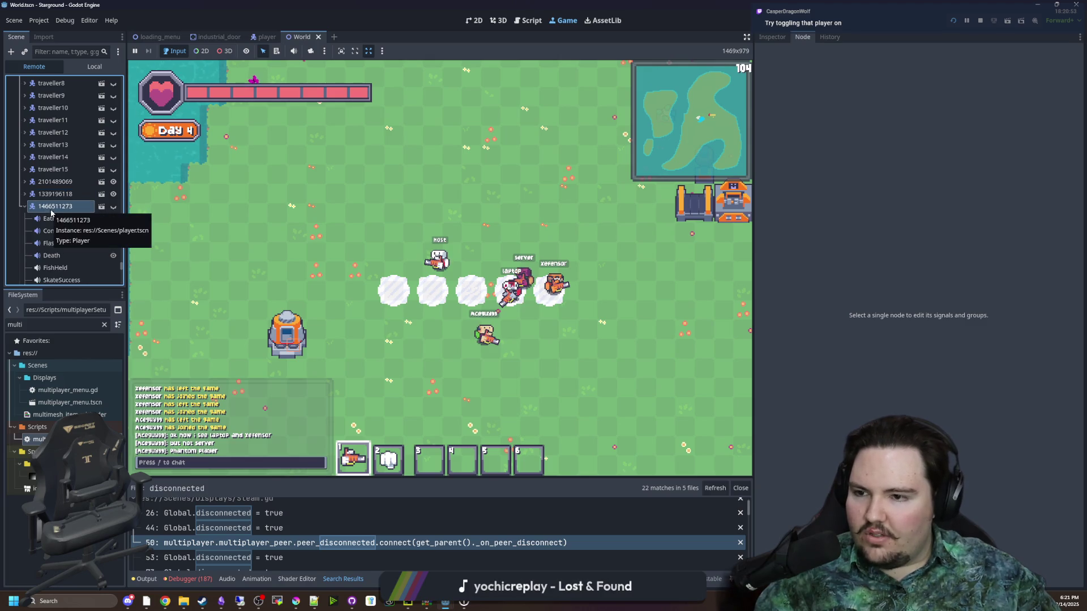
{"action": "left_click", "coordinate": [24, 207]}
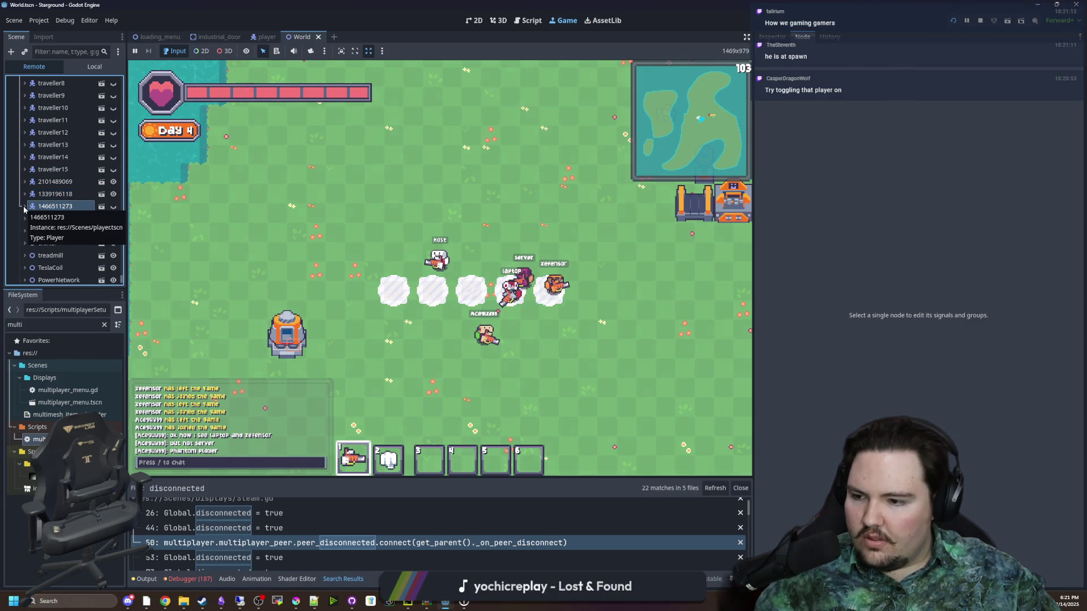
{"action": "left_click", "coordinate": [43, 219]}
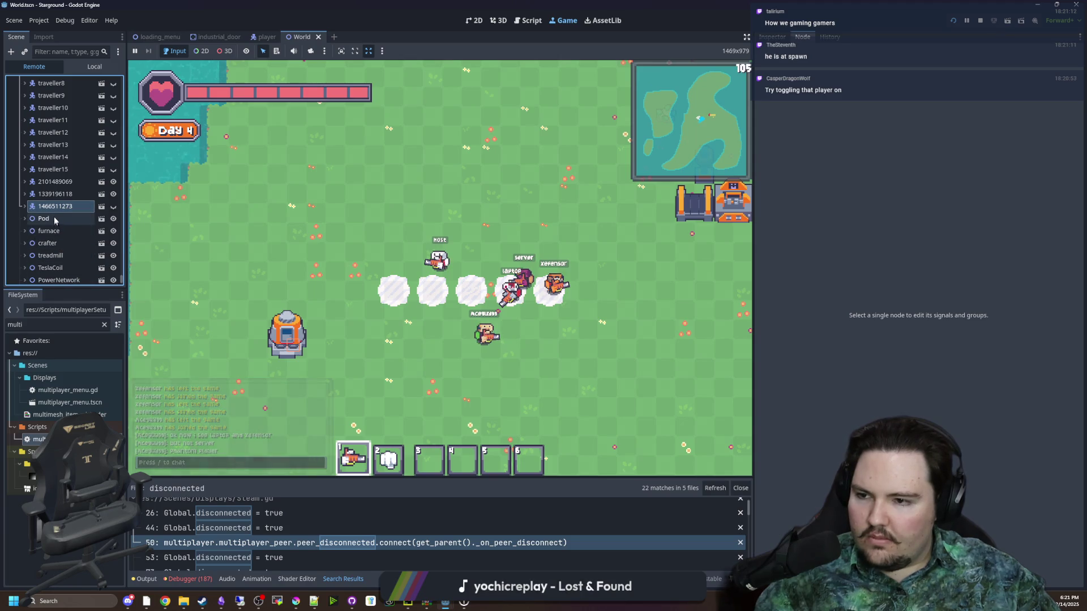
{"action": "left_click", "coordinate": [24, 219]}
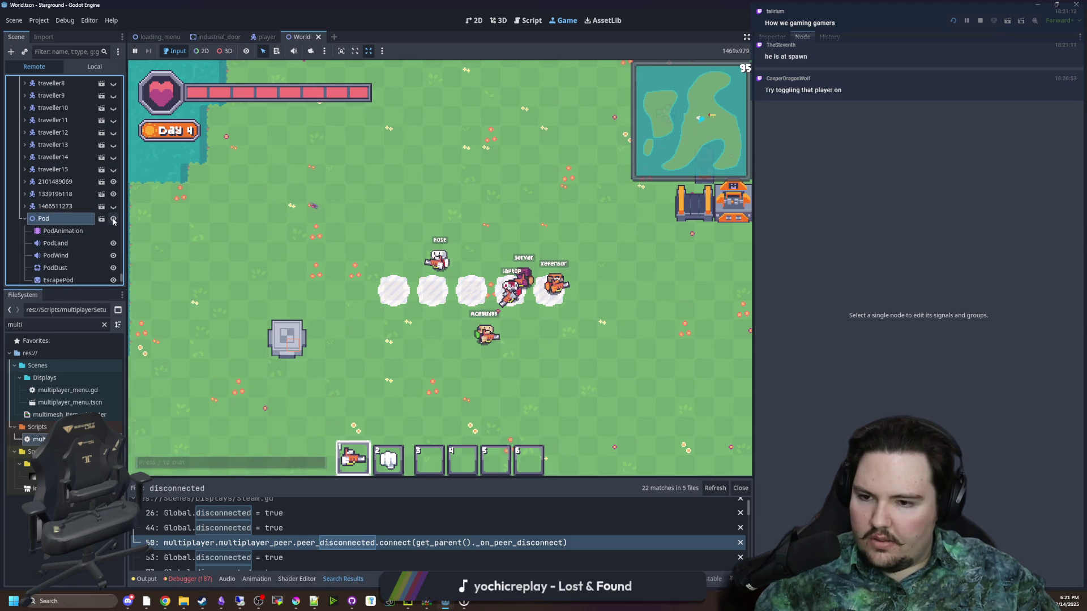
{"action": "left_click", "coordinate": [24, 218]}
{"action": "left_click", "coordinate": [51, 206]}
{"action": "left_click", "coordinate": [24, 206]}
{"action": "left_click", "coordinate": [24, 206]}
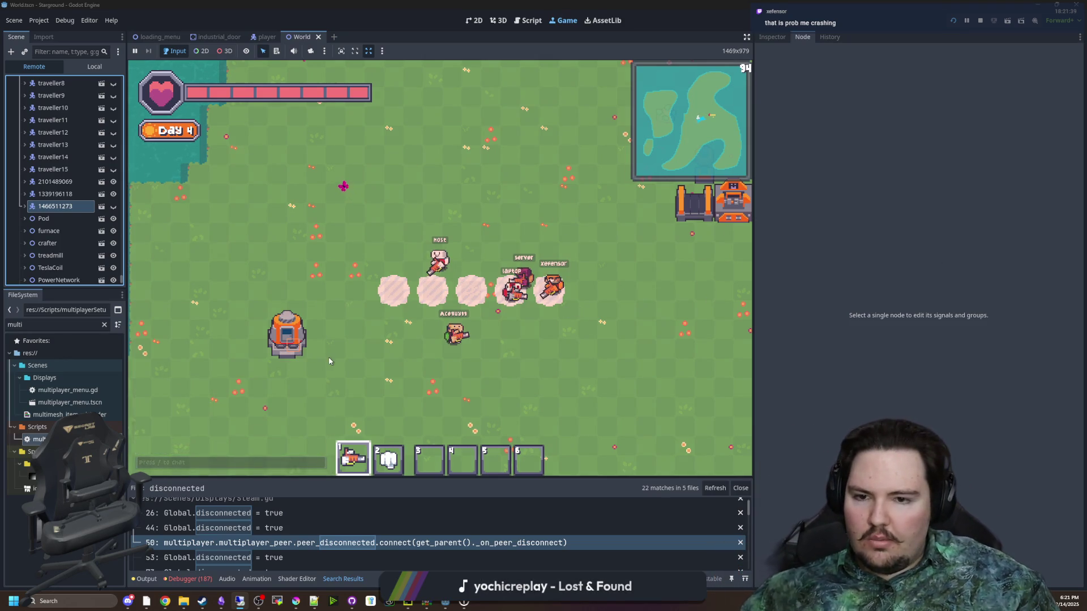
{"action": "left_click", "coordinate": [302, 343]}
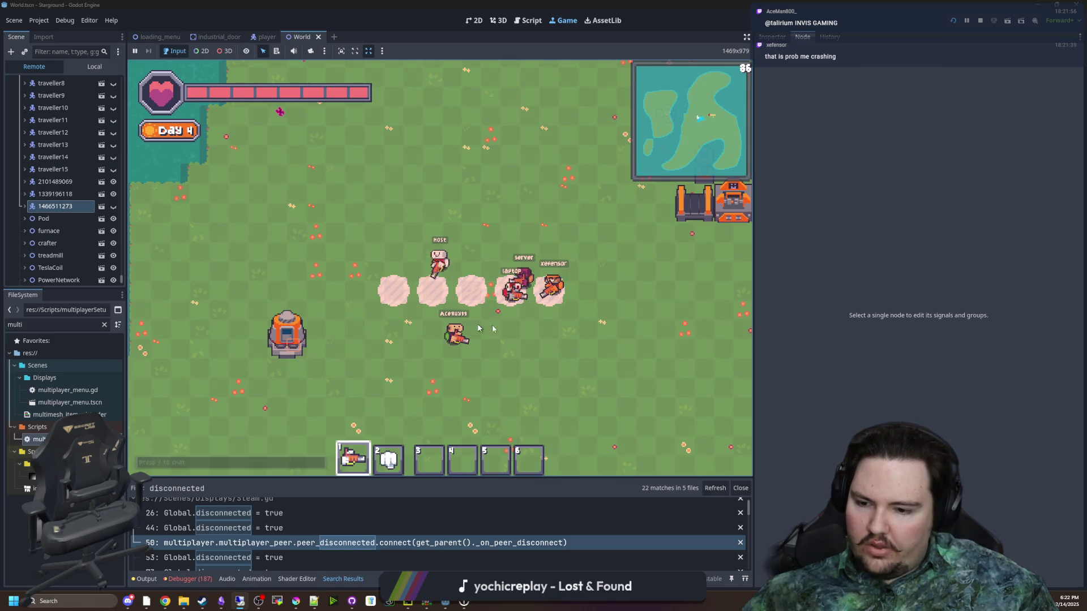
- Fire the host's beam toward the pink circles and move the host right
{"action": "left_click", "coordinate": [406, 298]}
{"action": "key", "text": "d"}
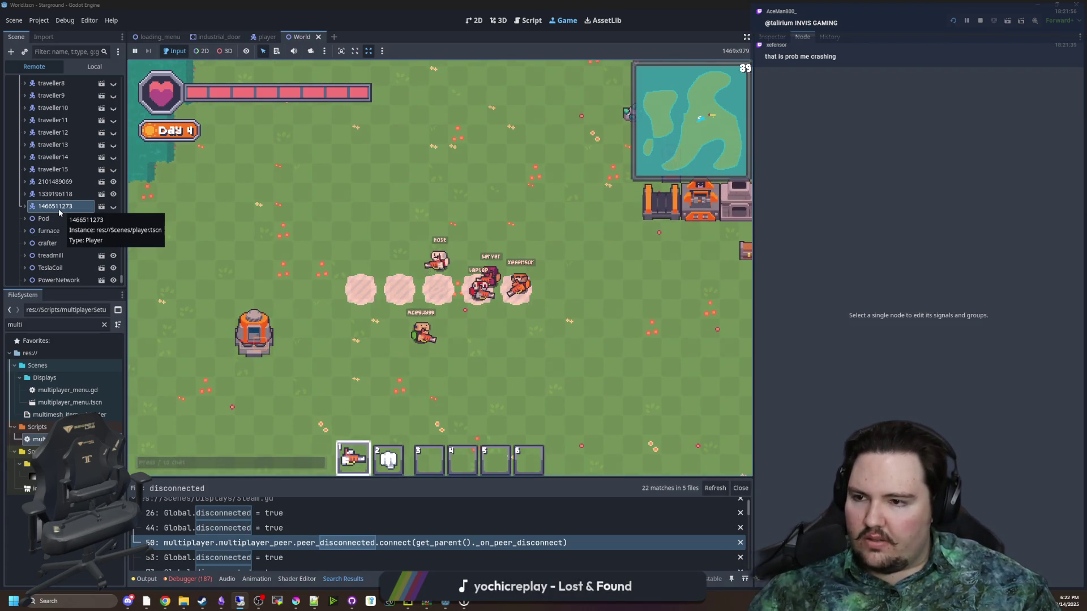
{"action": "scroll", "coordinate": [70, 208], "scroll_direction": "down", "scroll_amount": 3}
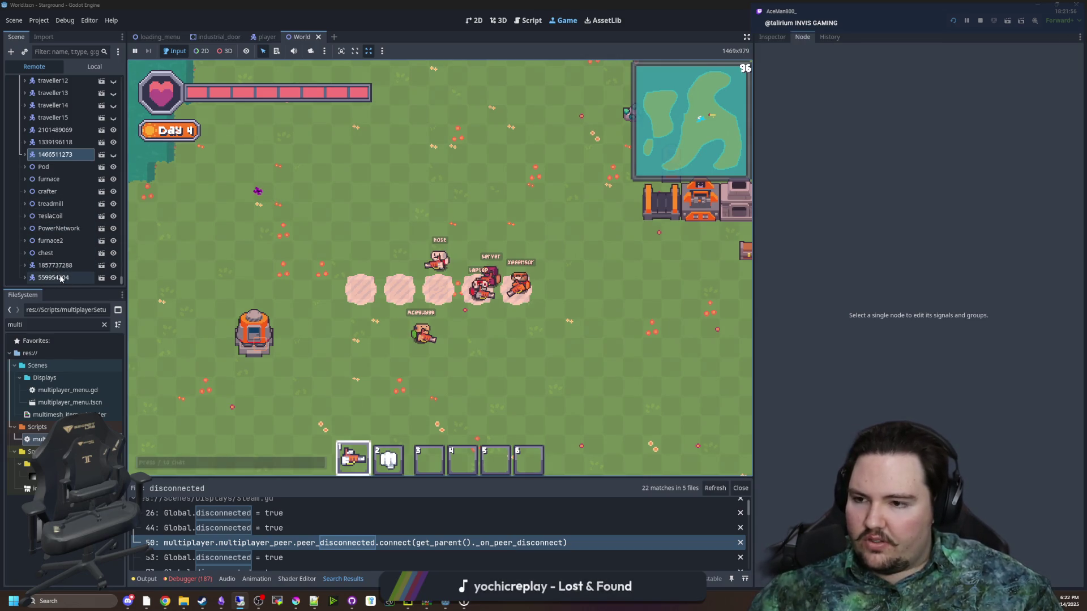
{"action": "scroll", "coordinate": [59, 206], "scroll_direction": "up", "scroll_amount": 10}
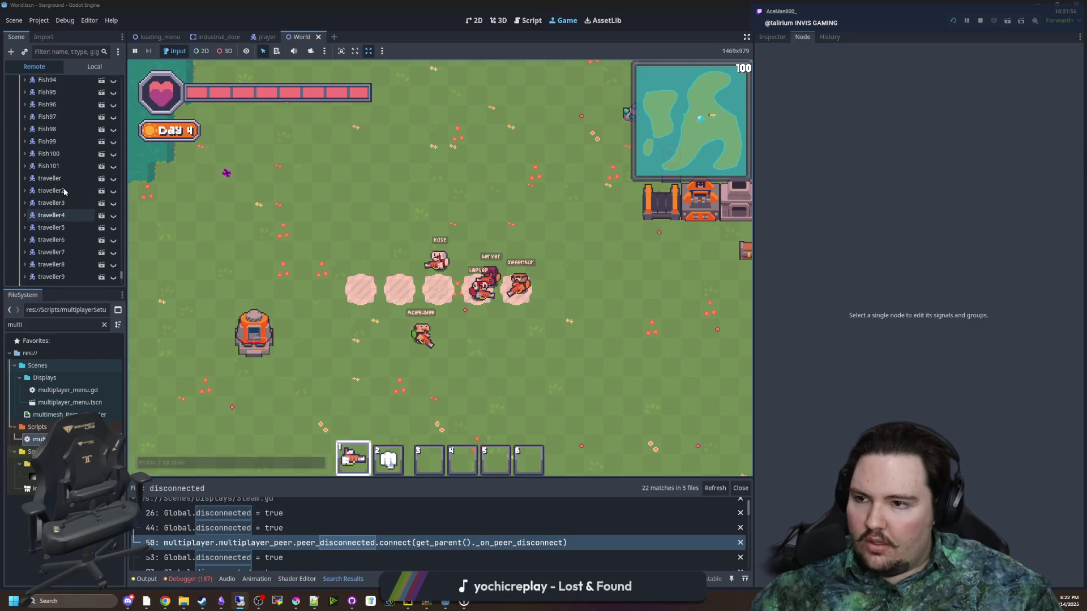
{"action": "scroll", "coordinate": [66, 141], "scroll_direction": "up", "scroll_amount": 15}
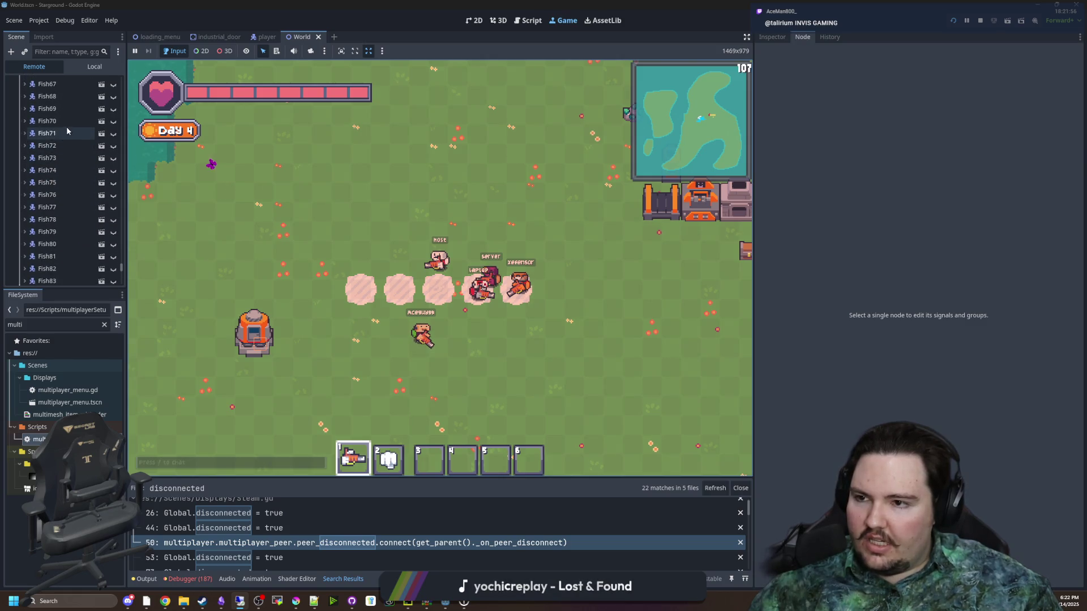
- Bring the remote desktop session showing the second machine's Godot editor onto the screen
{"action": "left_click", "coordinate": [65, 51]}
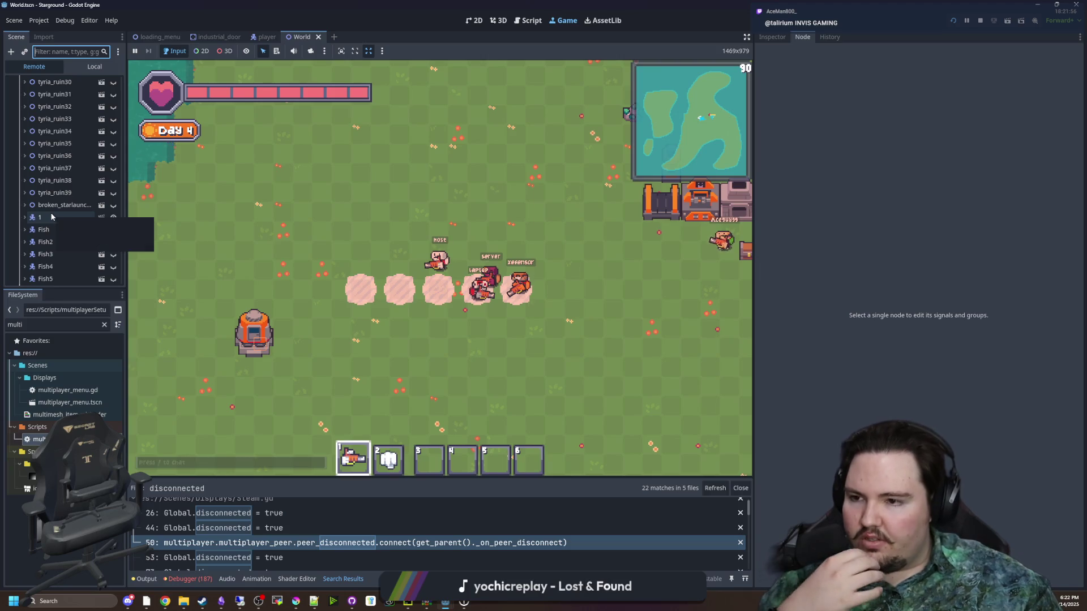
{"action": "scroll", "coordinate": [79, 204], "scroll_direction": "down", "scroll_amount": 10}
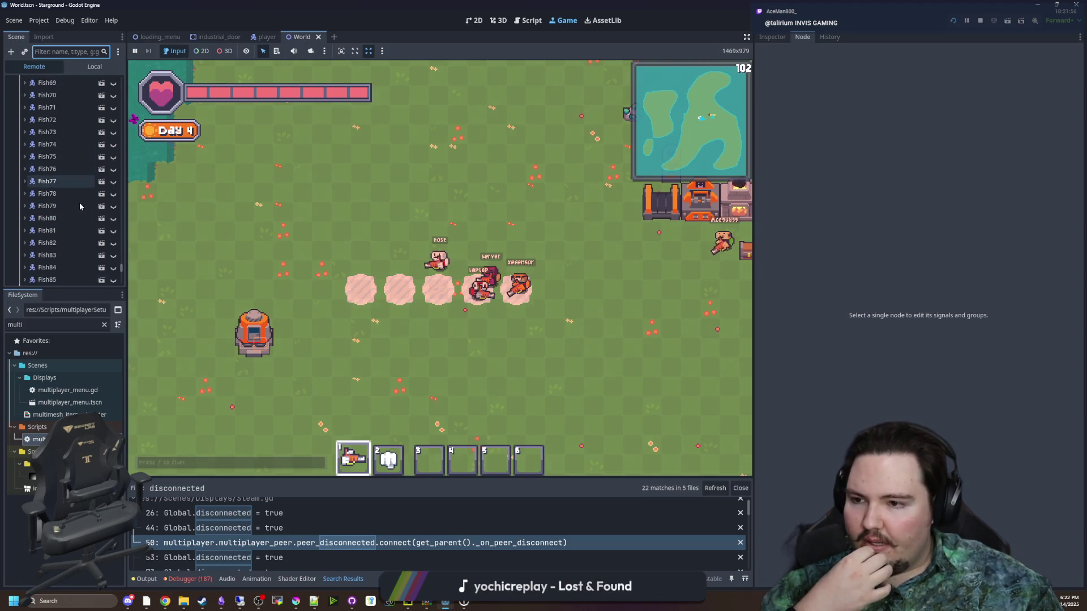
{"action": "scroll", "coordinate": [79, 202], "scroll_direction": "down", "scroll_amount": 10}
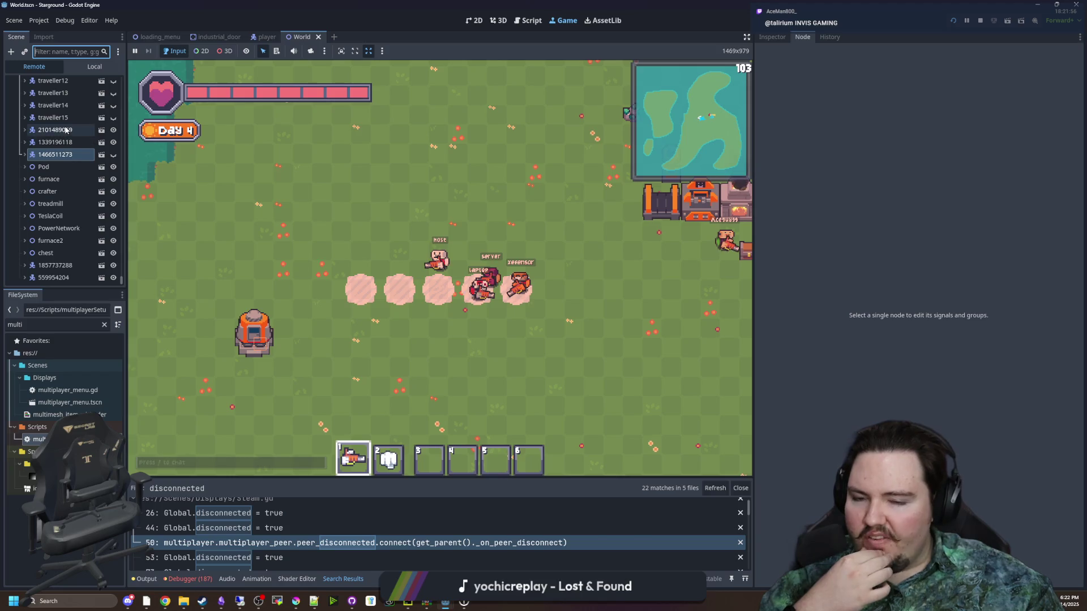
{"action": "left_click", "coordinate": [271, 217]}
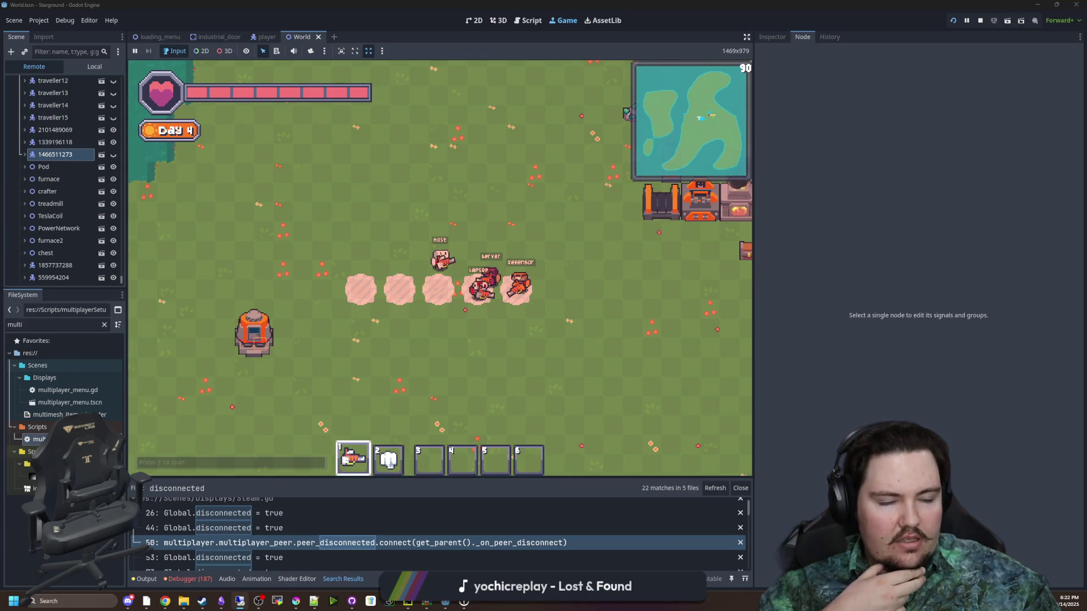
{"action": "mouse_move", "coordinate": [1086, 113]}
{"action": "left_mouse_down"}
{"action": "mouse_move", "coordinate": [631, 129]}
{"action": "mouse_move", "coordinate": [471, 4]}
{"action": "left_mouse_up"}
{"action": "left_click", "coordinate": [48, 80]}
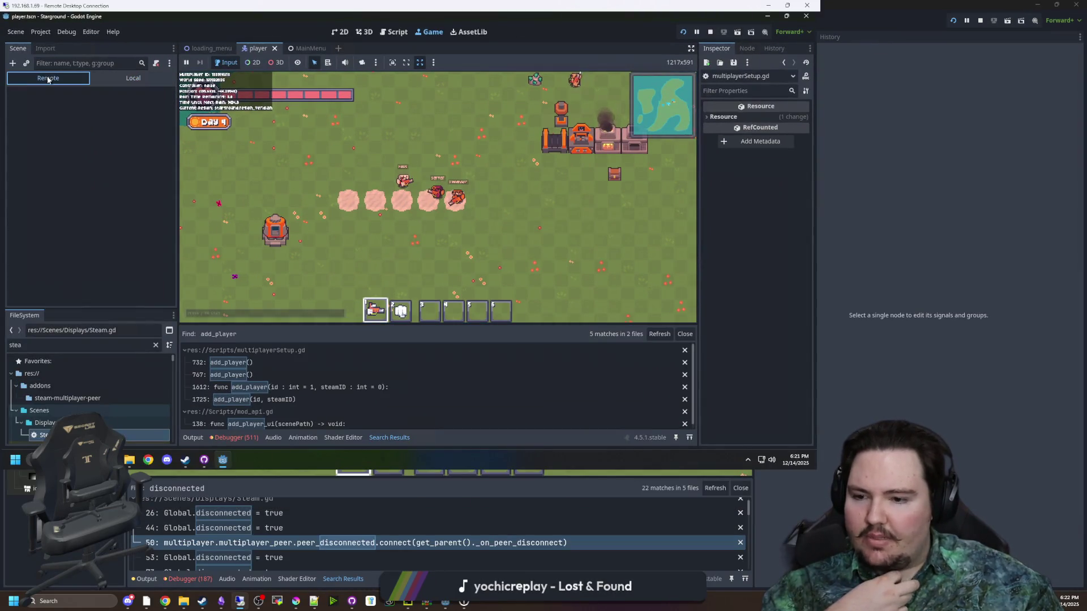
{"action": "left_click", "coordinate": [17, 144]}
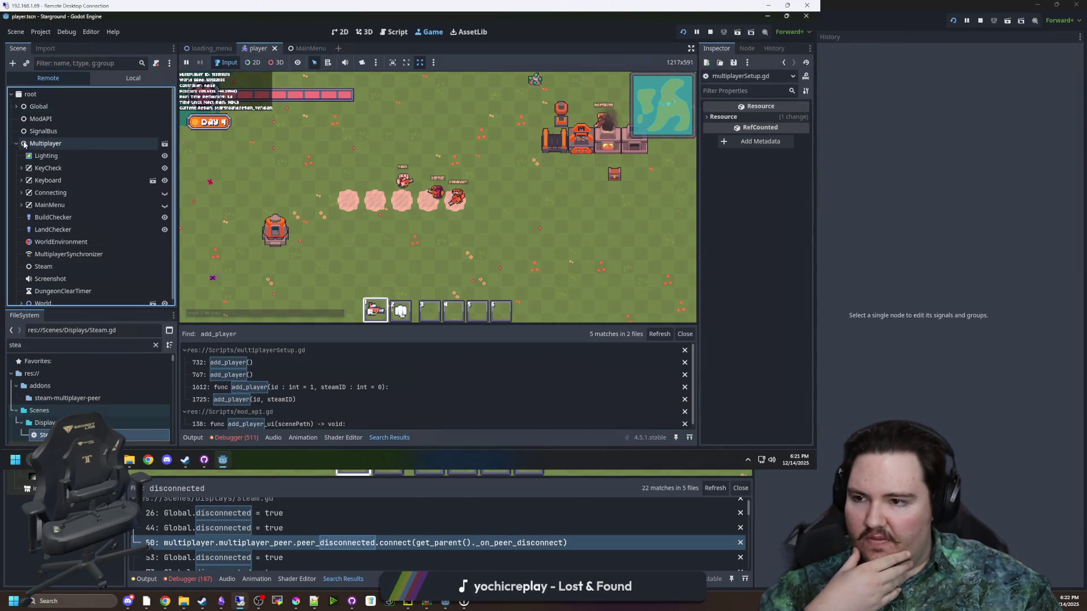
{"action": "scroll", "coordinate": [93, 202], "scroll_direction": "down", "scroll_amount": 5}
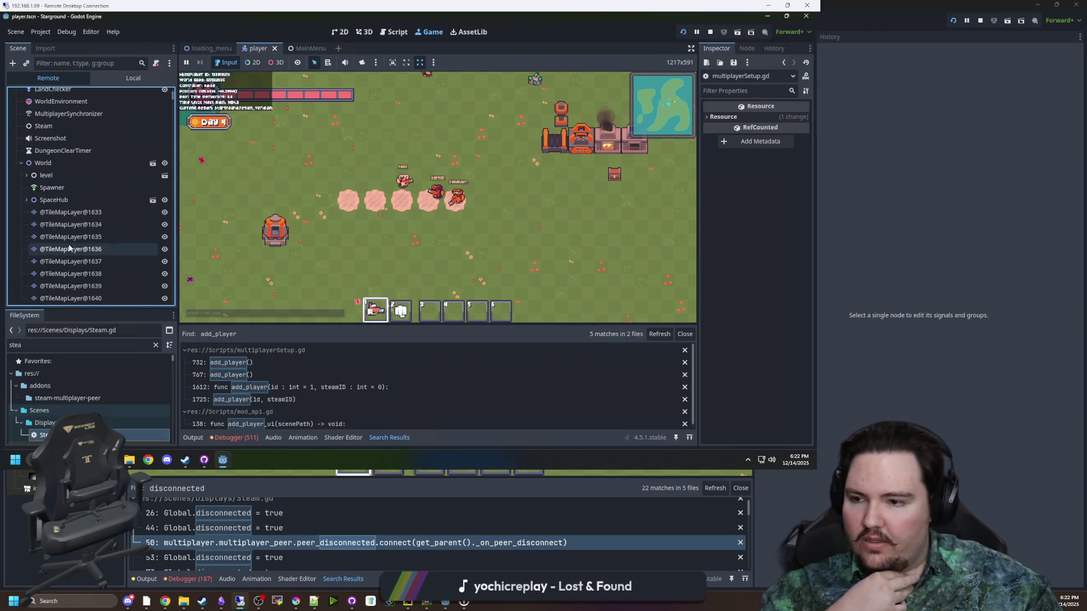
{"action": "scroll", "coordinate": [69, 249], "scroll_direction": "down", "scroll_amount": 10}
{"action": "scroll", "coordinate": [124, 182], "scroll_direction": "down", "scroll_amount": 15}
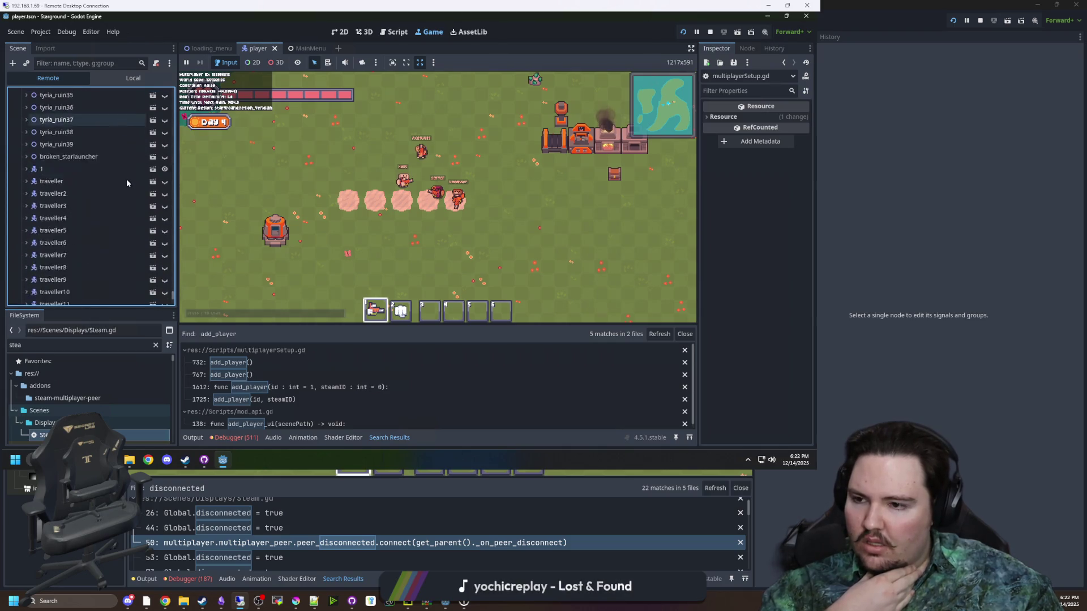
{"action": "scroll", "coordinate": [127, 179], "scroll_direction": "down", "scroll_amount": 8}
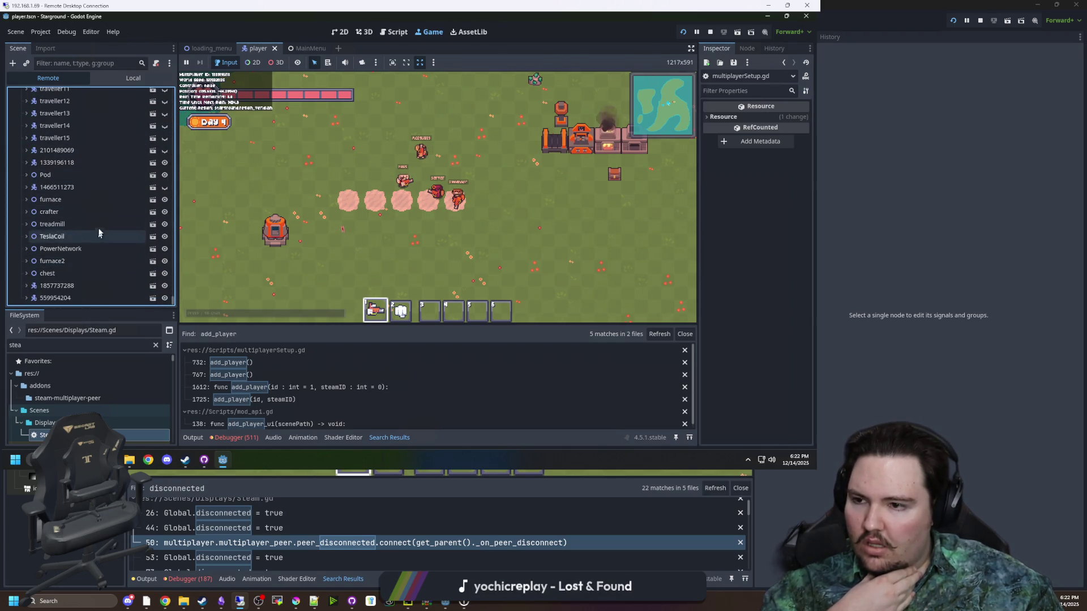
{"action": "left_click", "coordinate": [164, 153]}
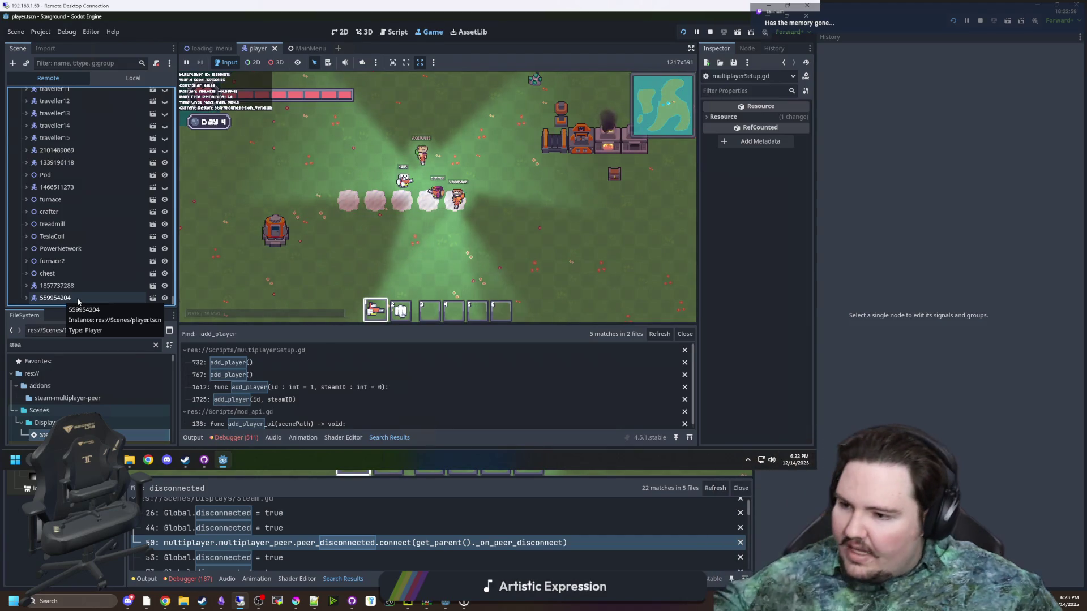
{"action": "left_click", "coordinate": [303, 172]}
{"action": "left_click", "coordinate": [133, 154]}
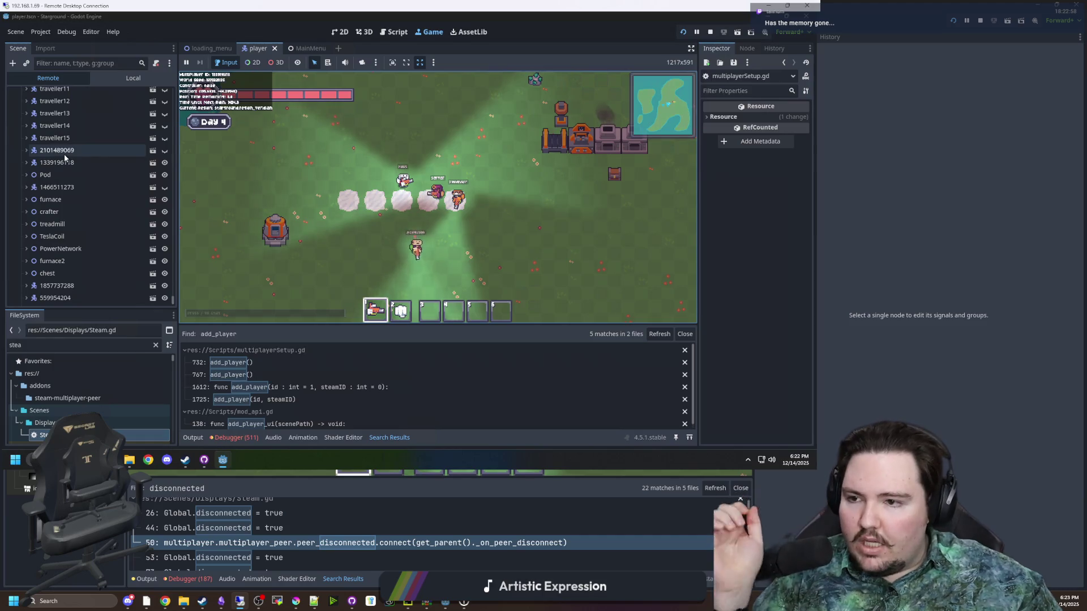
{"action": "left_click", "coordinate": [164, 151]}
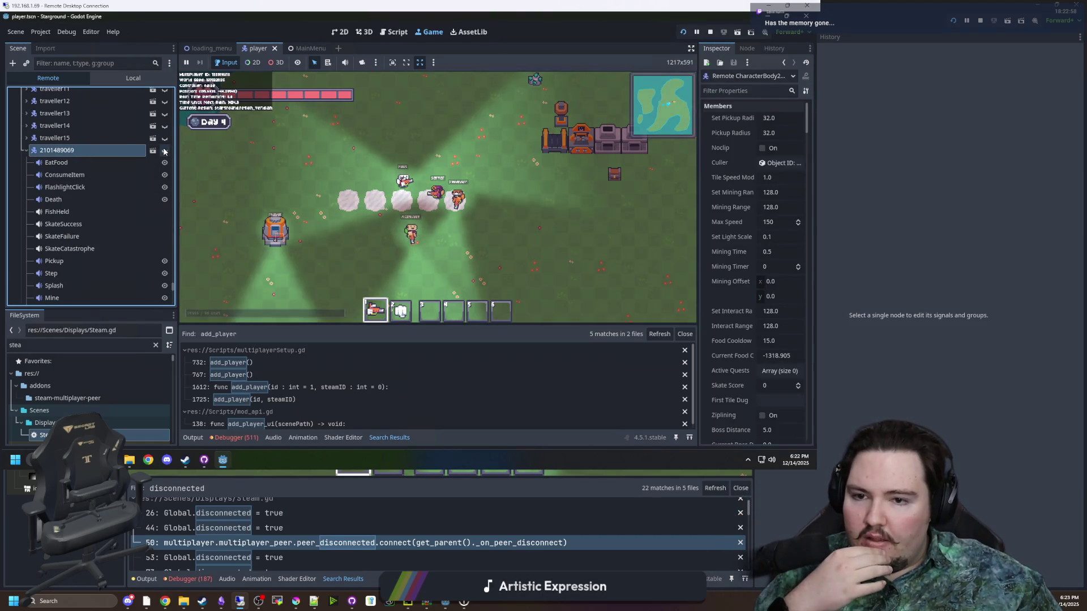
{"action": "left_click", "coordinate": [164, 151]}
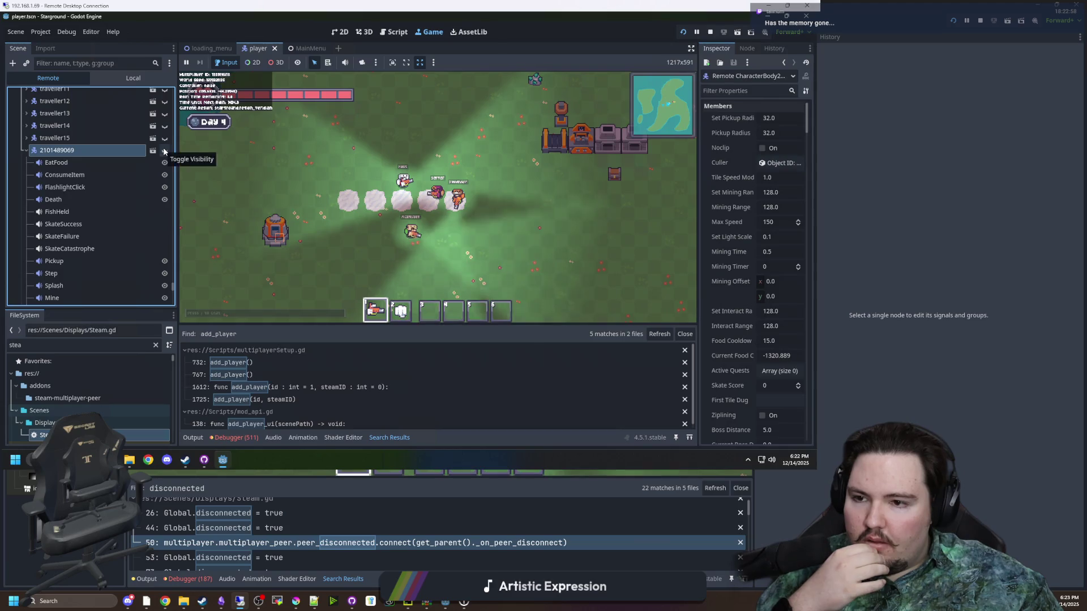
{"action": "left_click", "coordinate": [165, 151]}
{"action": "left_click", "coordinate": [165, 151]}
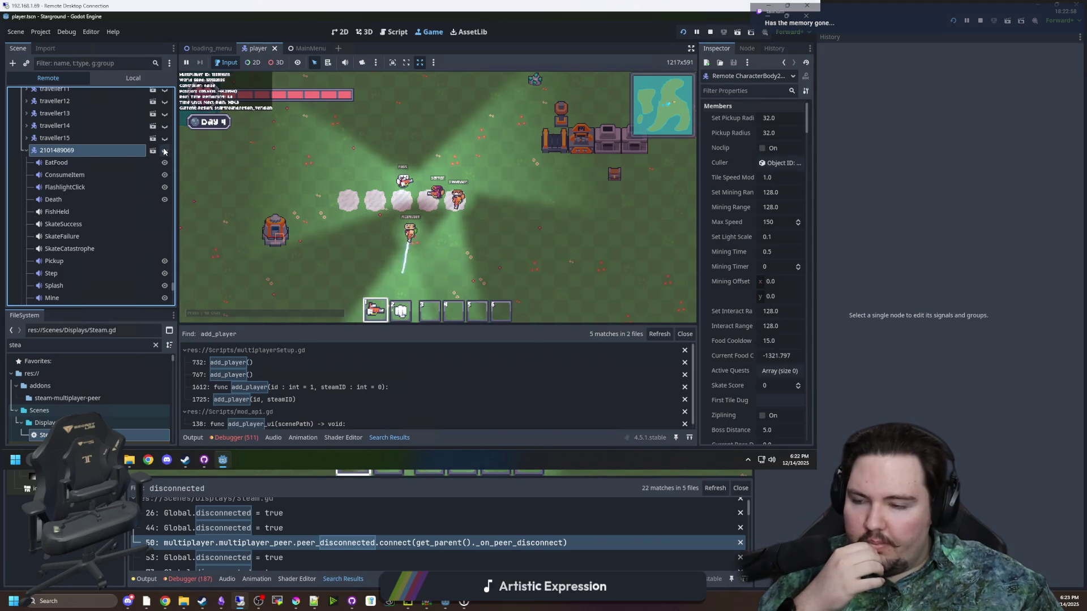
{"action": "left_click", "coordinate": [46, 138]}
{"action": "left_click", "coordinate": [26, 138]}
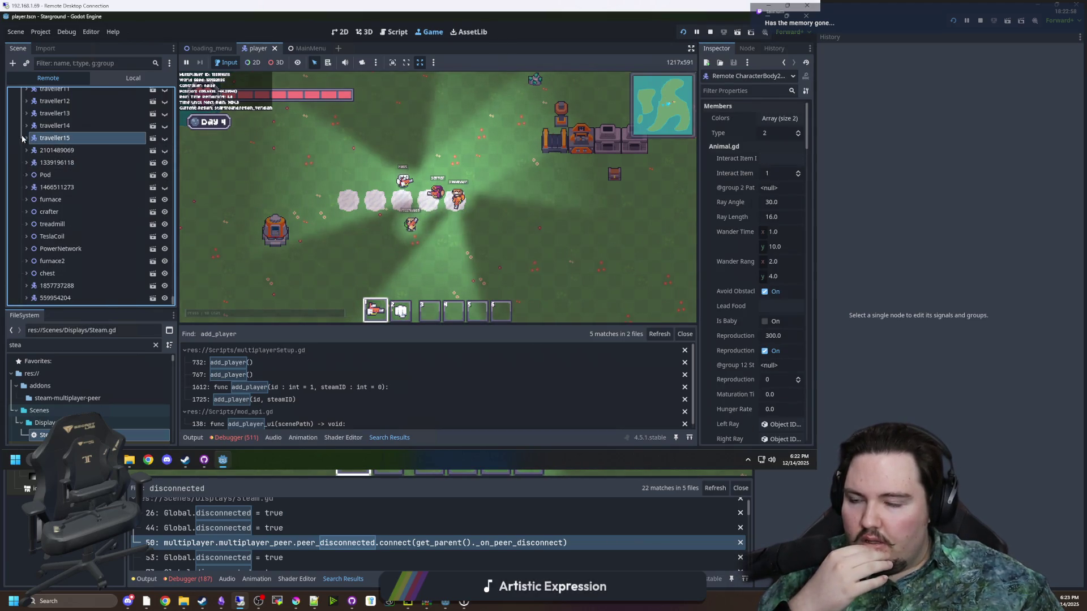
{"action": "left_click", "coordinate": [74, 150]}
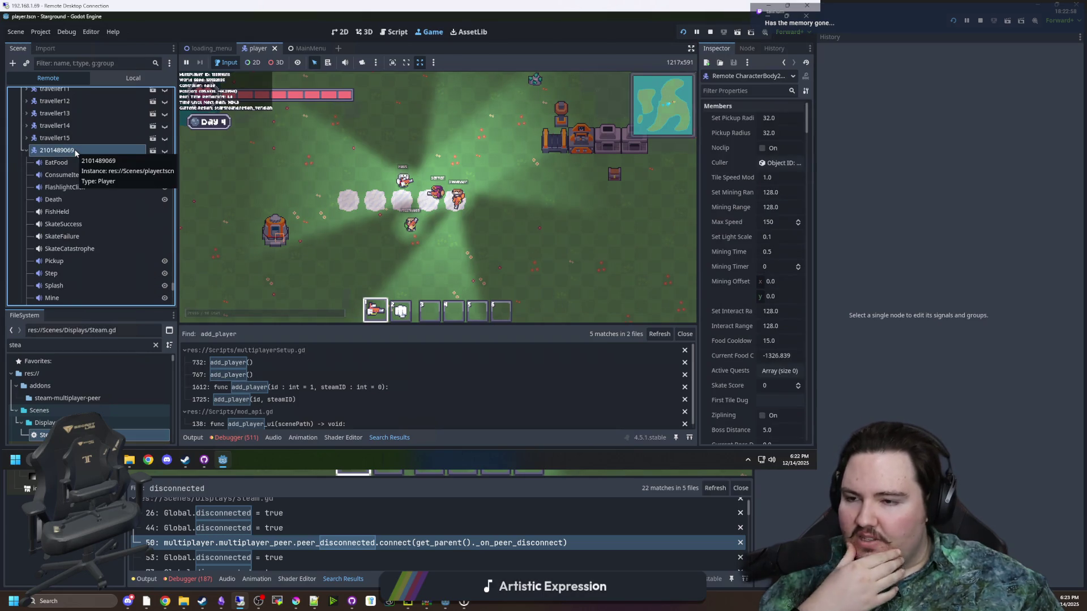
{"action": "left_click", "coordinate": [290, 223]}
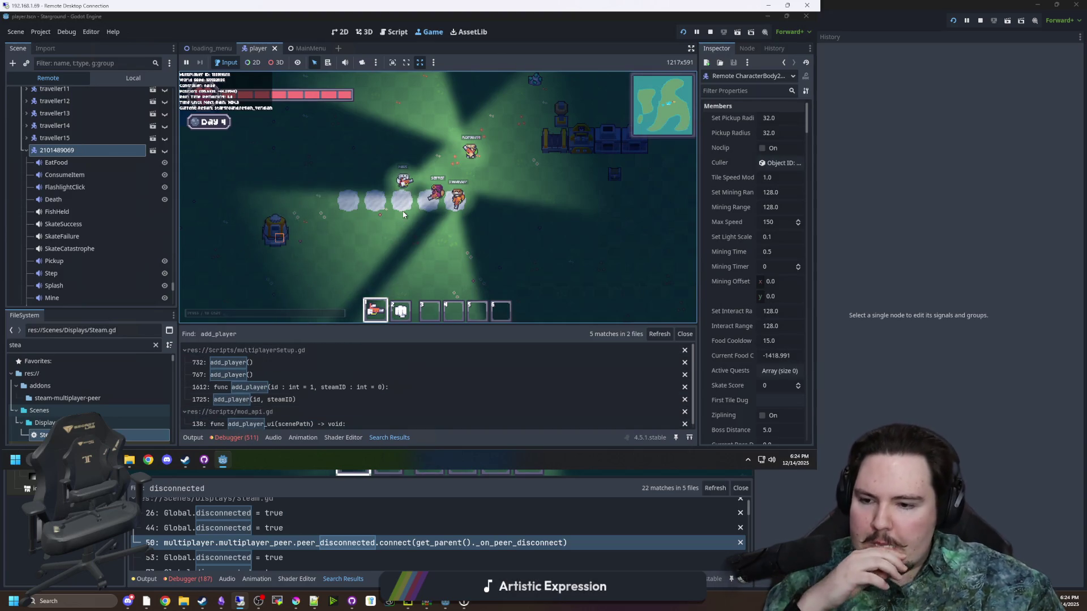
- Clear the FileSystem dock's 'stea' filter so every project file is listed
{"action": "scroll", "coordinate": [83, 250], "scroll_direction": "down", "scroll_amount": 10}
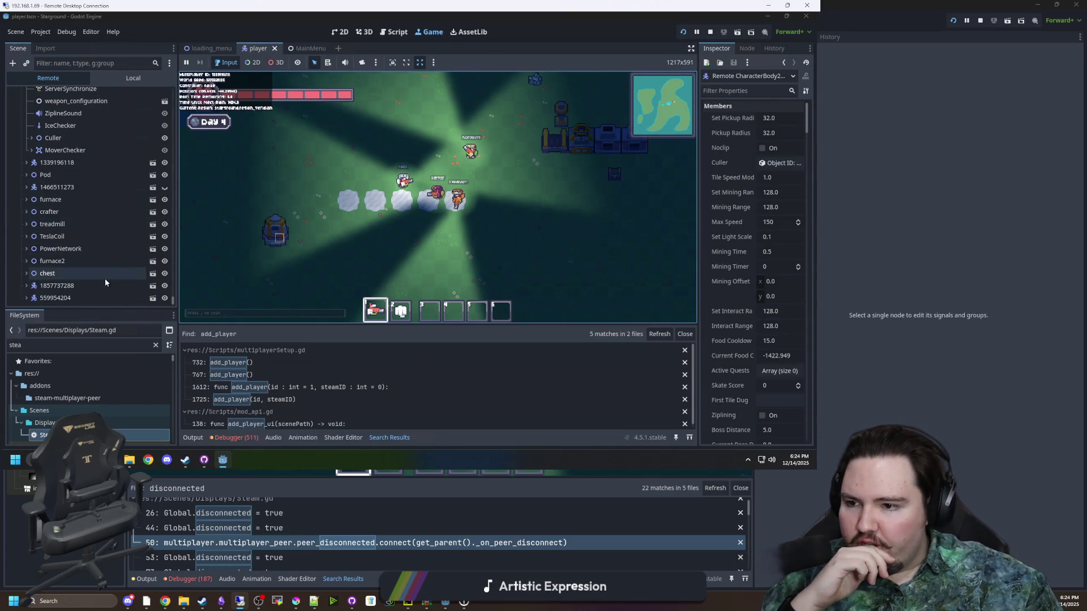
{"action": "scroll", "coordinate": [101, 387], "scroll_direction": "down", "scroll_amount": 5}
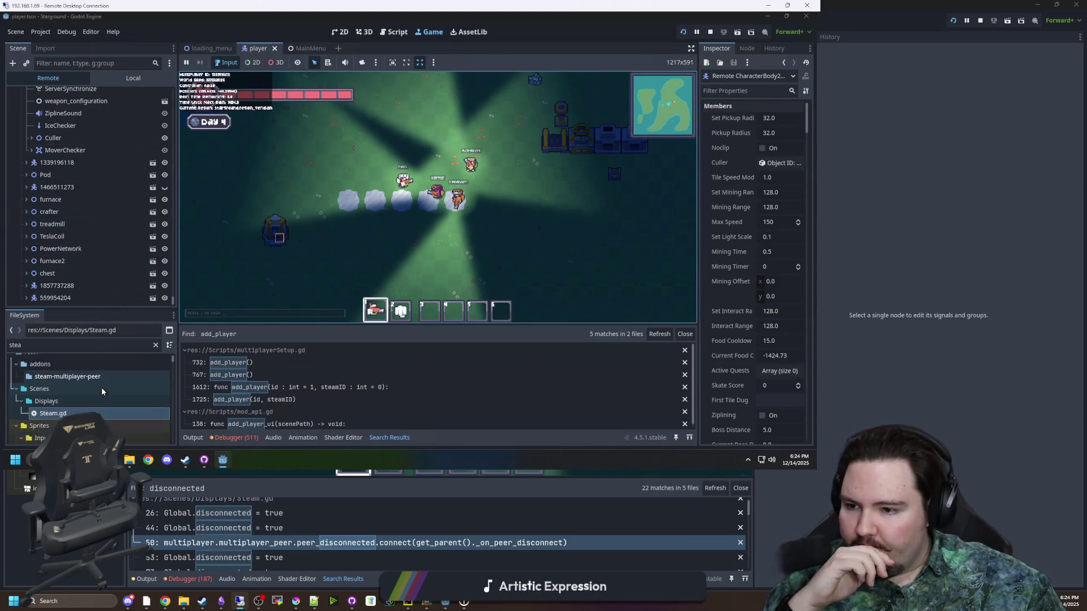
{"action": "left_click", "coordinate": [156, 344]}
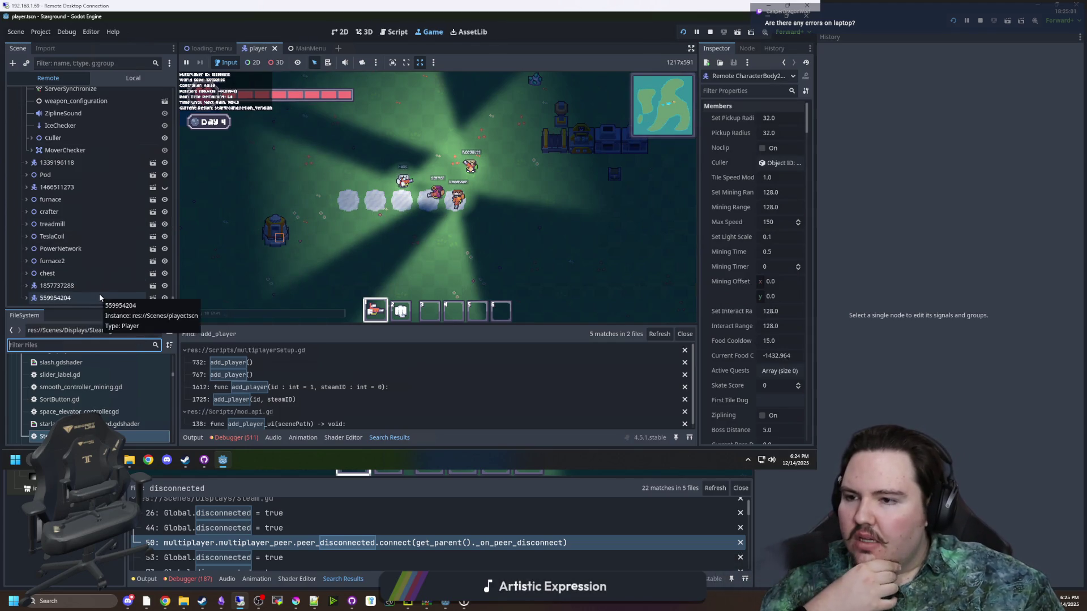
{"action": "scroll", "coordinate": [118, 257], "scroll_direction": "up", "scroll_amount": 5}
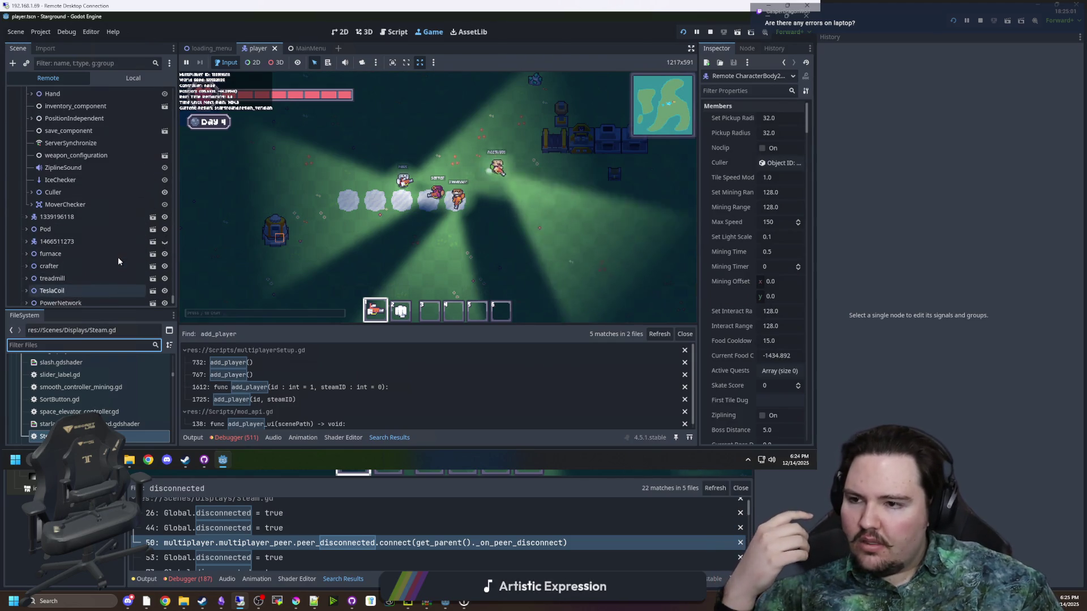
{"action": "scroll", "coordinate": [118, 257], "scroll_direction": "down", "scroll_amount": 5}
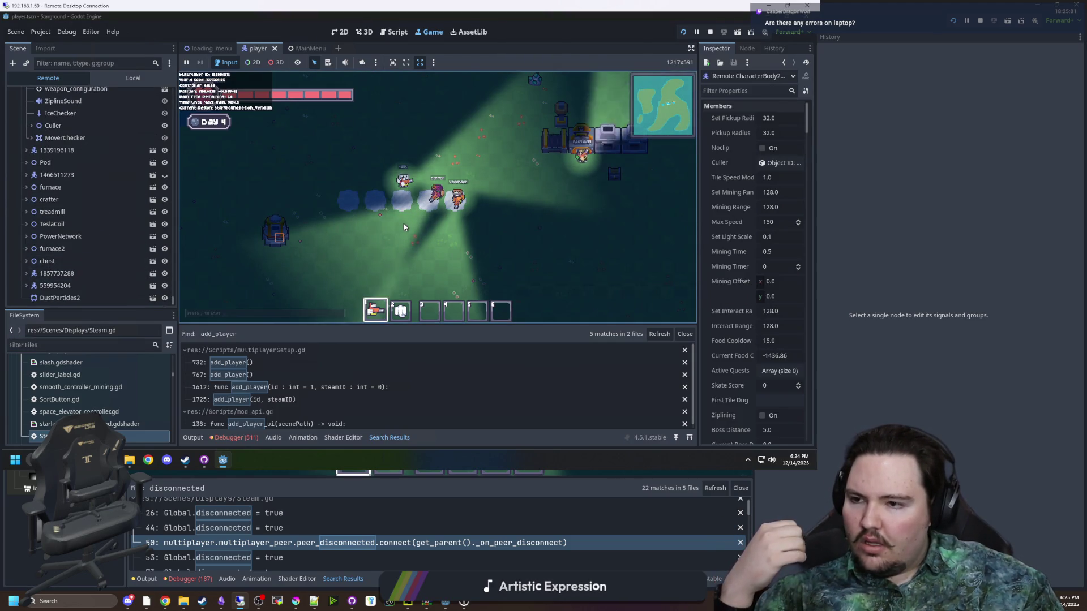
{"action": "scroll", "coordinate": [123, 209], "scroll_direction": "up", "scroll_amount": 1}
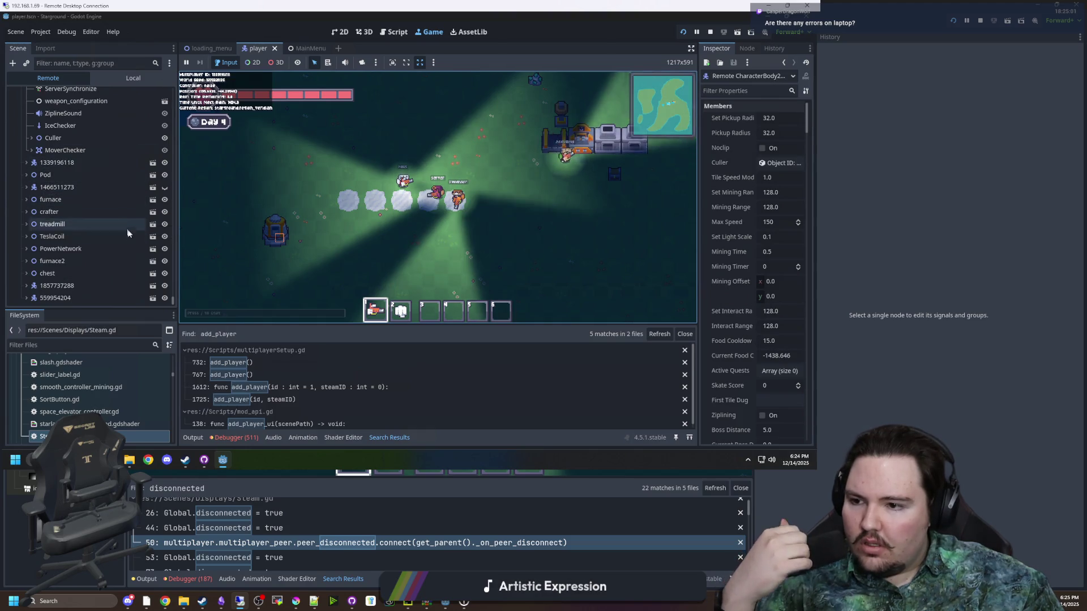
{"action": "scroll", "coordinate": [122, 252], "scroll_direction": "up", "scroll_amount": 10}
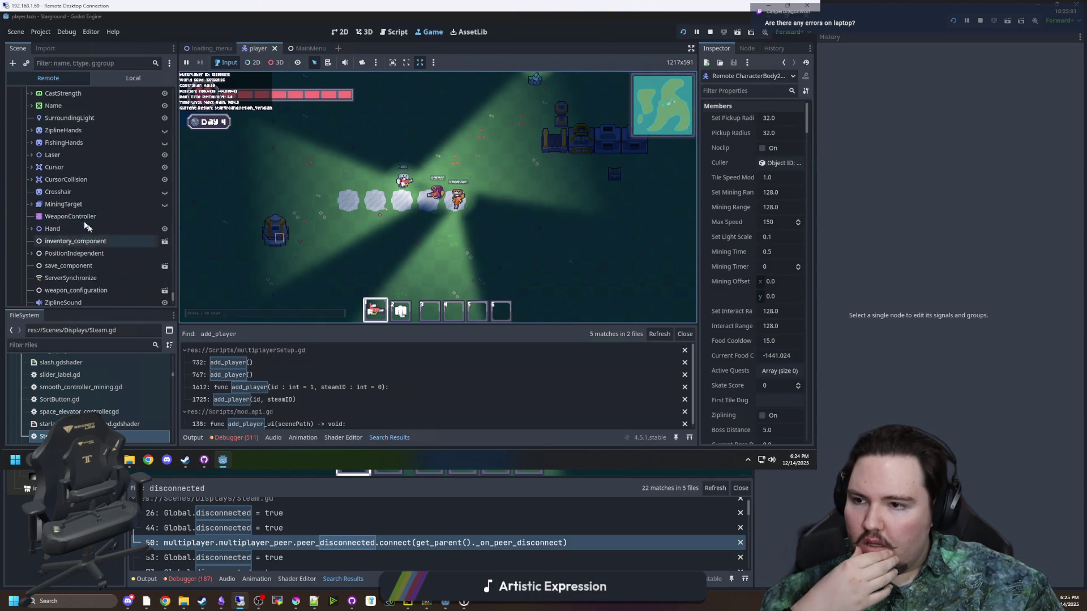
{"action": "scroll", "coordinate": [68, 206], "scroll_direction": "up", "scroll_amount": 10}
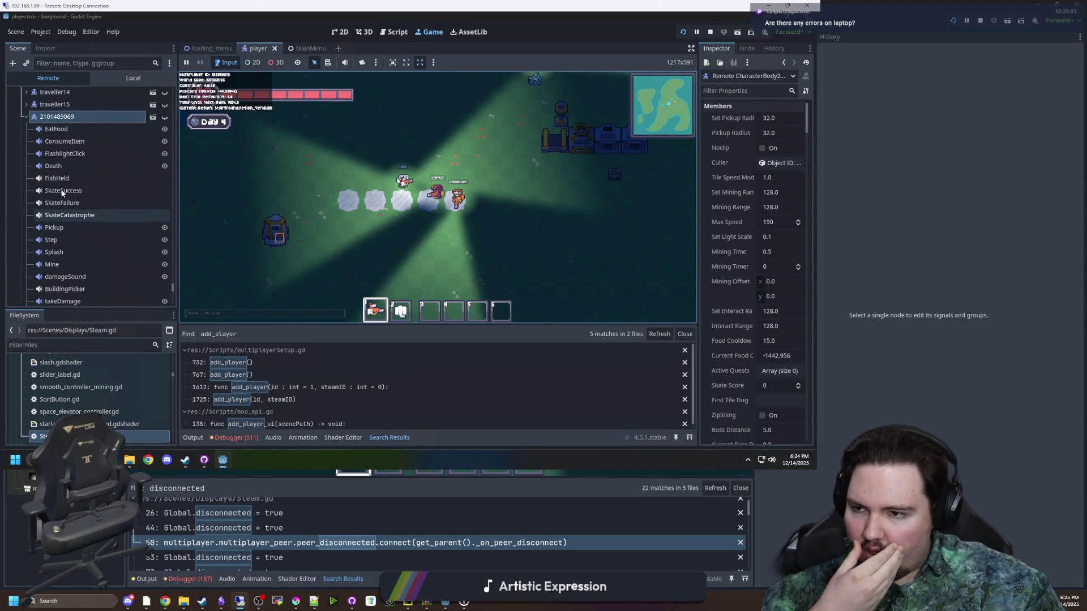
{"action": "left_click", "coordinate": [28, 117]}
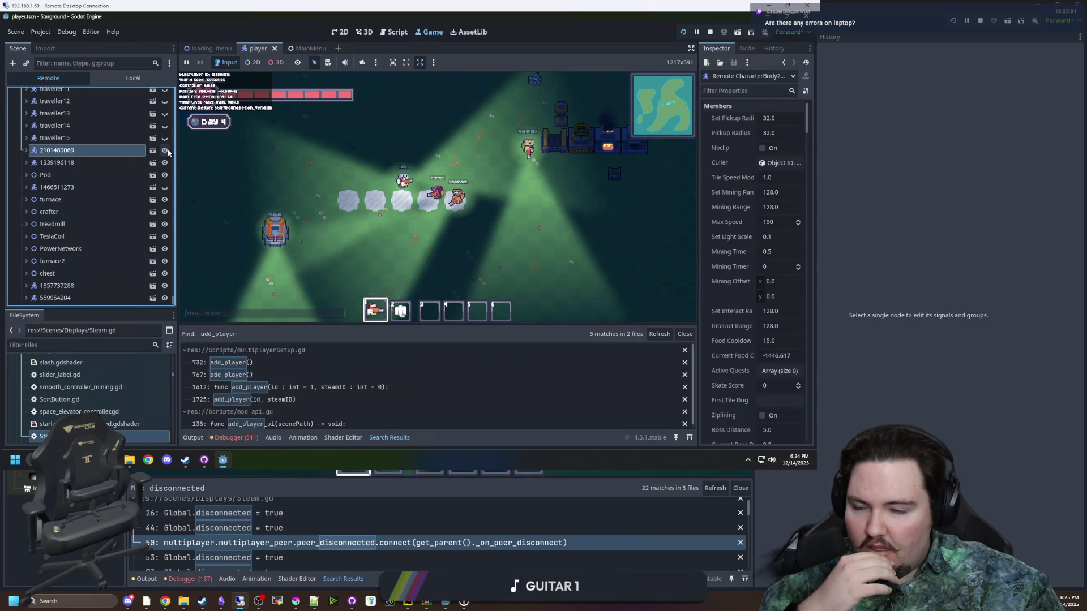
{"action": "left_click", "coordinate": [26, 138]}
{"action": "left_click", "coordinate": [28, 147]}
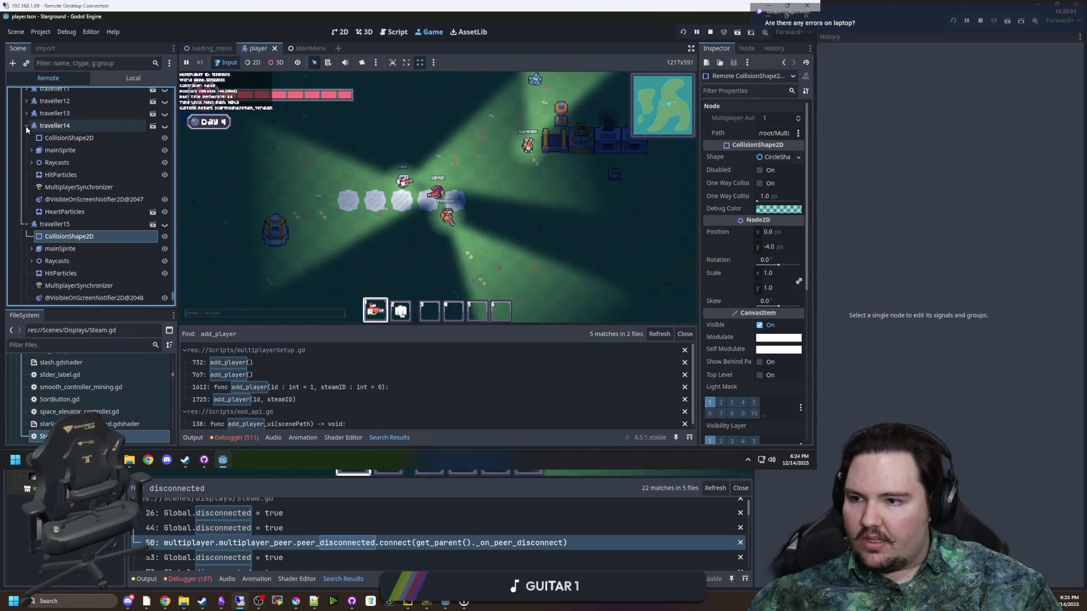
{"action": "left_click", "coordinate": [26, 137]}
{"action": "left_click", "coordinate": [26, 149]}
{"action": "left_click", "coordinate": [59, 150]}
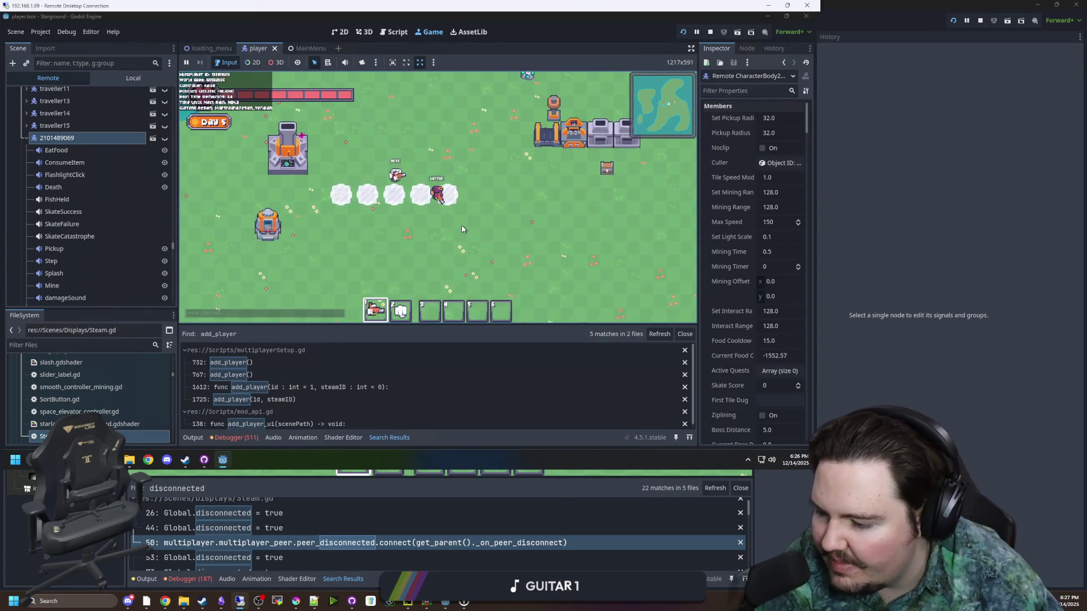
{"action": "left_click", "coordinate": [236, 437]}
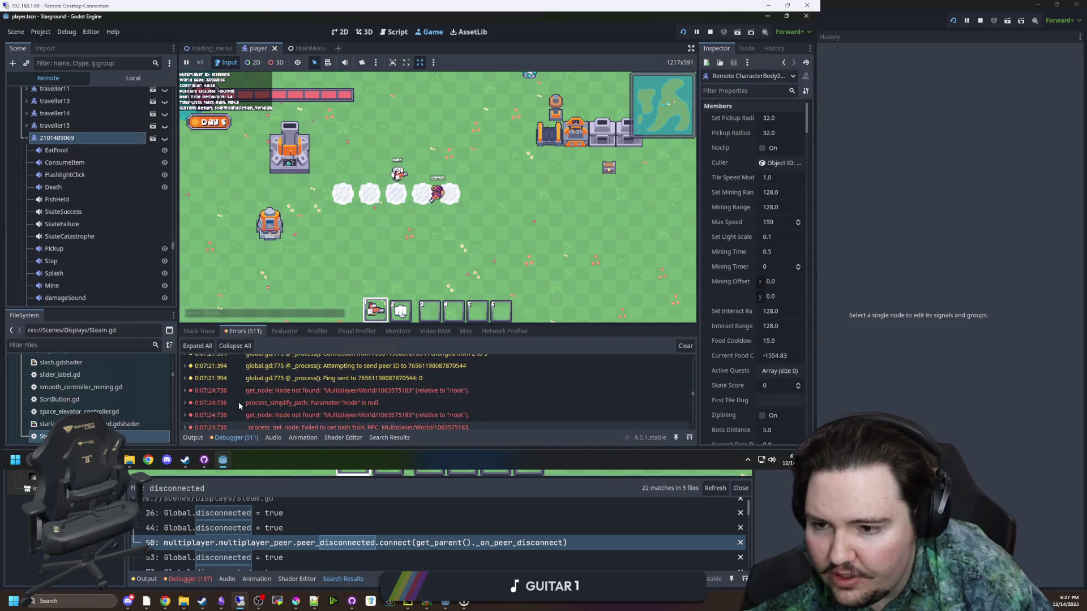
{"action": "scroll", "coordinate": [357, 389], "scroll_direction": "down", "scroll_amount": 15}
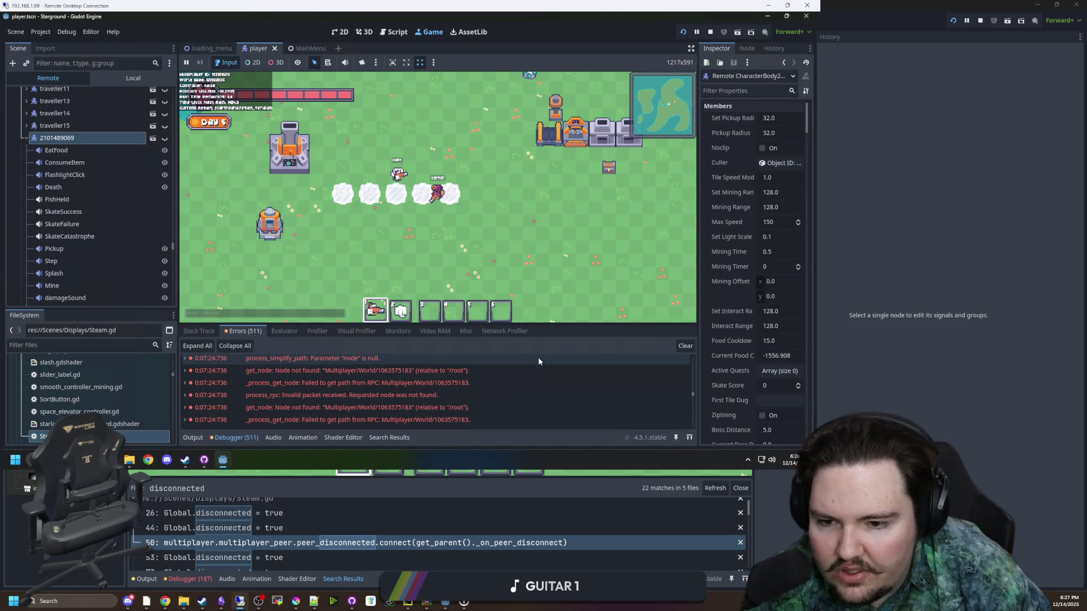
{"action": "scroll", "coordinate": [621, 389], "scroll_direction": "down", "scroll_amount": 2}
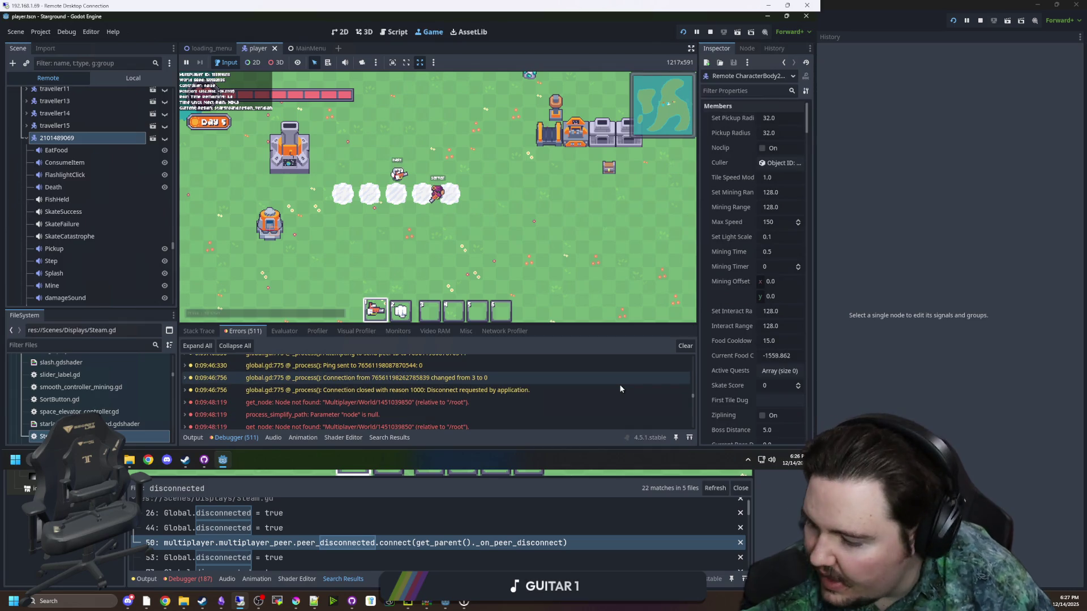
{"action": "scroll", "coordinate": [623, 386], "scroll_direction": "down", "scroll_amount": 10}
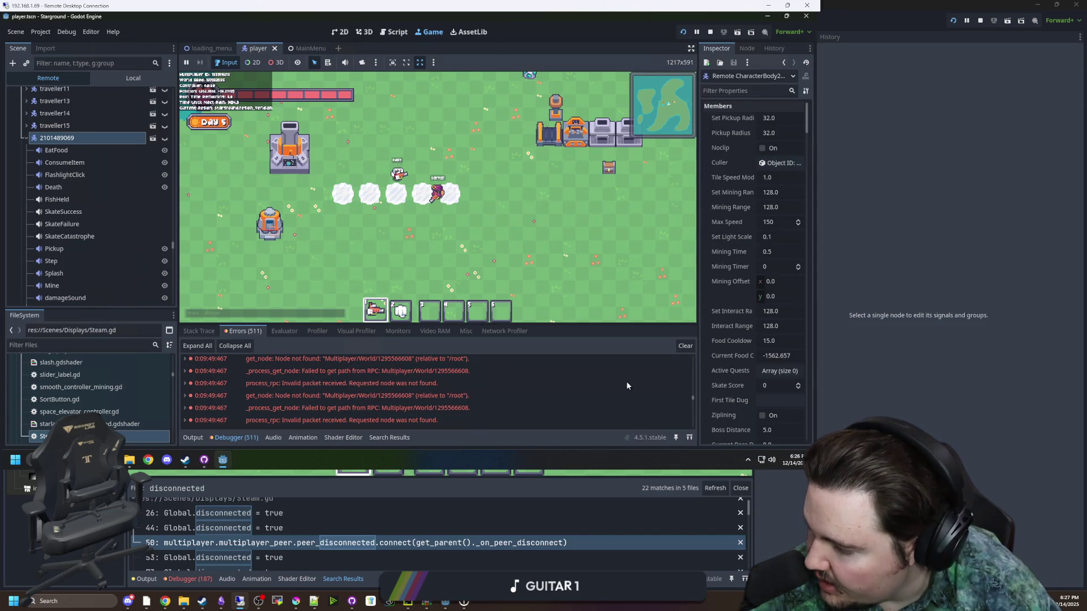
{"action": "scroll", "coordinate": [626, 384], "scroll_direction": "down", "scroll_amount": 10}
{"action": "scroll", "coordinate": [564, 384], "scroll_direction": "down", "scroll_amount": 5}
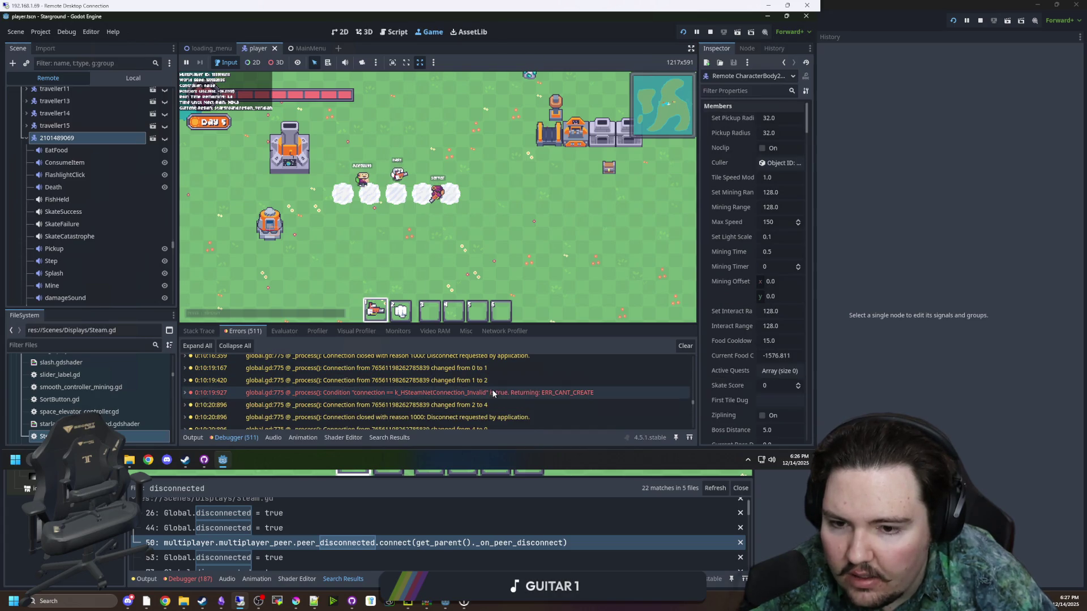
{"action": "mouse_move", "coordinate": [496, 393]}
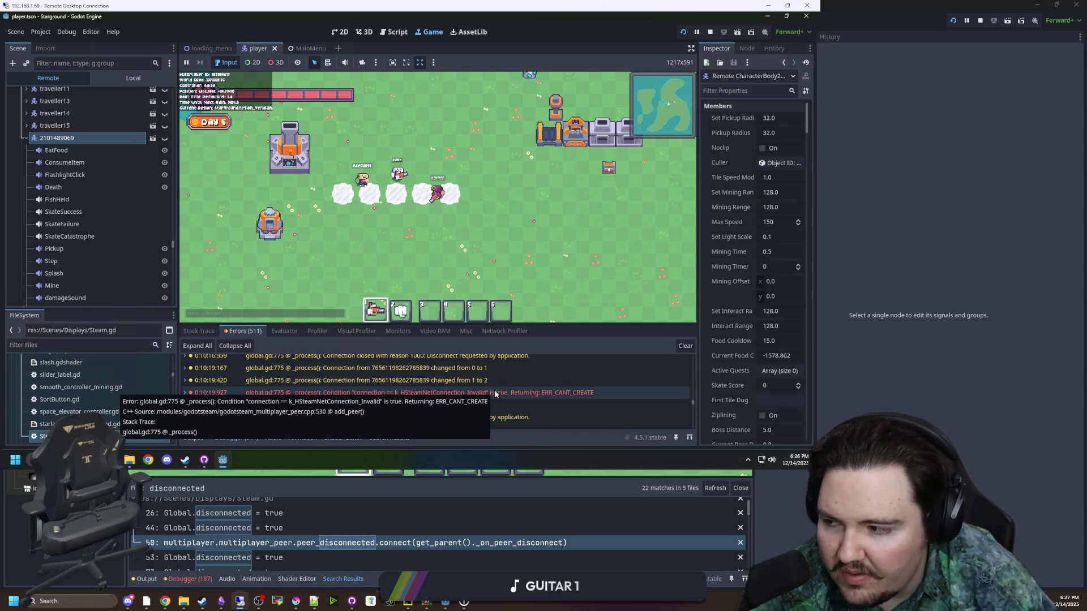
{"action": "scroll", "coordinate": [518, 400], "scroll_direction": "down", "scroll_amount": 1}
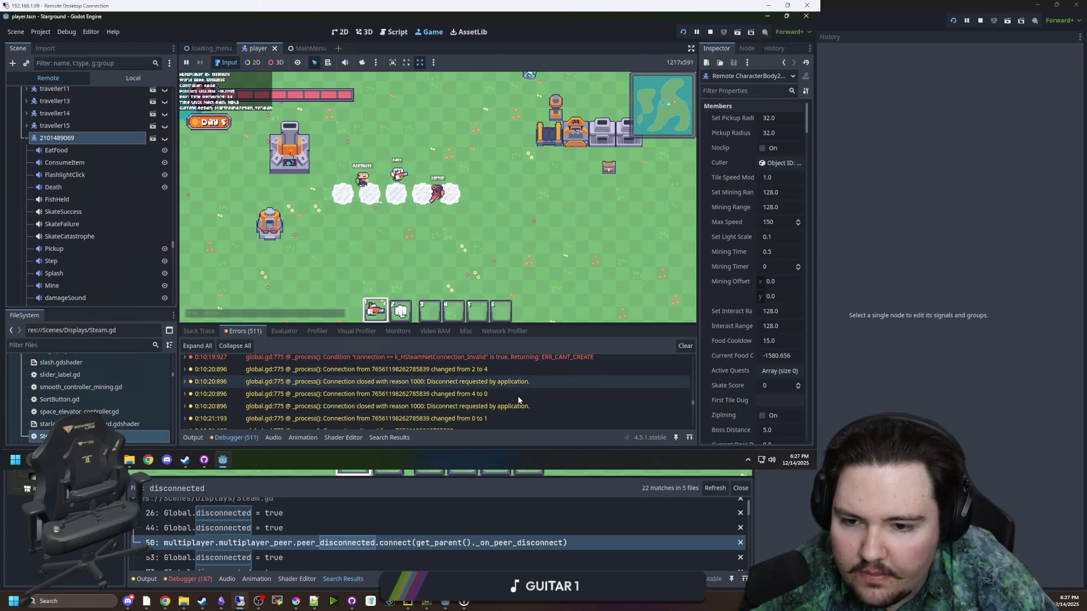
{"action": "scroll", "coordinate": [519, 400], "scroll_direction": "down", "scroll_amount": 3}
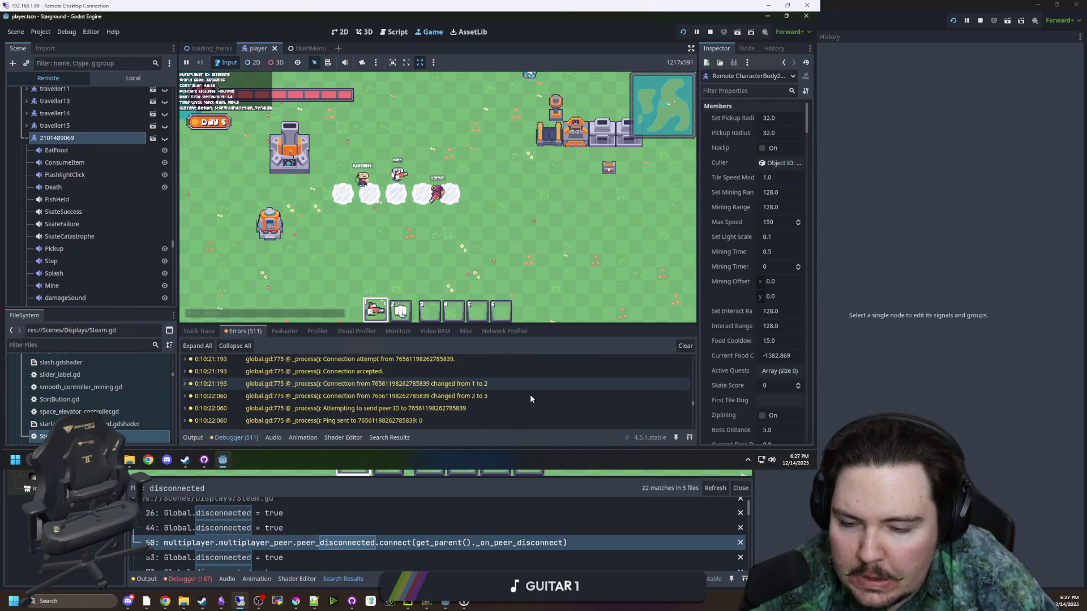
{"action": "scroll", "coordinate": [529, 395], "scroll_direction": "up", "scroll_amount": 3}
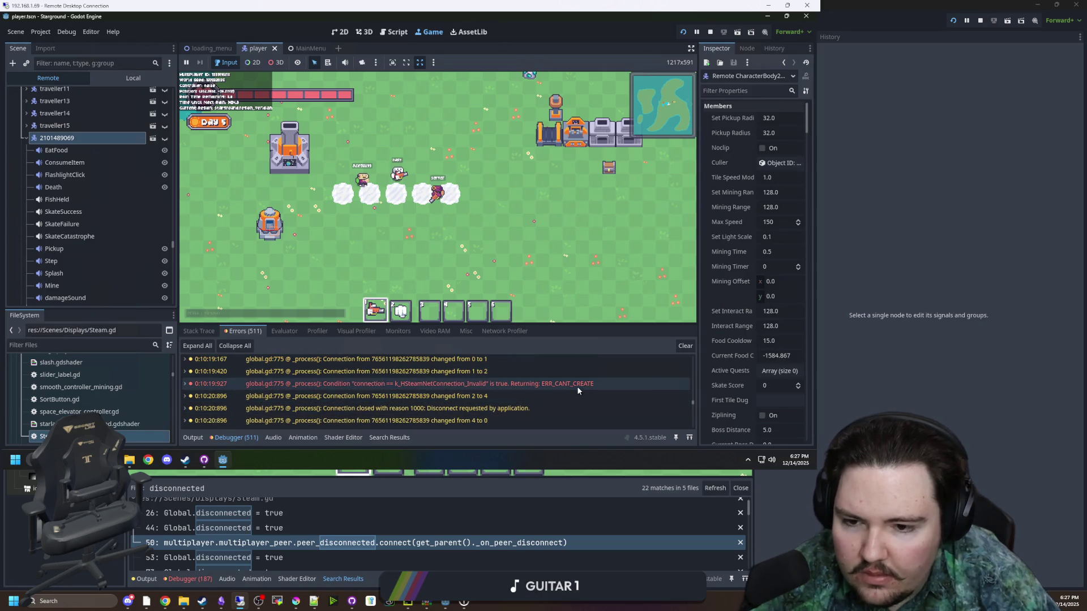
{"action": "mouse_move", "coordinate": [577, 390]}
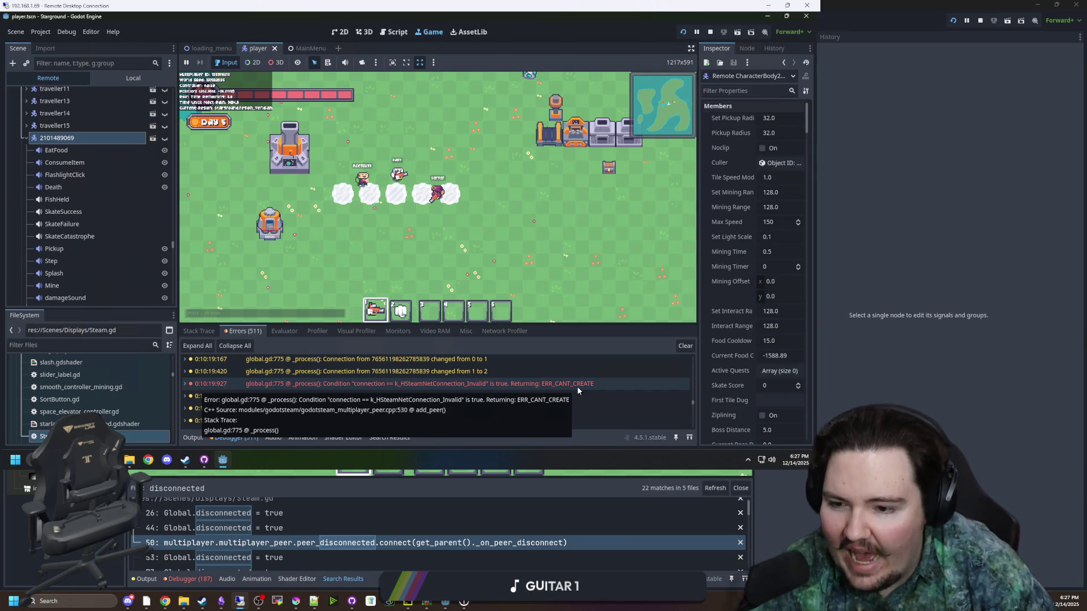
{"action": "mouse_move", "coordinate": [467, 374]}
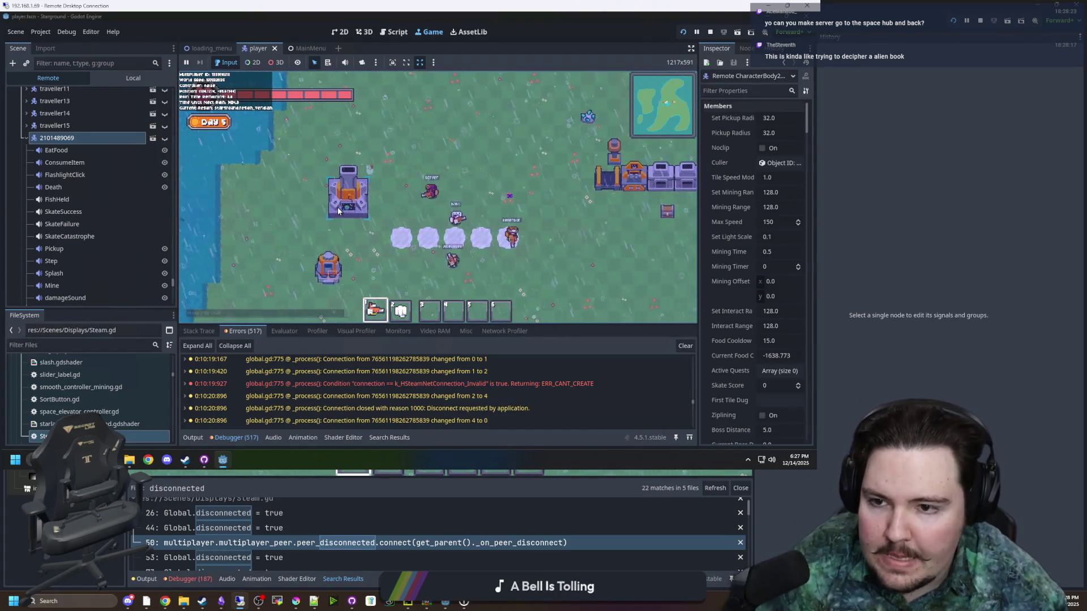
- Launch the character via the space elevator to the space hub, then launch back to the planet
{"action": "left_click", "coordinate": [338, 210]}
{"action": "left_click", "coordinate": [432, 262]}
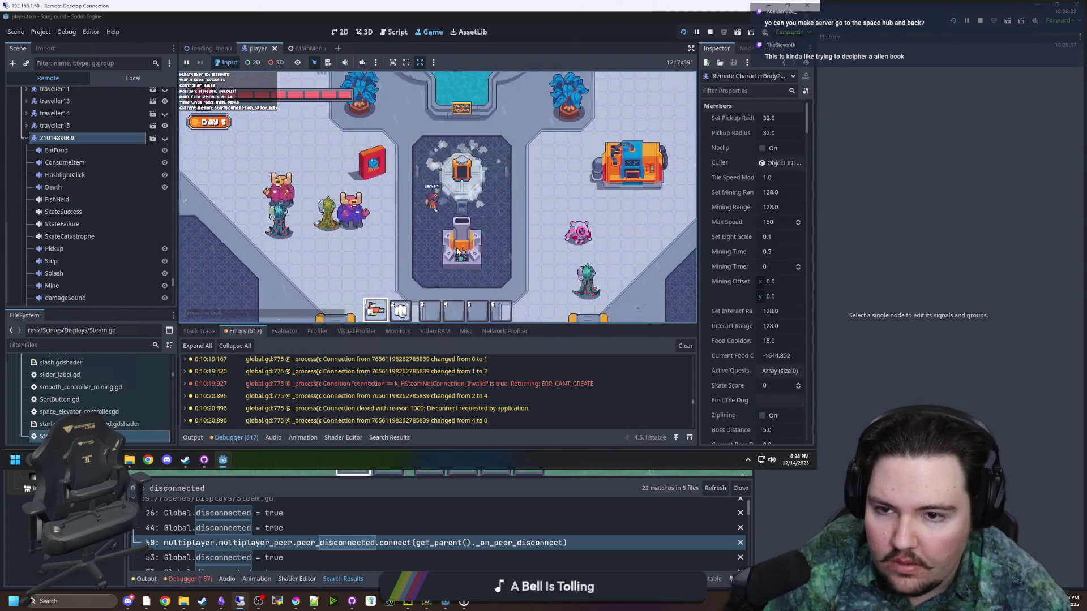
{"action": "left_click", "coordinate": [457, 251]}
{"action": "left_click", "coordinate": [442, 260]}
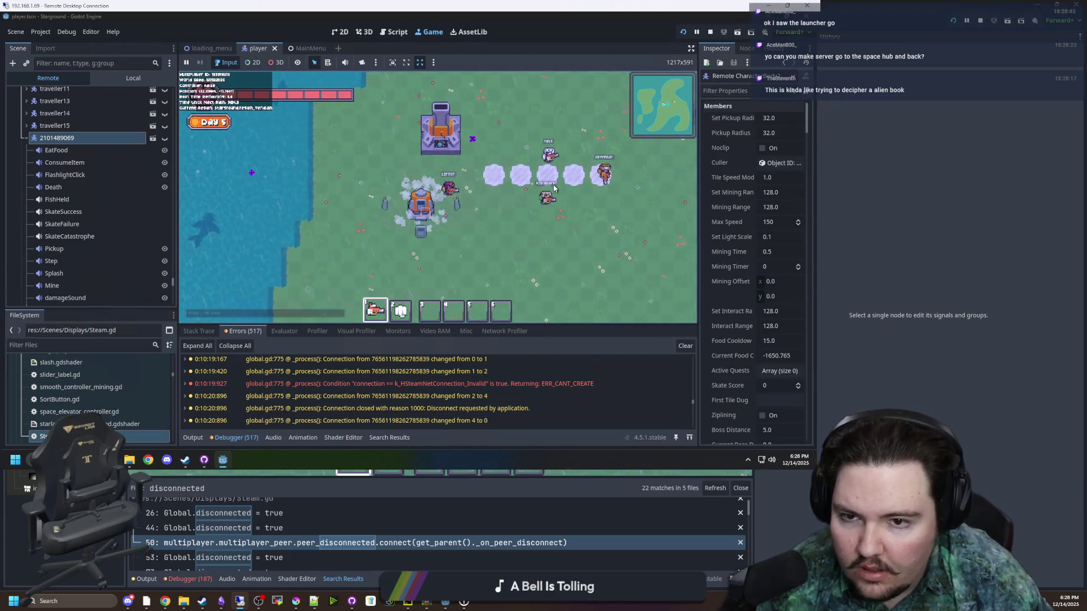
- Walk the character right beside the other players, then switch to GitHub issue #52112
{"action": "key", "text": "d"}
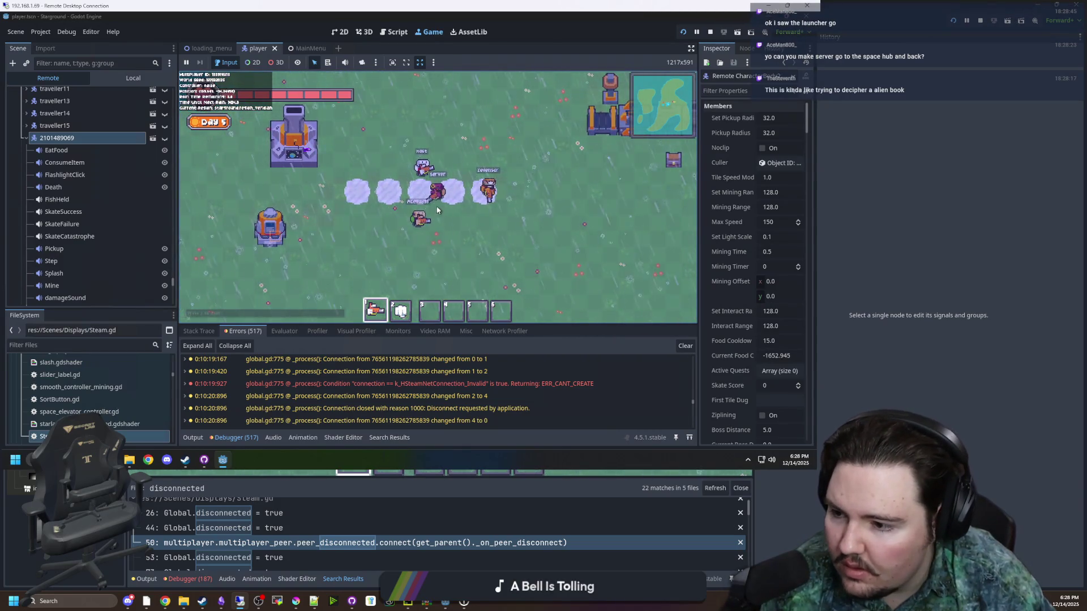
{"action": "key", "text": "d"}
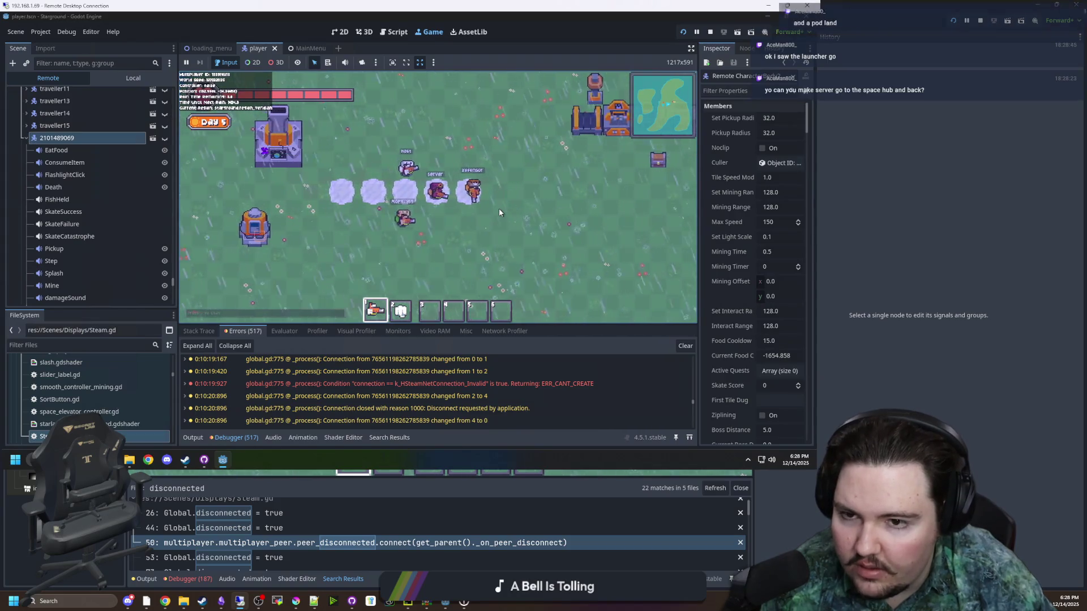
{"action": "key", "text": "w"}
{"action": "key", "text": "s"}
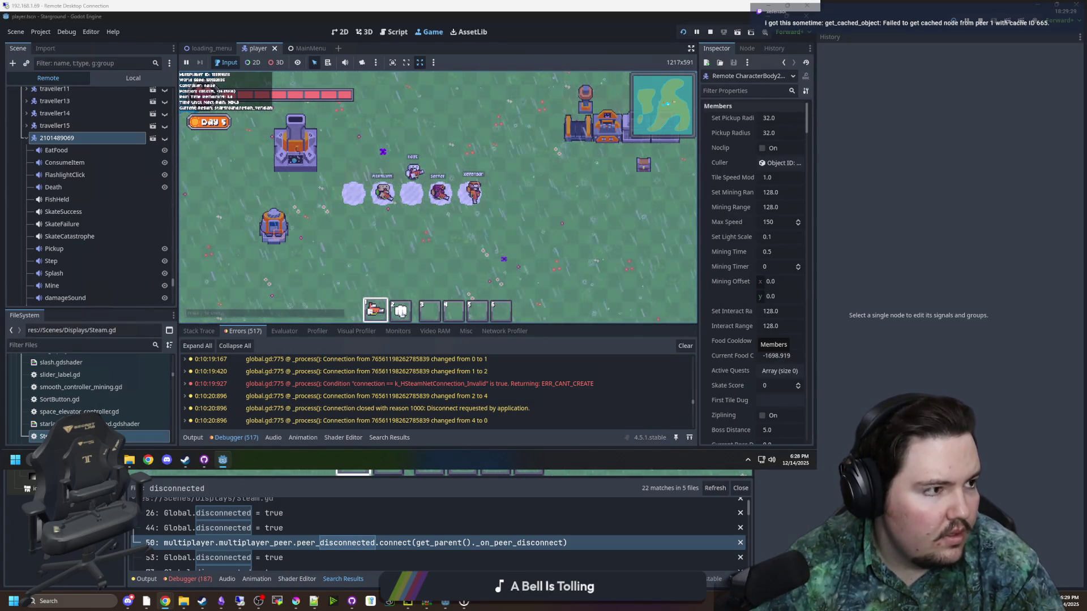
{"action": "key", "text": "alt+Tab"}
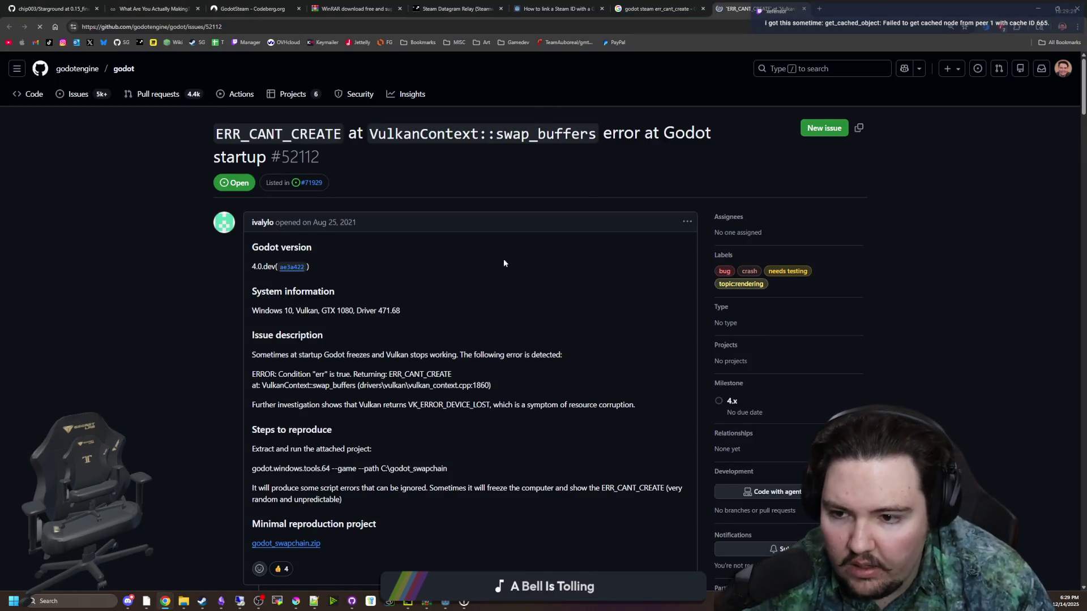
- Skim issue #52112's ERR_CANT_CREATE error and comments, then return to the remote Godot editor
{"action": "left_click_drag", "start_coordinate": [300, 374], "coordinate": [438, 374]}
{"action": "left_click", "coordinate": [435, 374]}
{"action": "scroll", "coordinate": [378, 385], "scroll_direction": "down", "scroll_amount": 8}
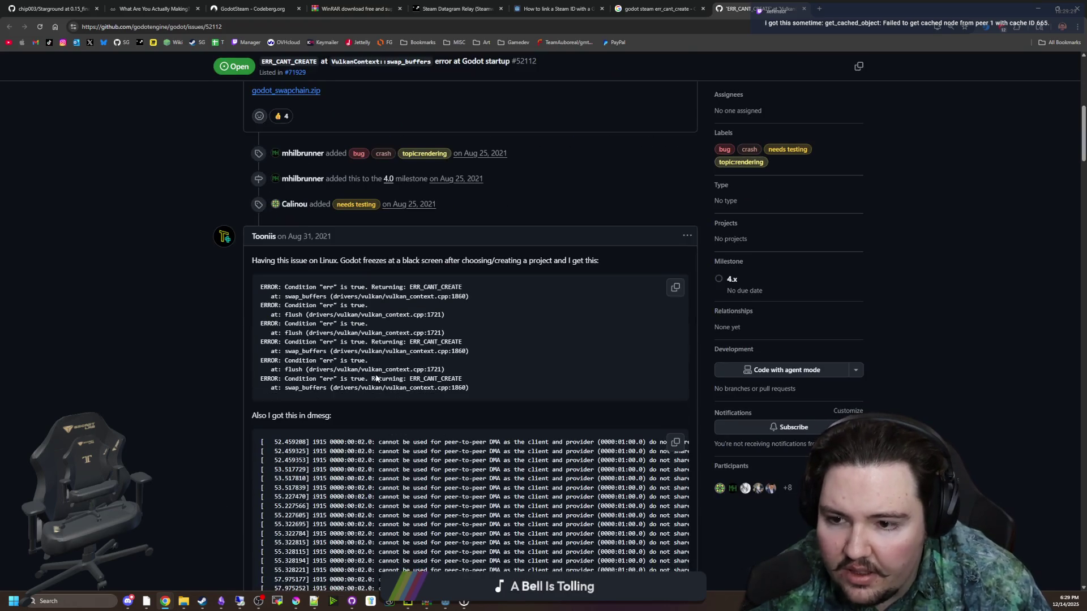
{"action": "scroll", "coordinate": [453, 261], "scroll_direction": "down", "scroll_amount": 15}
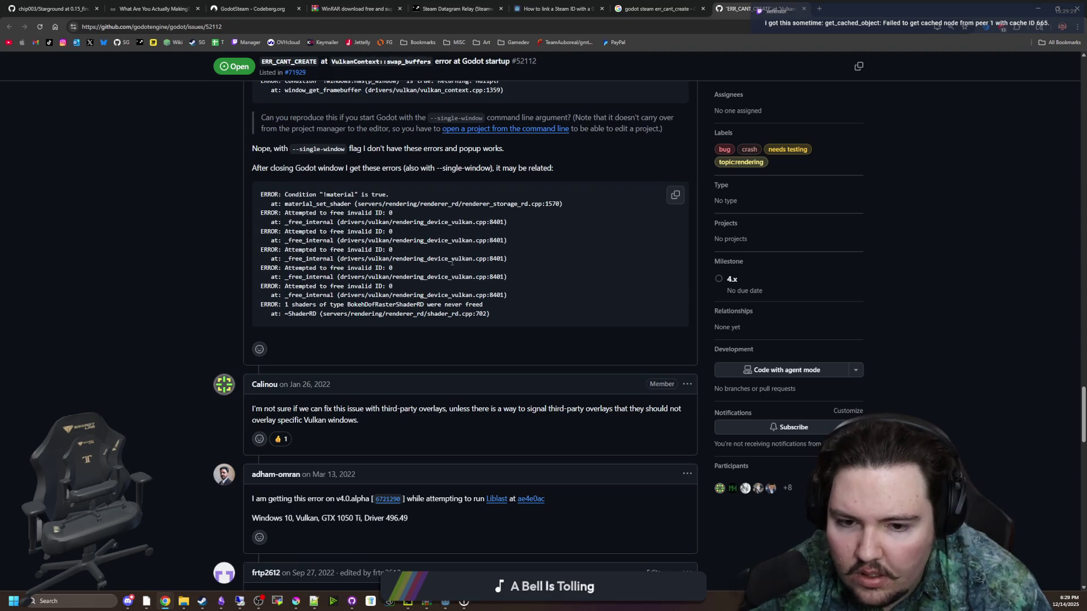
{"action": "key", "text": "alt+Tab"}
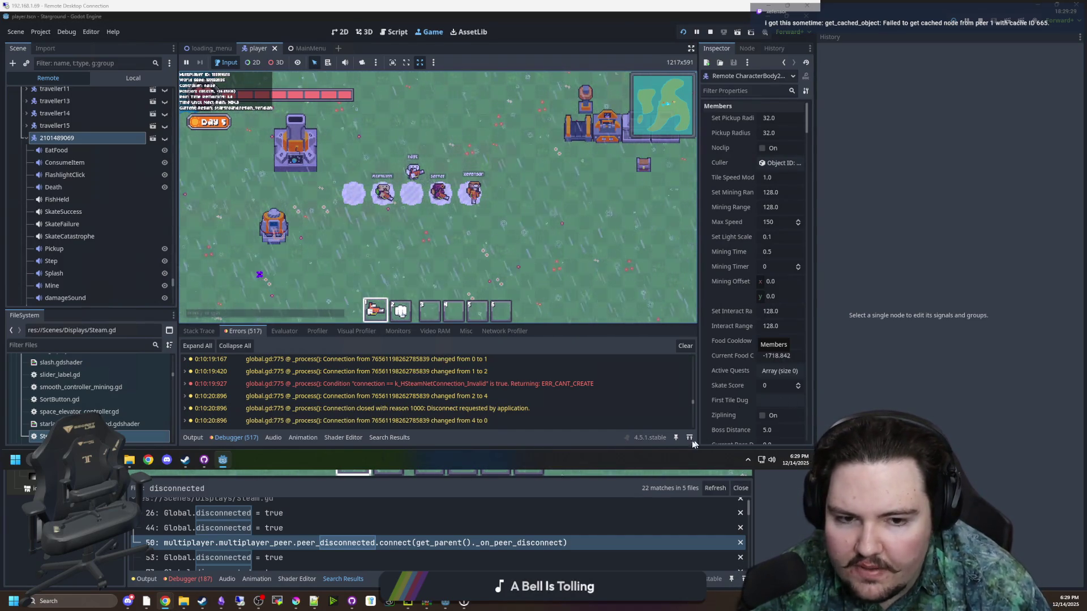
{"action": "scroll", "coordinate": [556, 390], "scroll_direction": "down", "scroll_amount": 5}
{"action": "scroll", "coordinate": [514, 388], "scroll_direction": "up", "scroll_amount": 4}
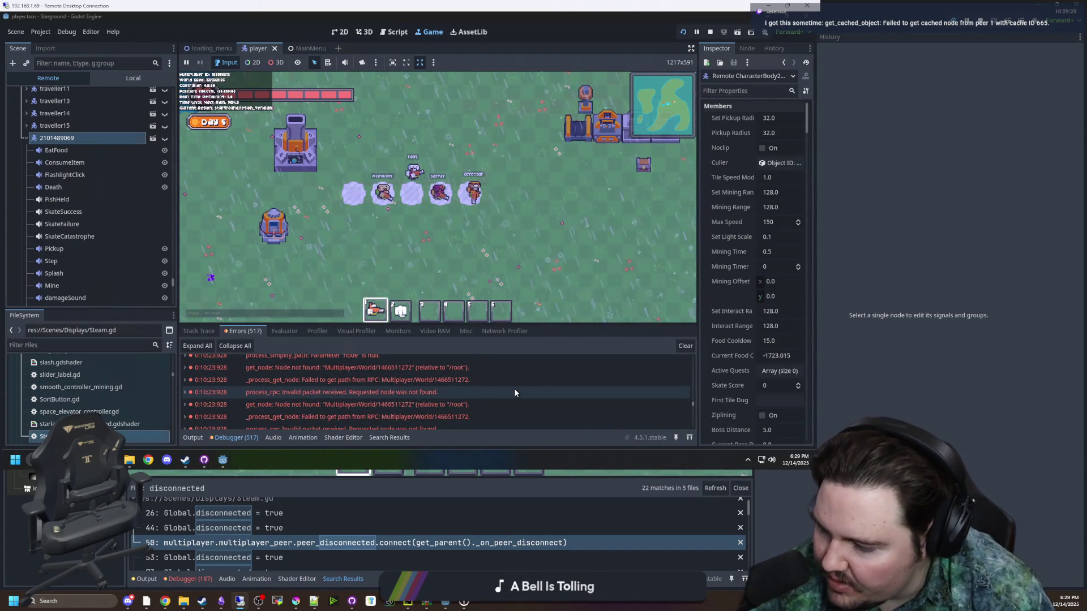
{"action": "scroll", "coordinate": [510, 388], "scroll_direction": "down", "scroll_amount": 5}
{"action": "scroll", "coordinate": [511, 389], "scroll_direction": "down", "scroll_amount": 10}
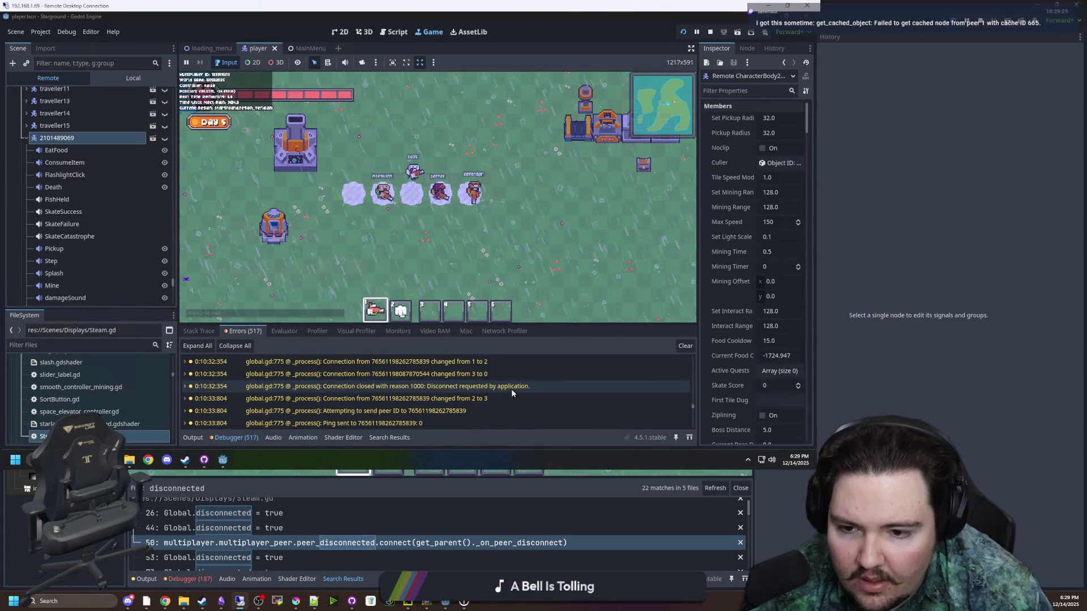
{"action": "scroll", "coordinate": [427, 395], "scroll_direction": "down", "scroll_amount": 10}
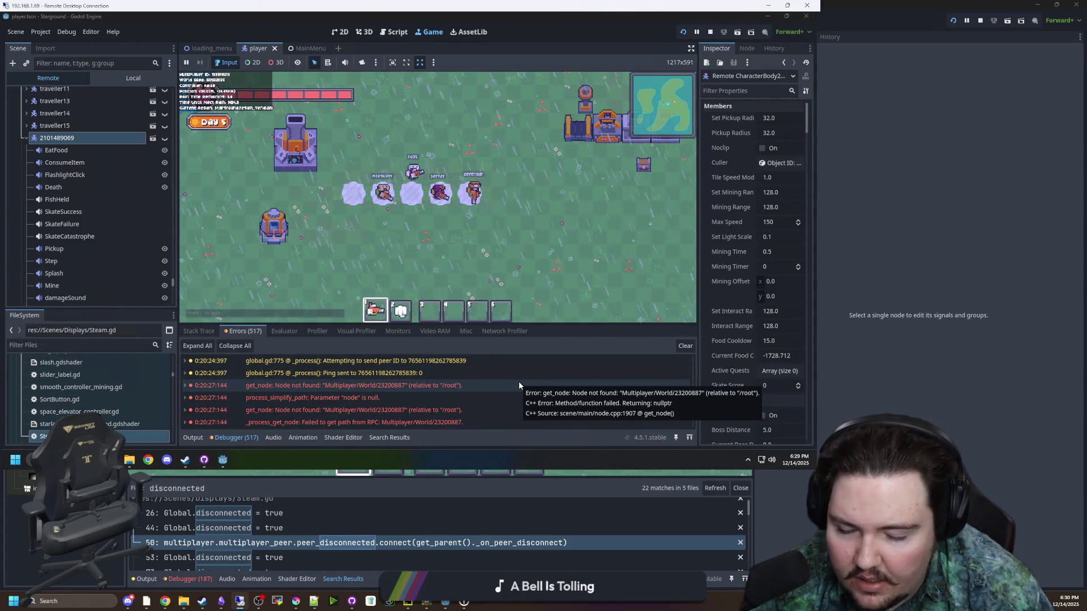
{"action": "scroll", "coordinate": [519, 385], "scroll_direction": "down", "scroll_amount": 3}
{"action": "scroll", "coordinate": [519, 386], "scroll_direction": "down", "scroll_amount": 8}
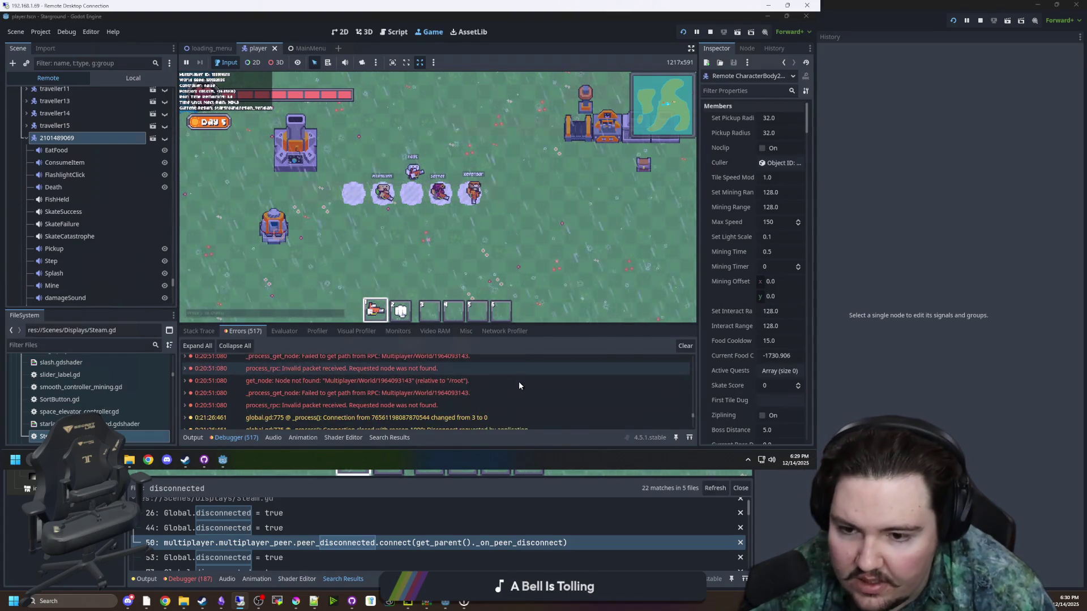
{"action": "scroll", "coordinate": [516, 388], "scroll_direction": "down", "scroll_amount": 5}
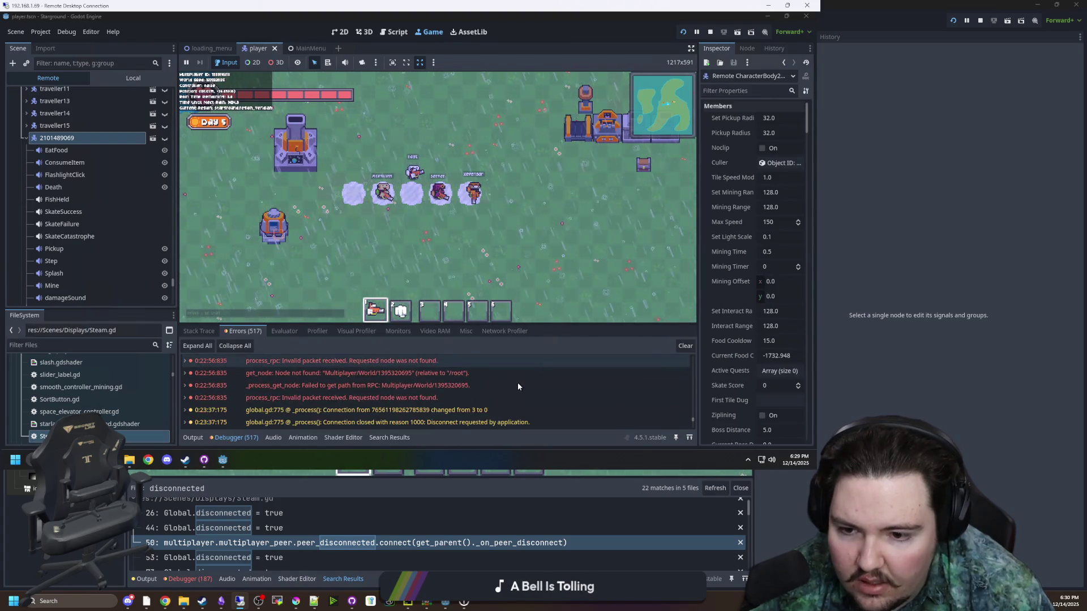
{"action": "scroll", "coordinate": [517, 385], "scroll_direction": "down", "scroll_amount": 5}
{"action": "scroll", "coordinate": [517, 386], "scroll_direction": "down", "scroll_amount": 6}
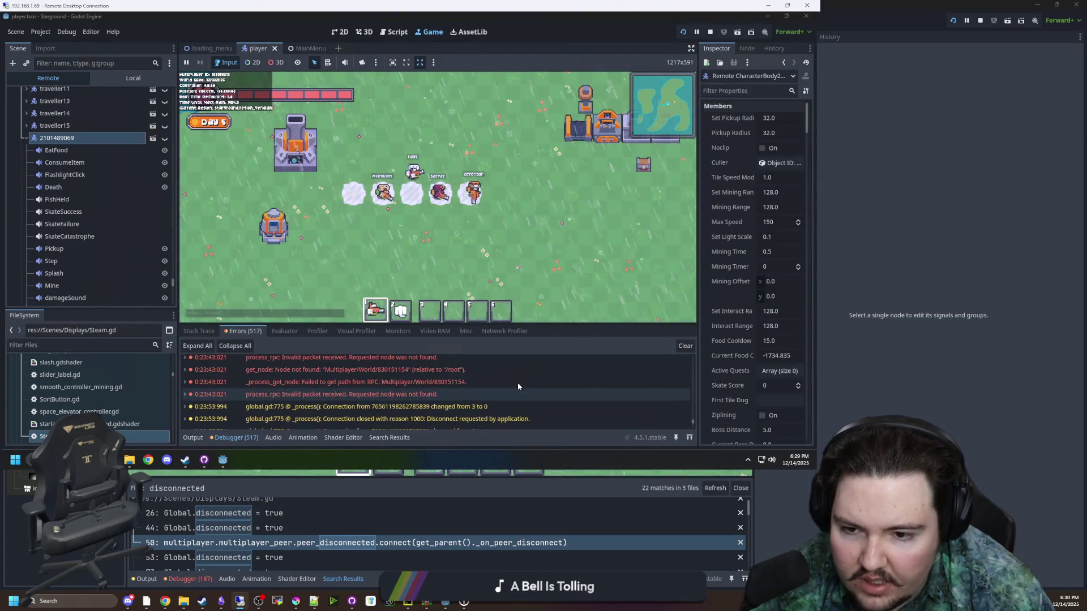
{"action": "scroll", "coordinate": [518, 382], "scroll_direction": "down", "scroll_amount": 3}
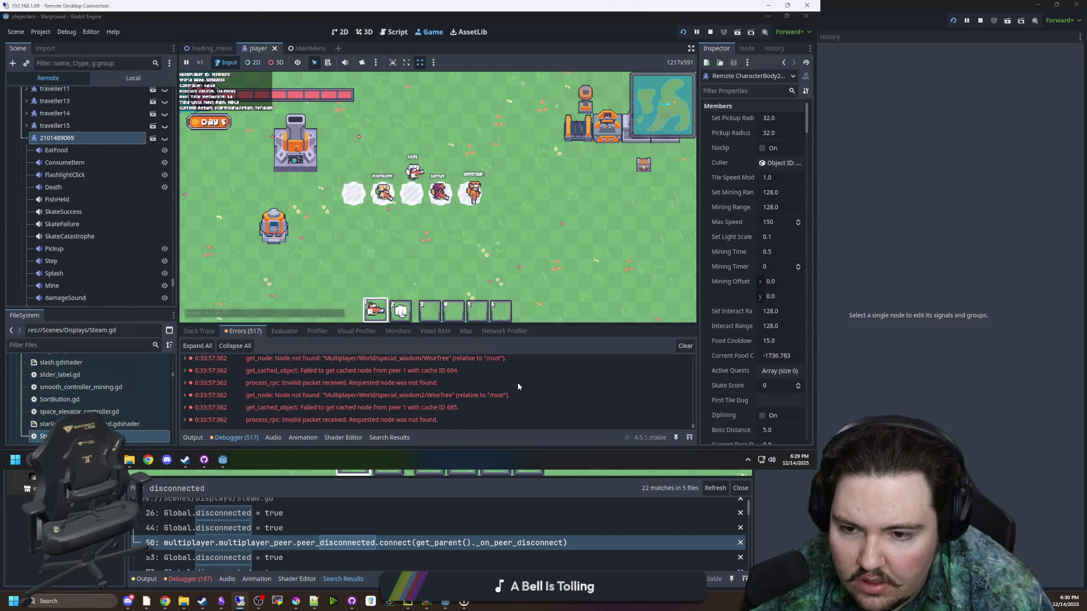
{"action": "scroll", "coordinate": [515, 390], "scroll_direction": "down", "scroll_amount": 3}
{"action": "scroll", "coordinate": [513, 395], "scroll_direction": "up", "scroll_amount": 1}
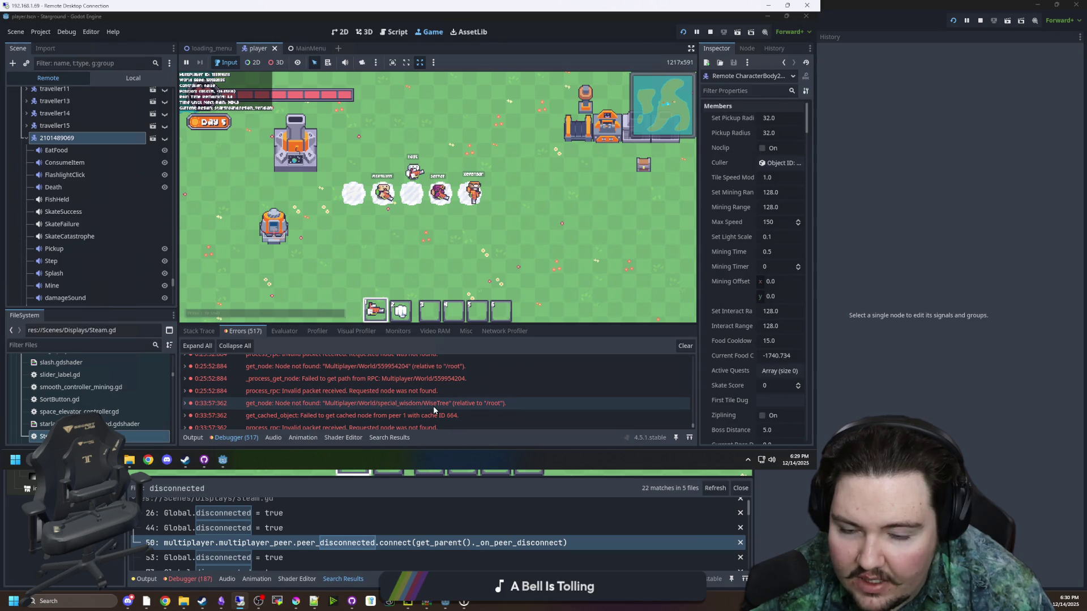
{"action": "scroll", "coordinate": [561, 399], "scroll_direction": "up", "scroll_amount": 10}
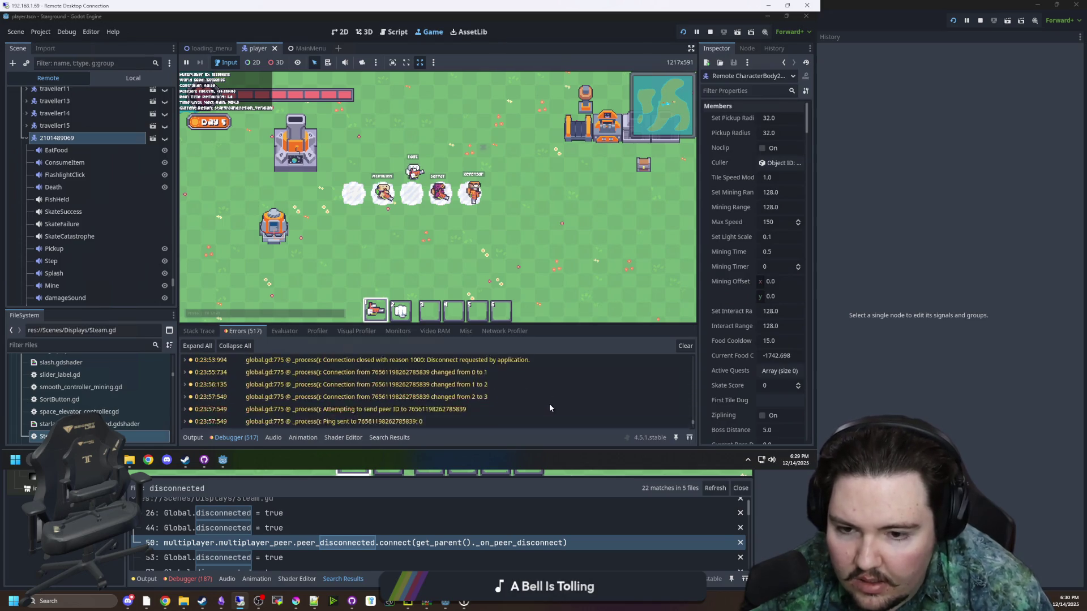
{"action": "scroll", "coordinate": [554, 405], "scroll_direction": "up", "scroll_amount": 10}
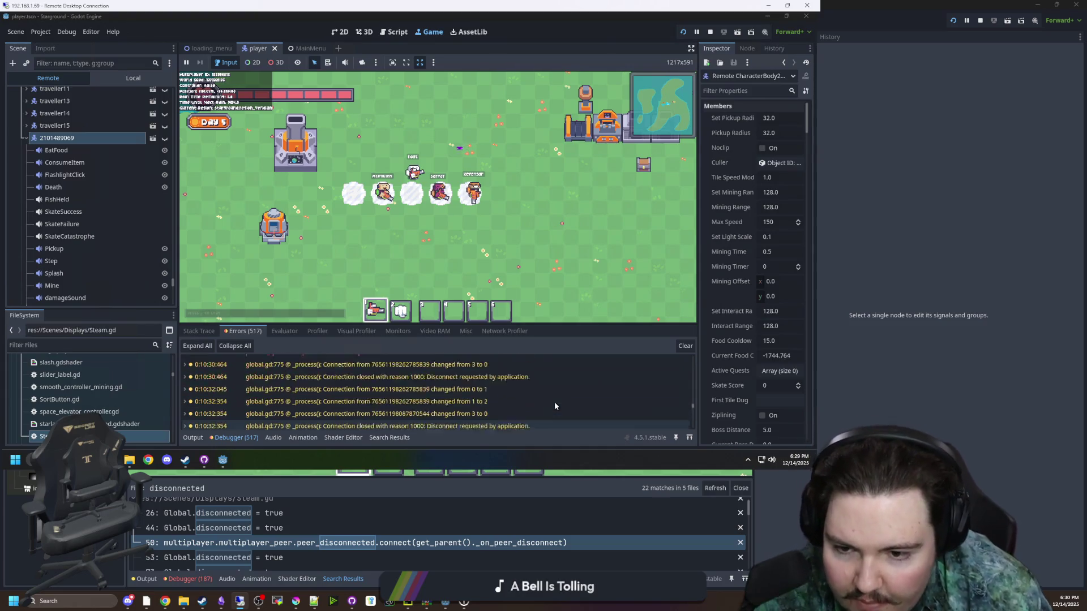
{"action": "scroll", "coordinate": [552, 412], "scroll_direction": "up", "scroll_amount": 10}
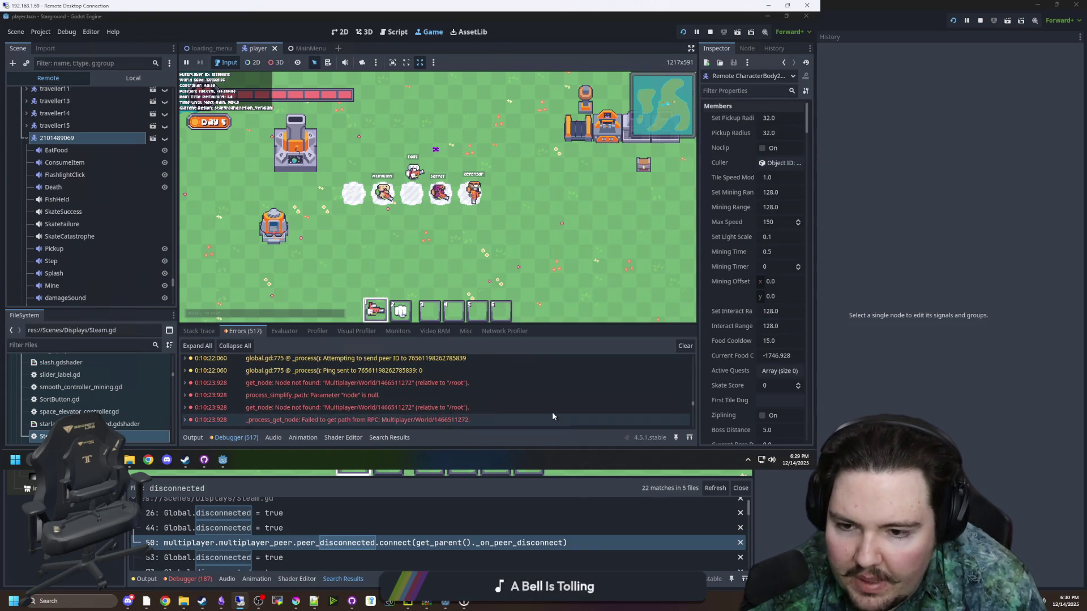
{"action": "scroll", "coordinate": [552, 419], "scroll_direction": "up", "scroll_amount": 10}
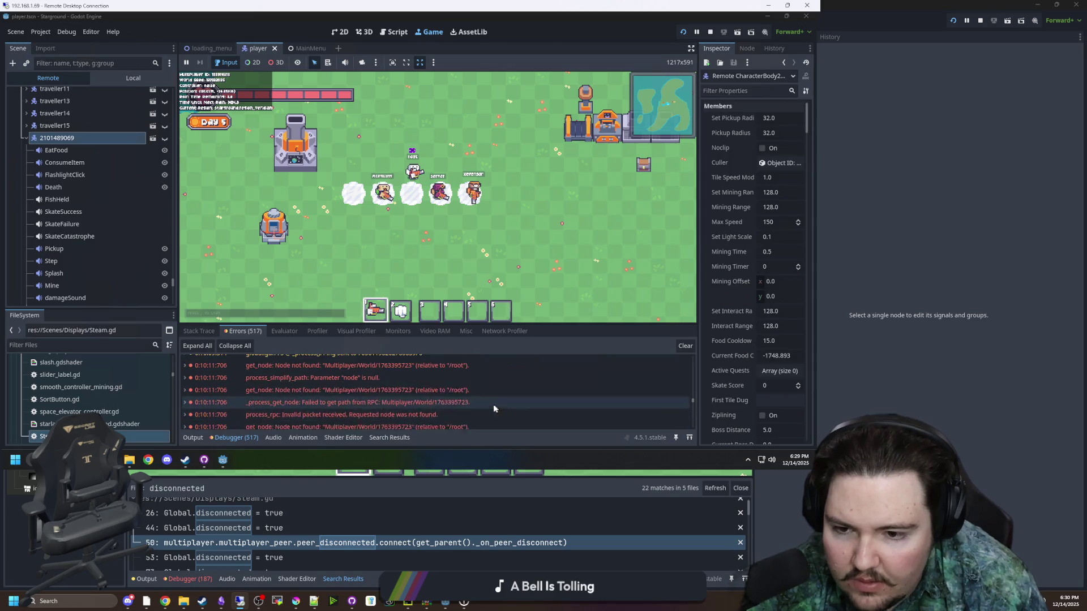
{"action": "scroll", "coordinate": [448, 386], "scroll_direction": "up", "scroll_amount": 10}
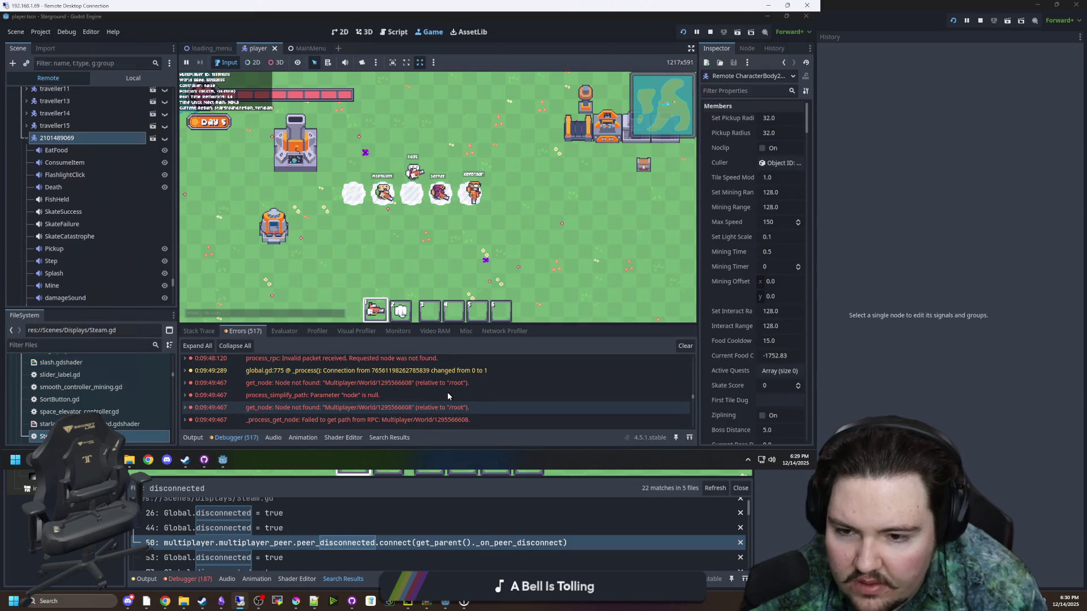
{"action": "scroll", "coordinate": [448, 394], "scroll_direction": "up", "scroll_amount": 1}
{"action": "scroll", "coordinate": [451, 390], "scroll_direction": "up", "scroll_amount": 10}
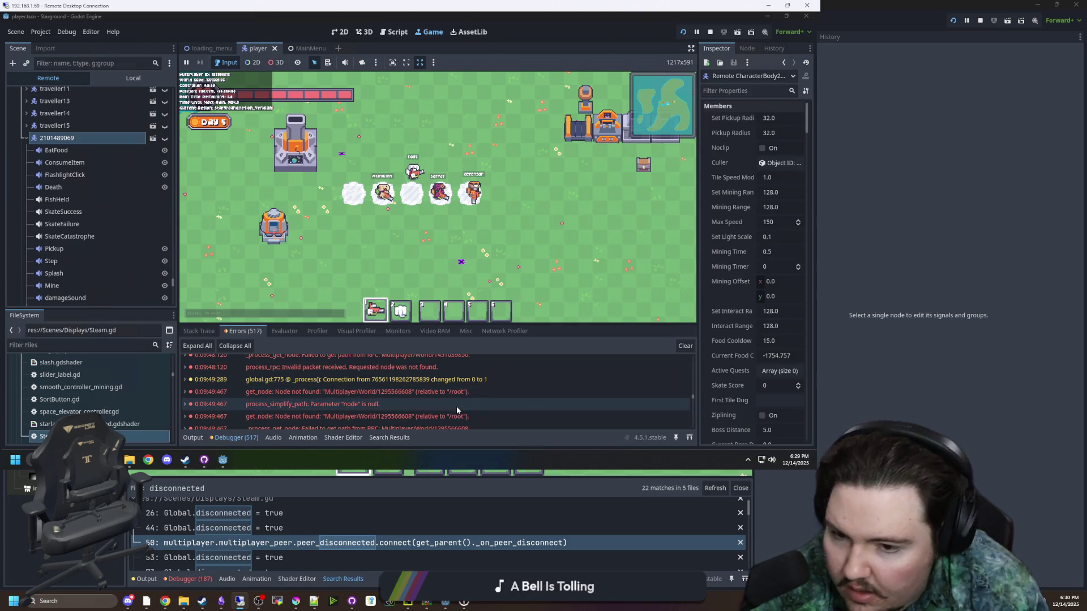
{"action": "scroll", "coordinate": [453, 407], "scroll_direction": "up", "scroll_amount": 20}
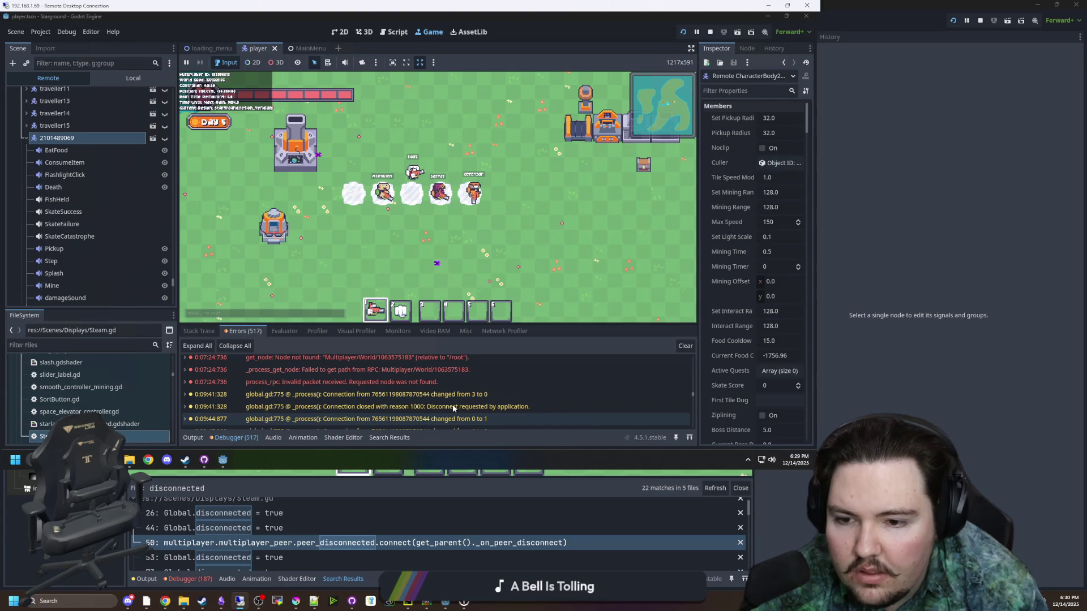
{"action": "scroll", "coordinate": [453, 408], "scroll_direction": "up", "scroll_amount": 10}
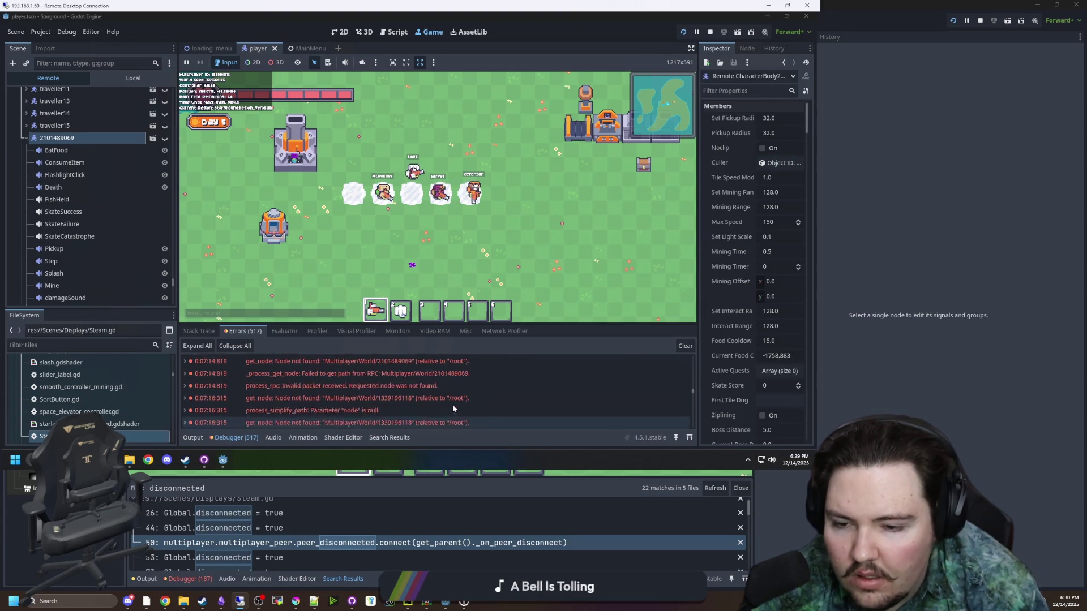
{"action": "scroll", "coordinate": [430, 396], "scroll_direction": "up", "scroll_amount": 3}
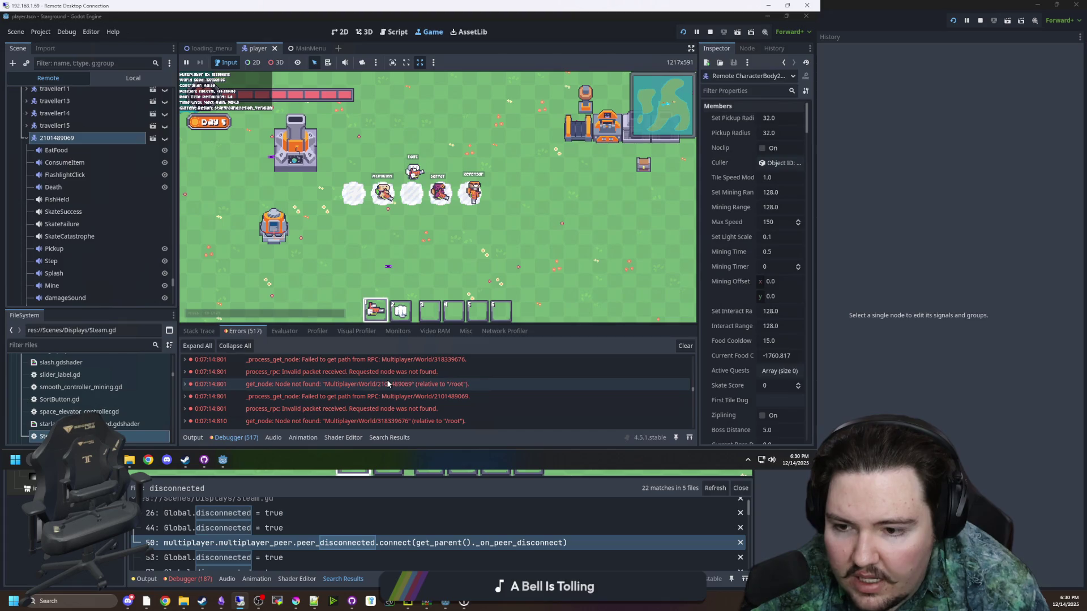
{"action": "scroll", "coordinate": [388, 384], "scroll_direction": "up", "scroll_amount": 5}
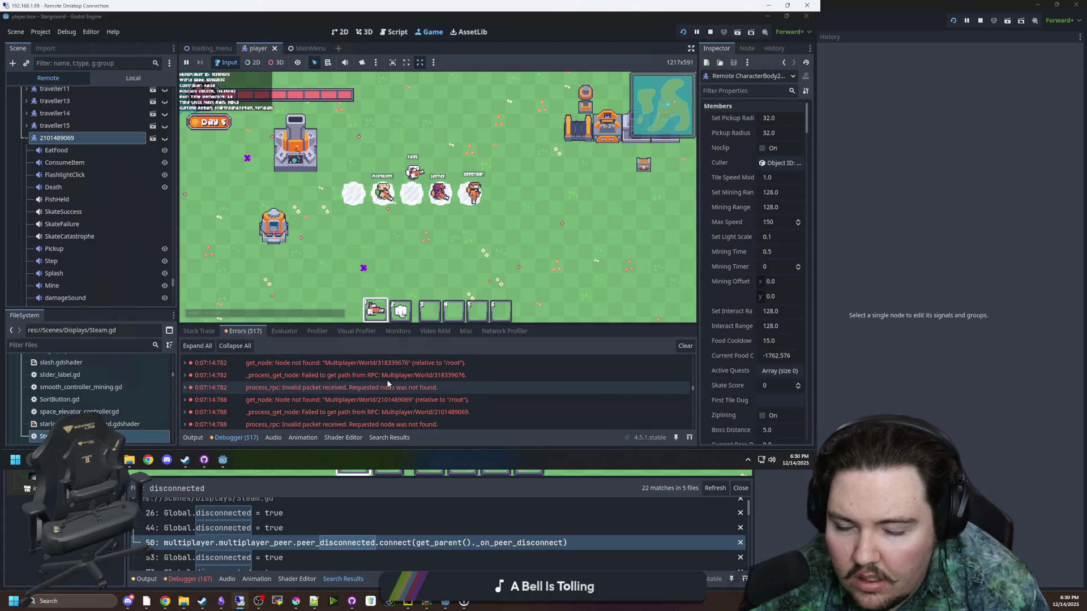
{"action": "scroll", "coordinate": [390, 385], "scroll_direction": "up", "scroll_amount": 8}
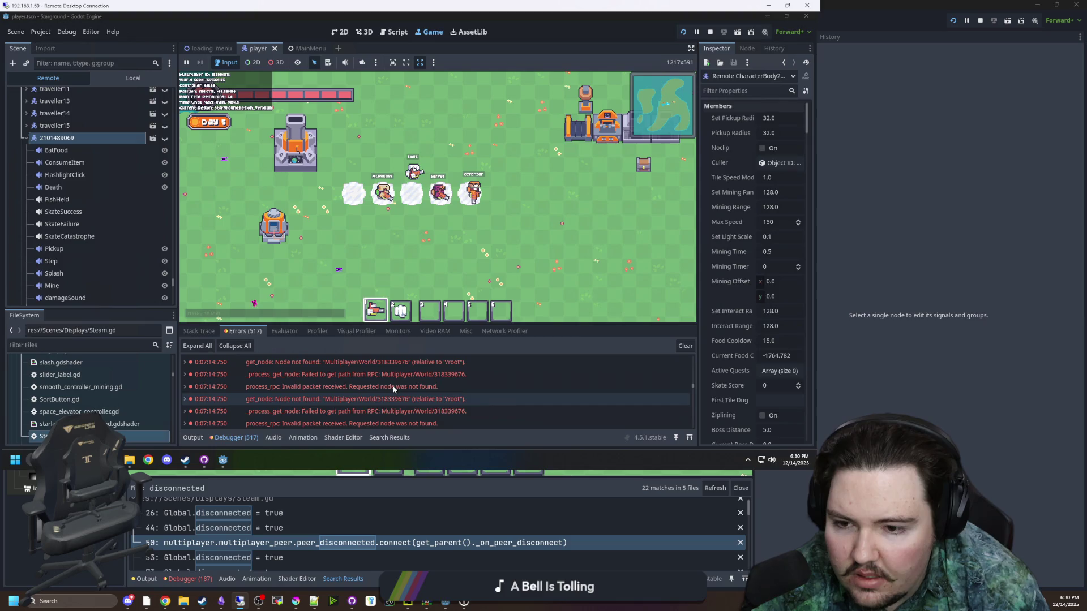
{"action": "scroll", "coordinate": [393, 387], "scroll_direction": "up", "scroll_amount": 6}
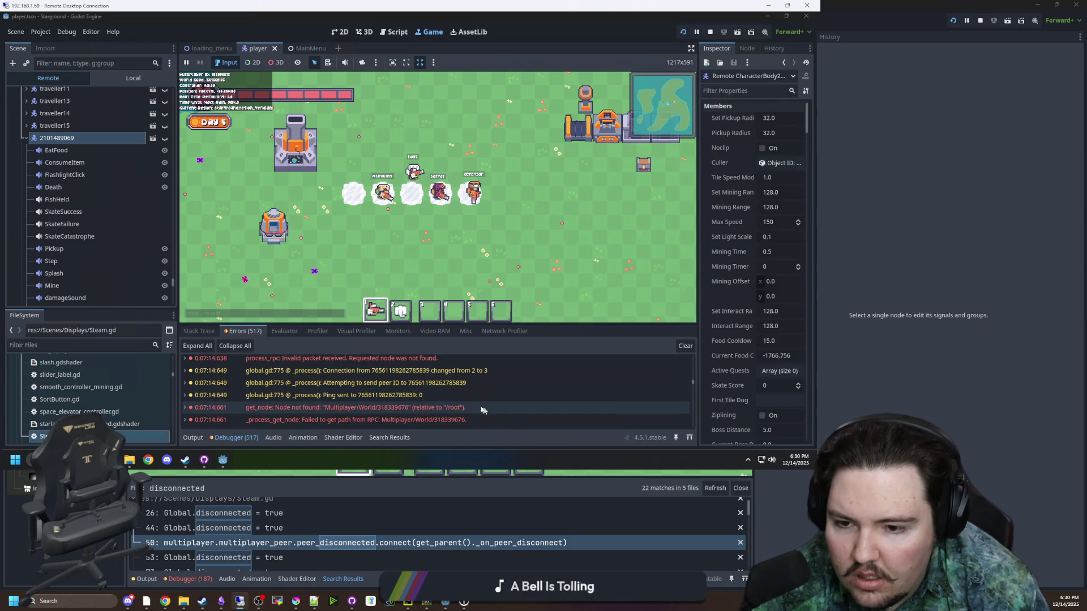
{"action": "scroll", "coordinate": [455, 387], "scroll_direction": "up", "scroll_amount": 3}
{"action": "scroll", "coordinate": [456, 389], "scroll_direction": "up", "scroll_amount": 5}
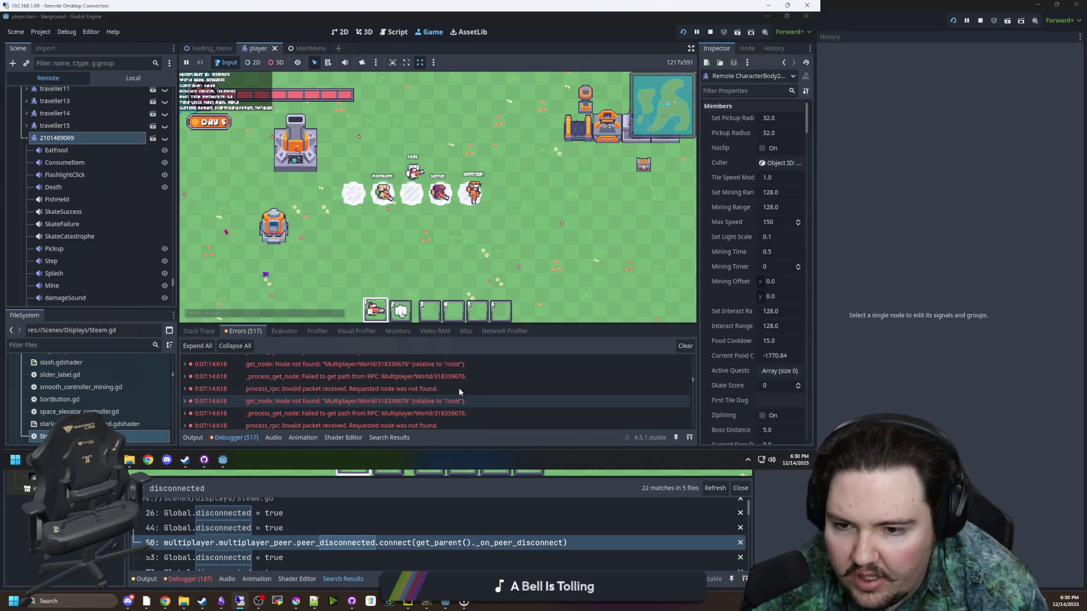
{"action": "scroll", "coordinate": [453, 390], "scroll_direction": "down", "scroll_amount": 10}
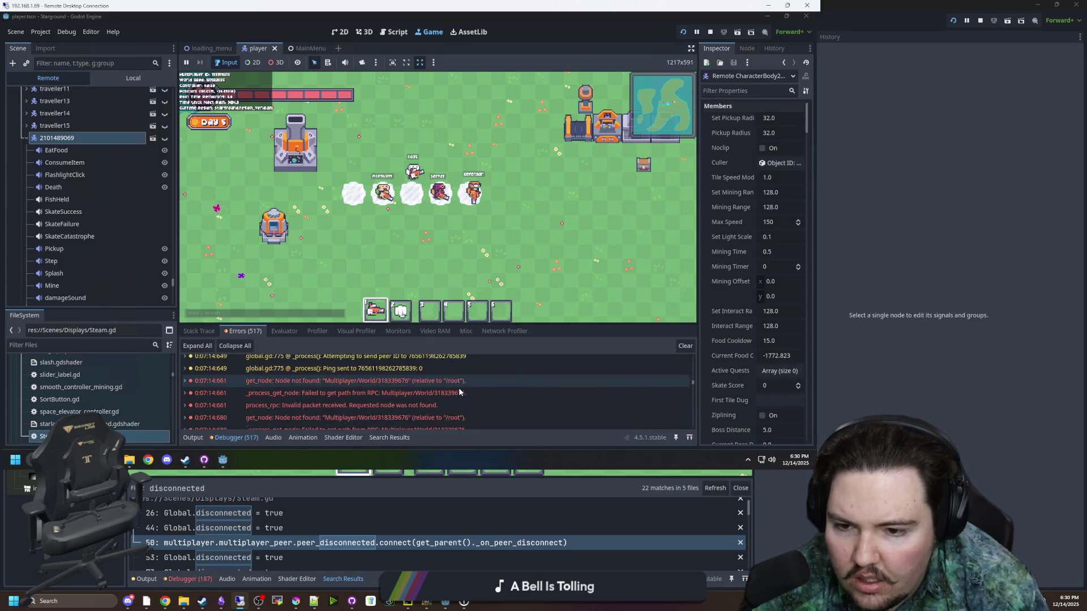
{"action": "scroll", "coordinate": [445, 387], "scroll_direction": "down", "scroll_amount": 5}
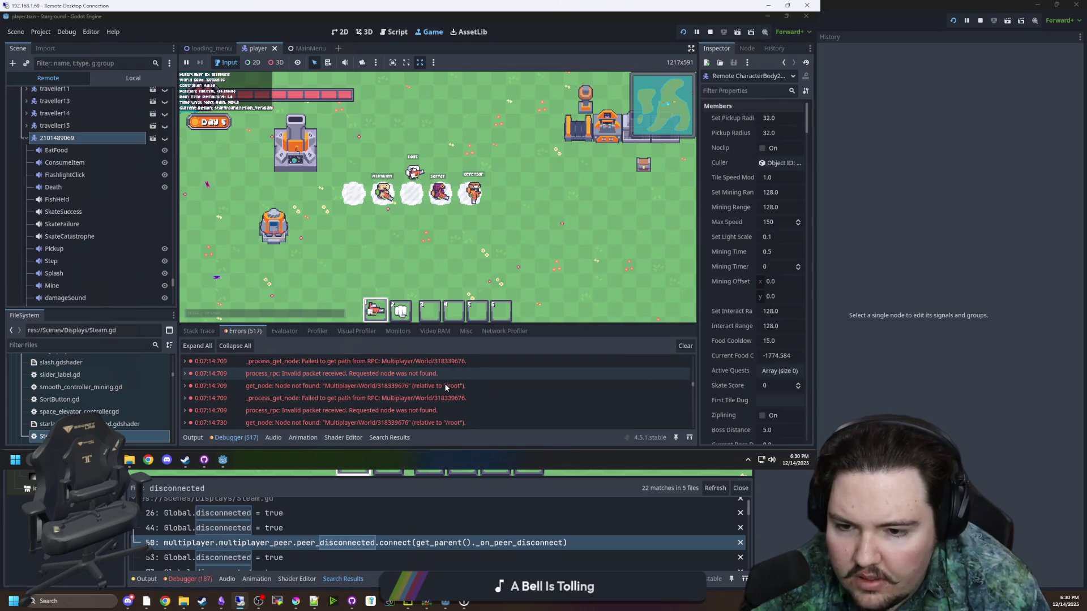
{"action": "scroll", "coordinate": [444, 382], "scroll_direction": "down", "scroll_amount": 5}
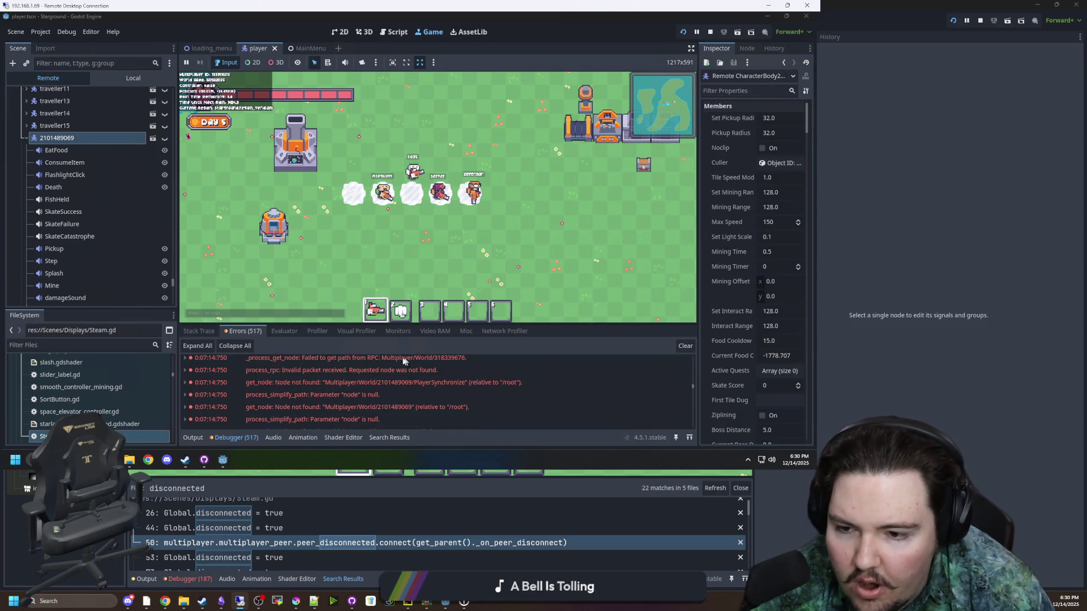
{"action": "mouse_move", "coordinate": [362, 373]}
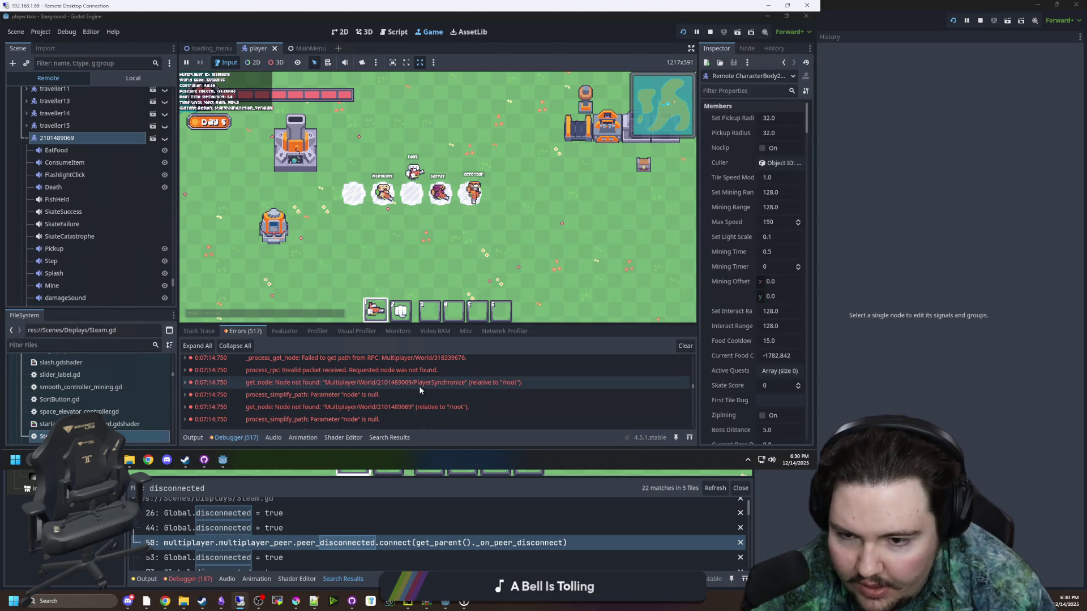
{"action": "mouse_move", "coordinate": [421, 388]}
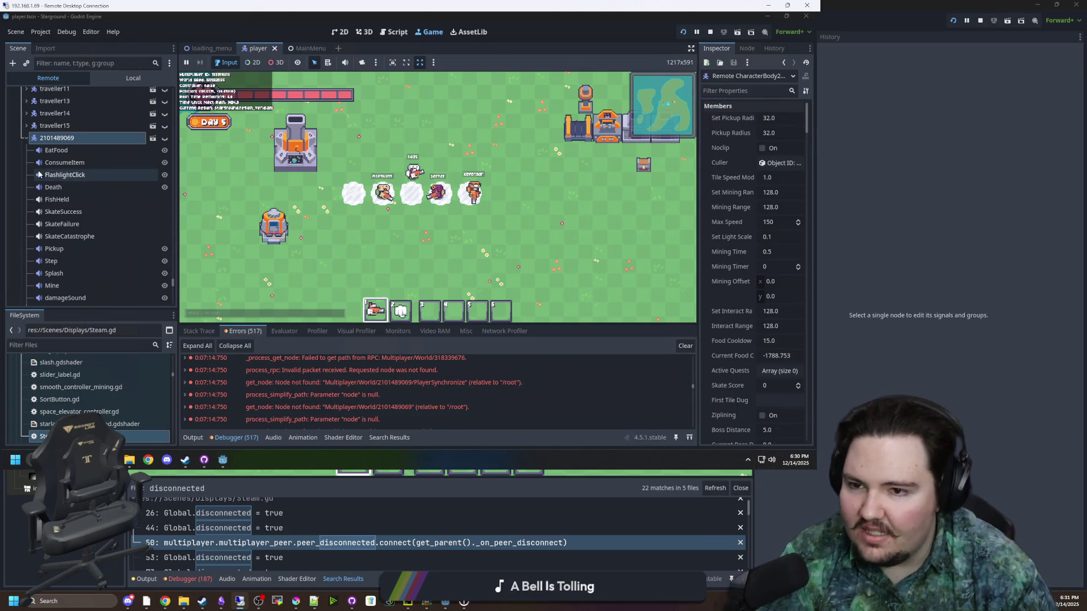
{"action": "left_click", "coordinate": [26, 138]}
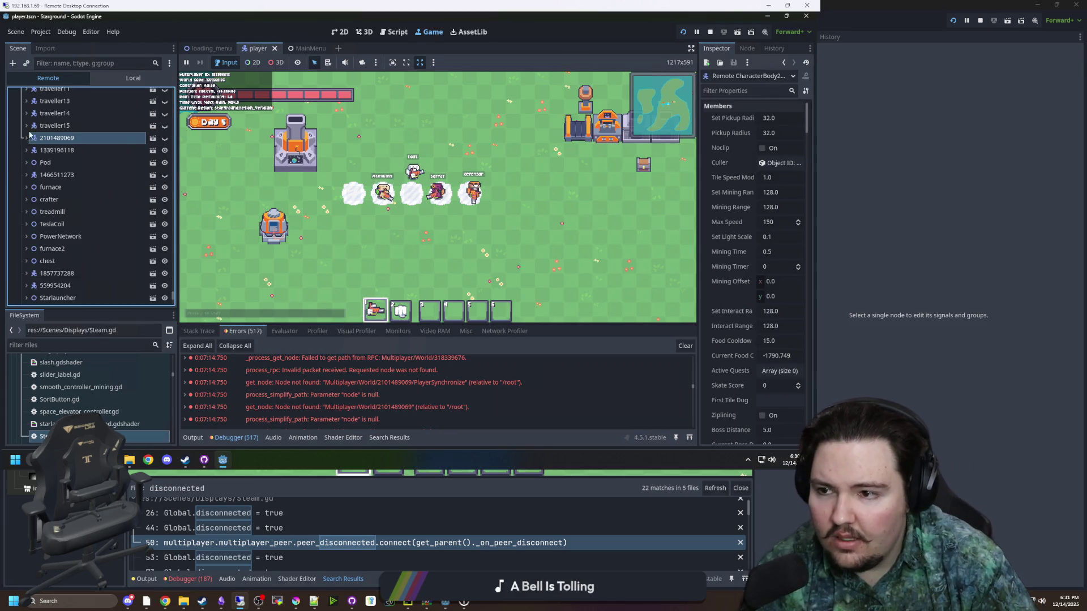
{"action": "scroll", "coordinate": [58, 185], "scroll_direction": "down", "scroll_amount": 5}
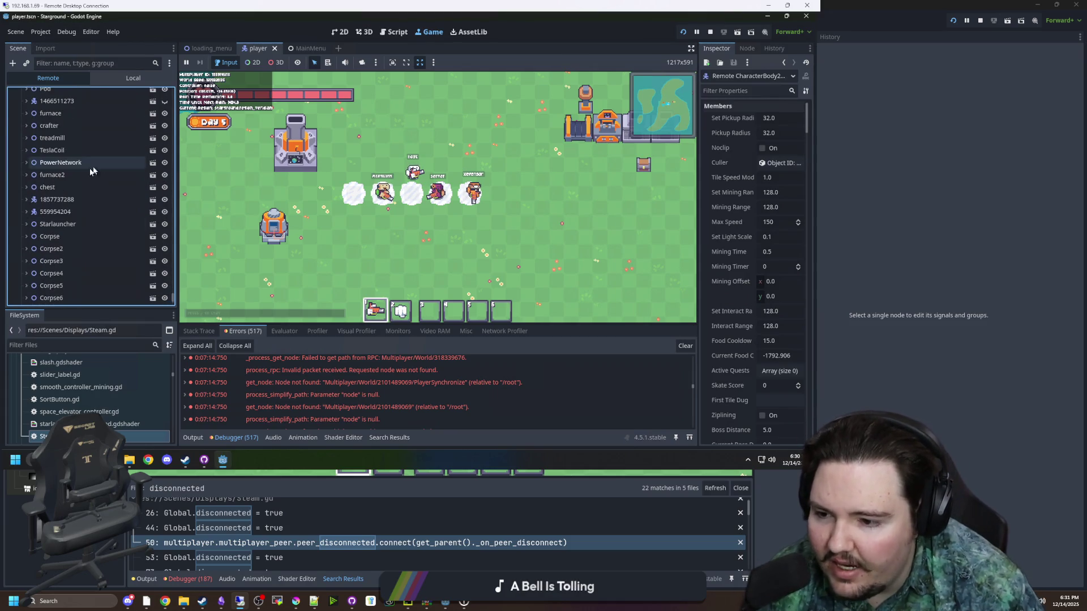
{"action": "scroll", "coordinate": [89, 179], "scroll_direction": "down", "scroll_amount": 15}
{"action": "scroll", "coordinate": [139, 226], "scroll_direction": "down", "scroll_amount": 5}
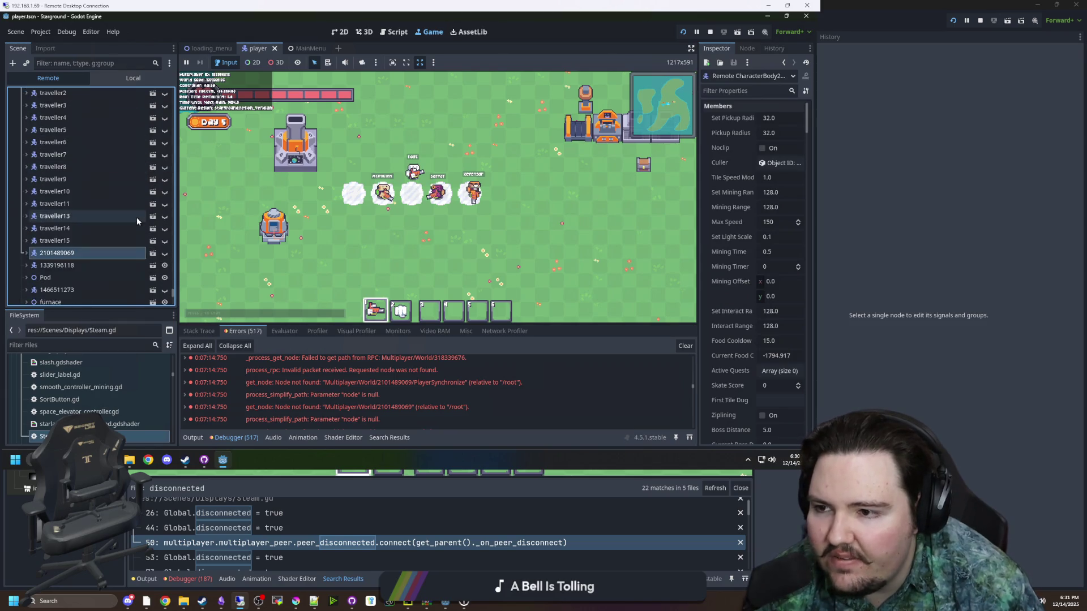
{"action": "left_click", "coordinate": [152, 259]}
- Collapse the ScreenOverlay, Canvas, Flash, CastStrength, ZiplineHands and FishingHands branches
{"action": "scroll", "coordinate": [128, 250], "scroll_direction": "down", "scroll_amount": 5}
{"action": "scroll", "coordinate": [129, 245], "scroll_direction": "down", "scroll_amount": 8}
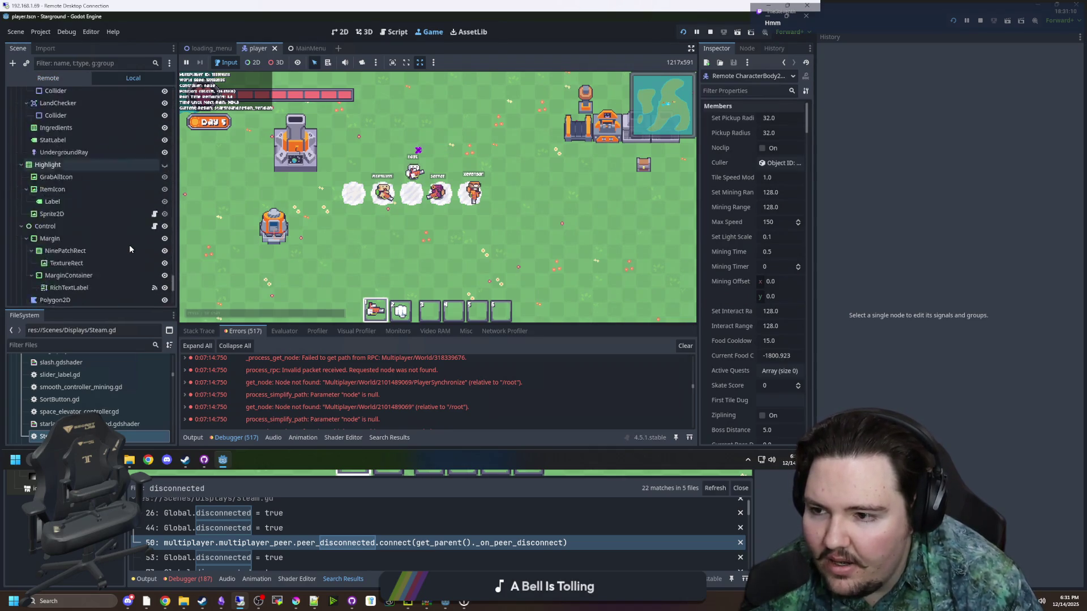
{"action": "scroll", "coordinate": [91, 240], "scroll_direction": "up", "scroll_amount": 8}
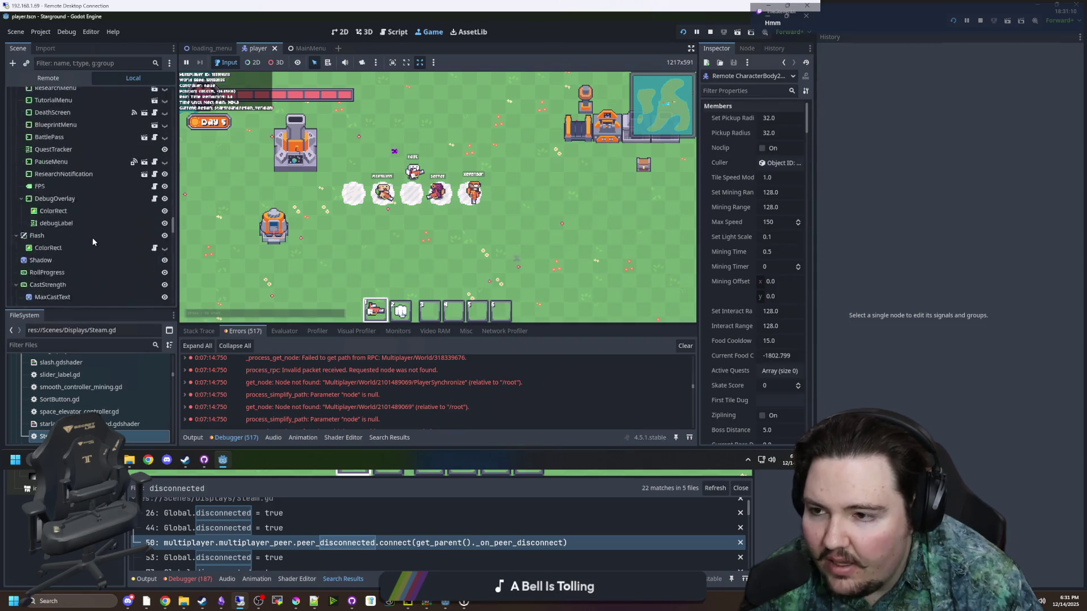
{"action": "scroll", "coordinate": [99, 236], "scroll_direction": "up", "scroll_amount": 15}
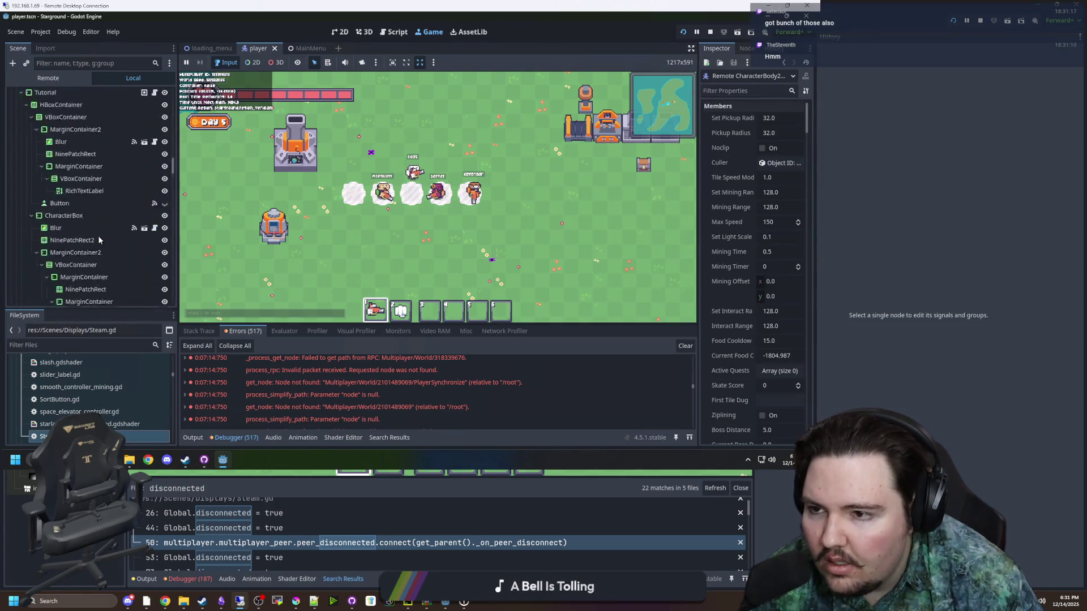
{"action": "scroll", "coordinate": [62, 199], "scroll_direction": "down", "scroll_amount": 15}
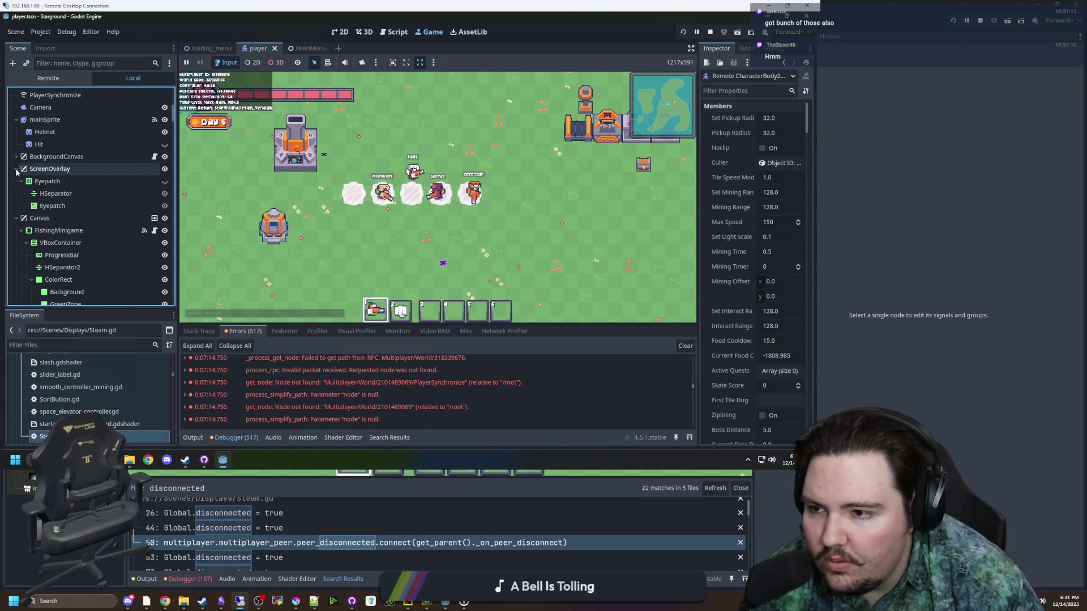
{"action": "left_click", "coordinate": [16, 168]}
{"action": "left_click", "coordinate": [16, 181]}
{"action": "left_click", "coordinate": [16, 194]}
{"action": "left_click", "coordinate": [15, 230]}
{"action": "left_click", "coordinate": [16, 268]}
{"action": "left_click", "coordinate": [15, 280]}
- Collapse the Cursor, CursorCollision and Hand branches to reveal PlayerSynchronize
{"action": "scroll", "coordinate": [17, 243], "scroll_direction": "down", "scroll_amount": 2}
{"action": "left_click", "coordinate": [16, 251]}
{"action": "left_click", "coordinate": [16, 263]}
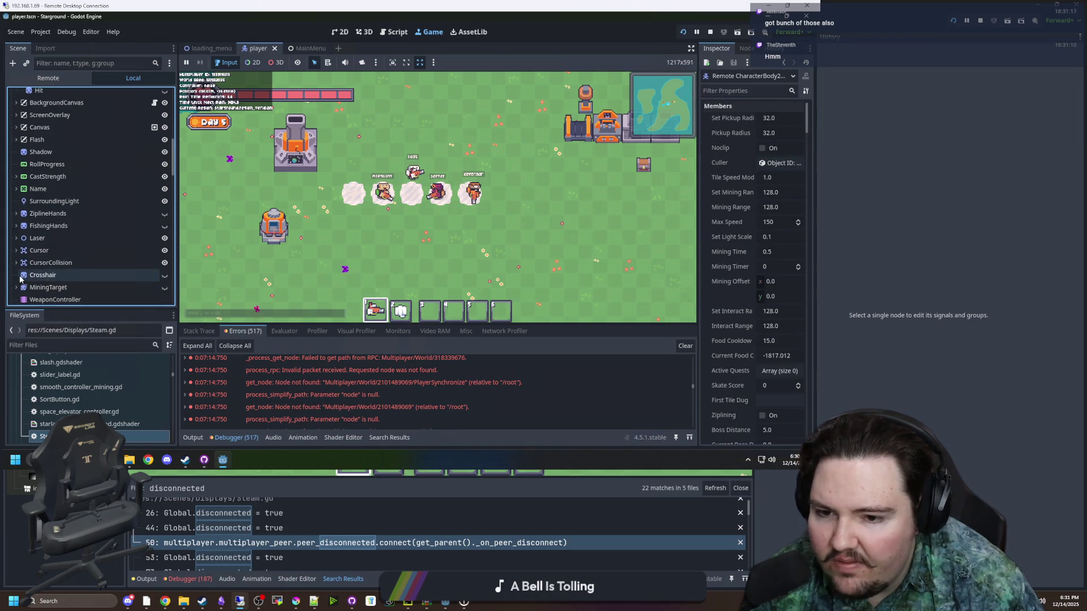
{"action": "scroll", "coordinate": [21, 278], "scroll_direction": "down", "scroll_amount": 3}
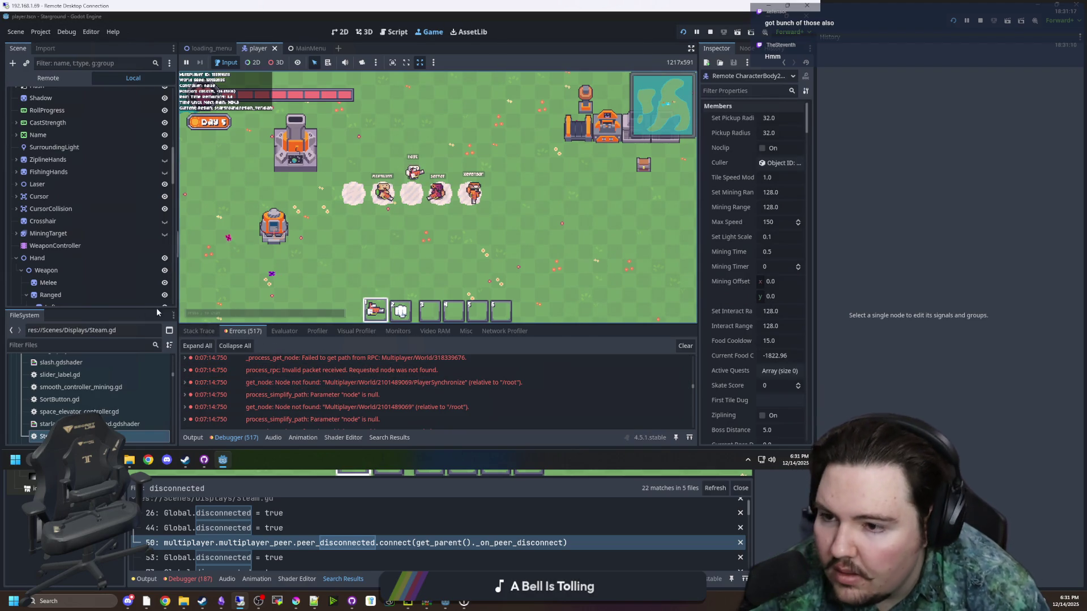
{"action": "left_click", "coordinate": [16, 258]}
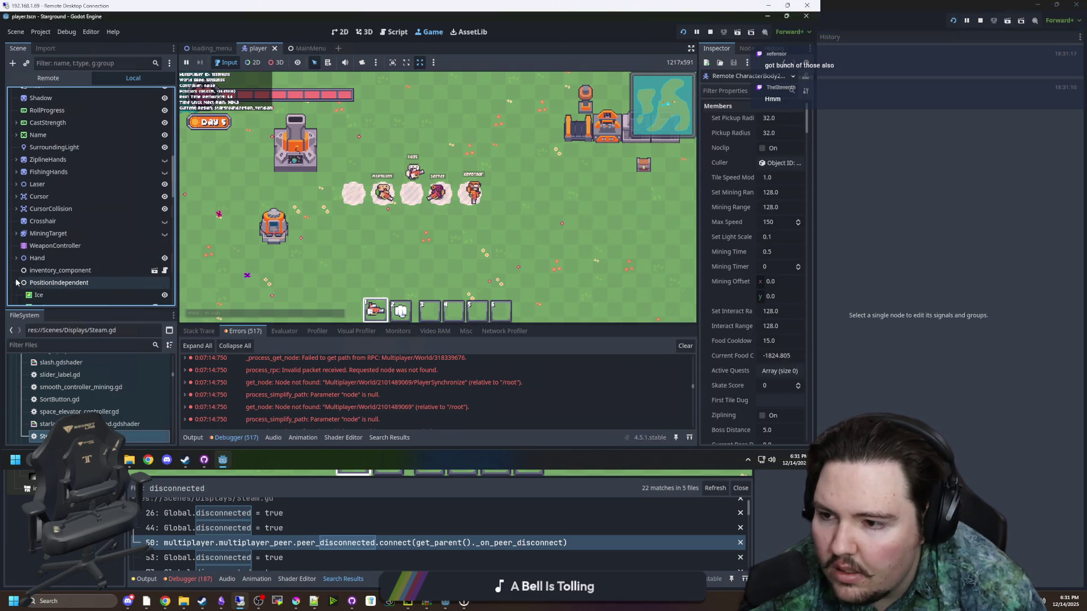
{"action": "scroll", "coordinate": [24, 279], "scroll_direction": "down", "scroll_amount": 1}
{"action": "scroll", "coordinate": [24, 280], "scroll_direction": "down", "scroll_amount": 2}
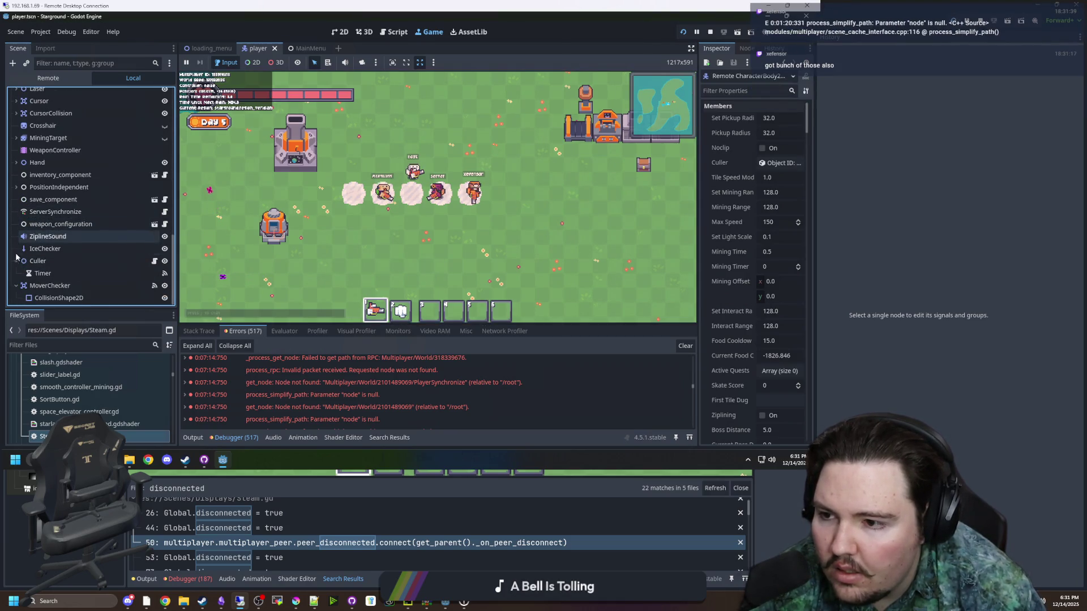
{"action": "scroll", "coordinate": [14, 262], "scroll_direction": "up", "scroll_amount": 8}
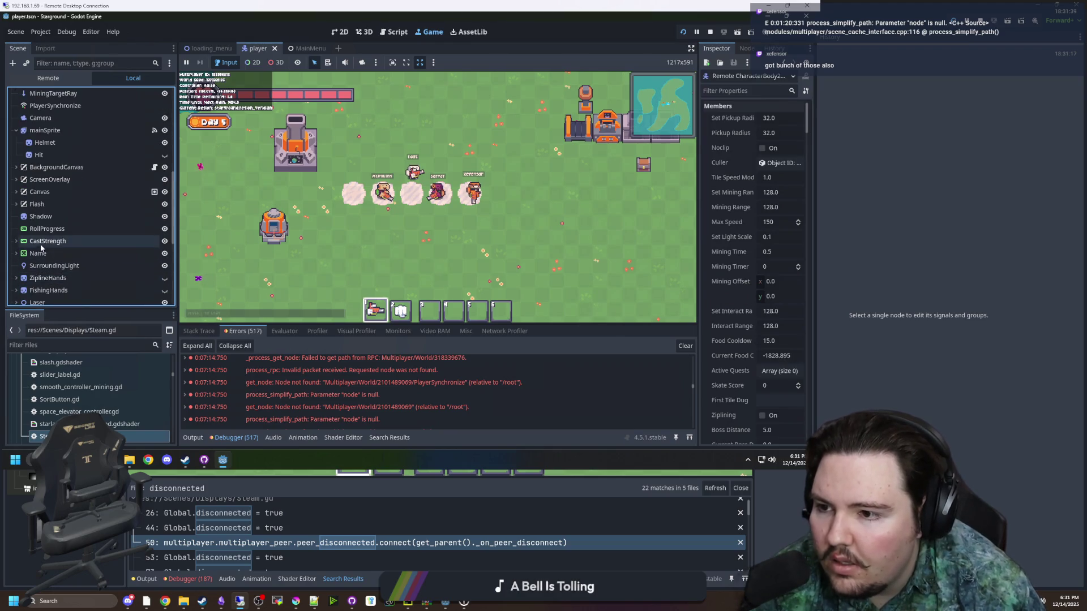
{"action": "scroll", "coordinate": [69, 247], "scroll_direction": "down", "scroll_amount": 1}
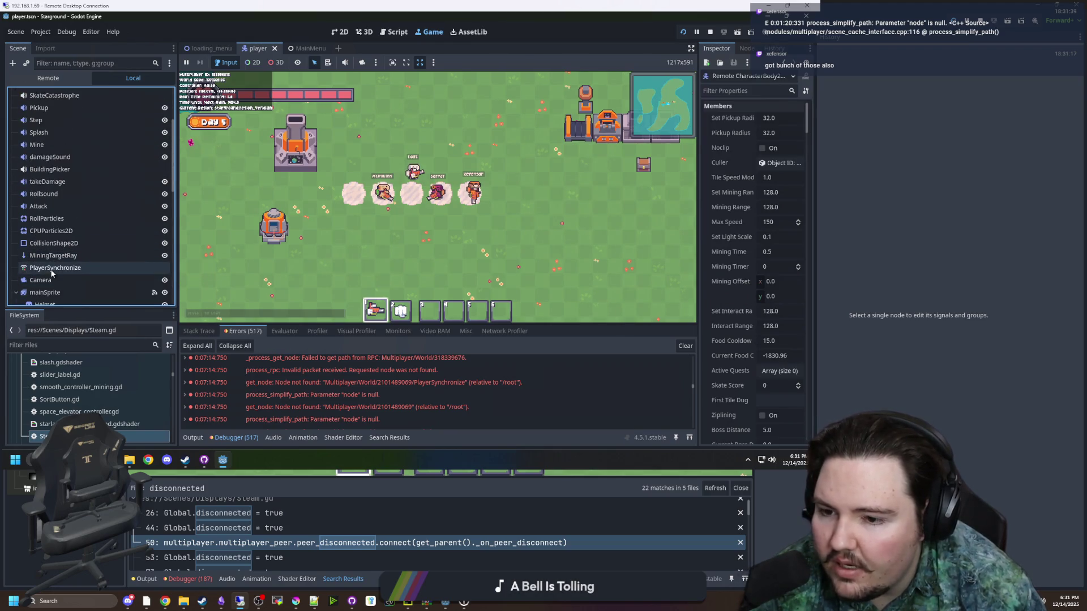
- Select PlayerSynchronize to show its MultiplayerSynchronizer replication properties
{"action": "scroll", "coordinate": [53, 256], "scroll_direction": "up", "scroll_amount": 7}
{"action": "left_click", "coordinate": [51, 270]}
{"action": "scroll", "coordinate": [321, 372], "scroll_direction": "down", "scroll_amount": 4}
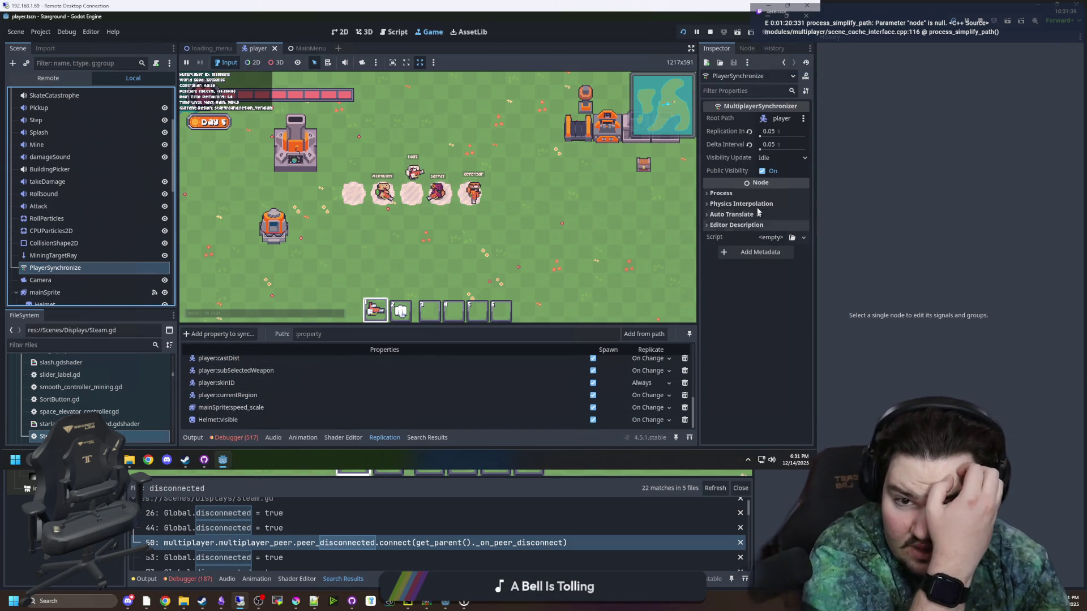
- Review the Visibility Update mode options, then return the Scene dock to the Remote tree
{"action": "mouse_move", "coordinate": [737, 158]}
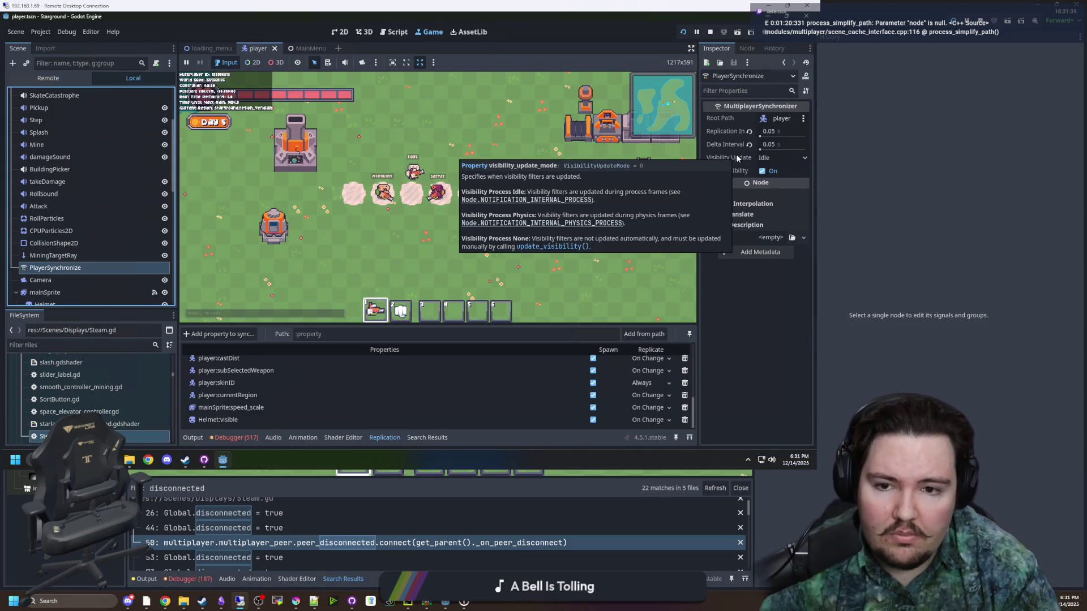
{"action": "left_click", "coordinate": [734, 159]}
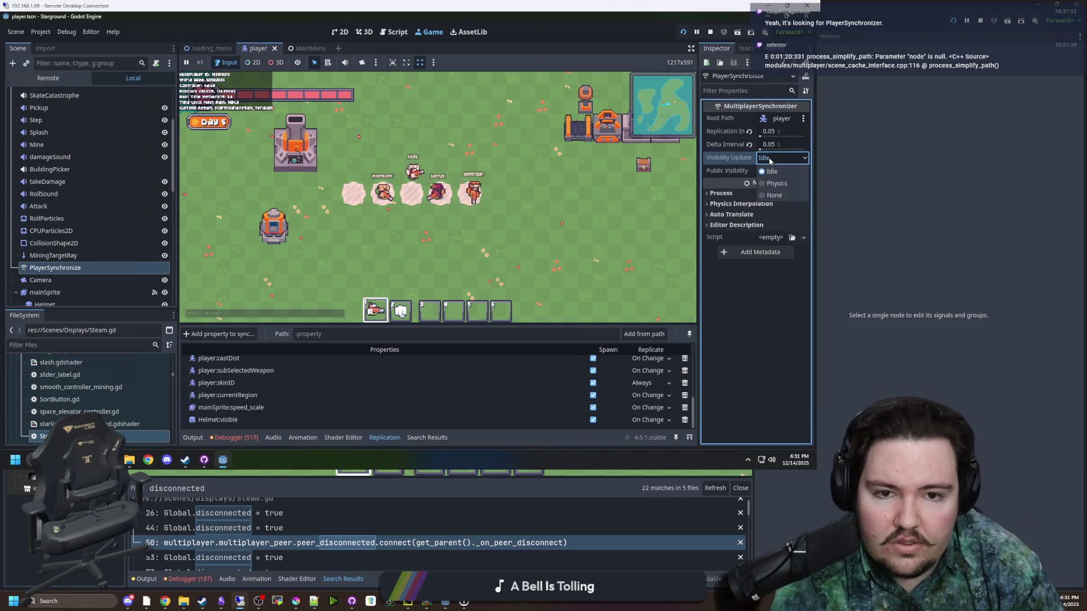
{"action": "mouse_move", "coordinate": [739, 159]}
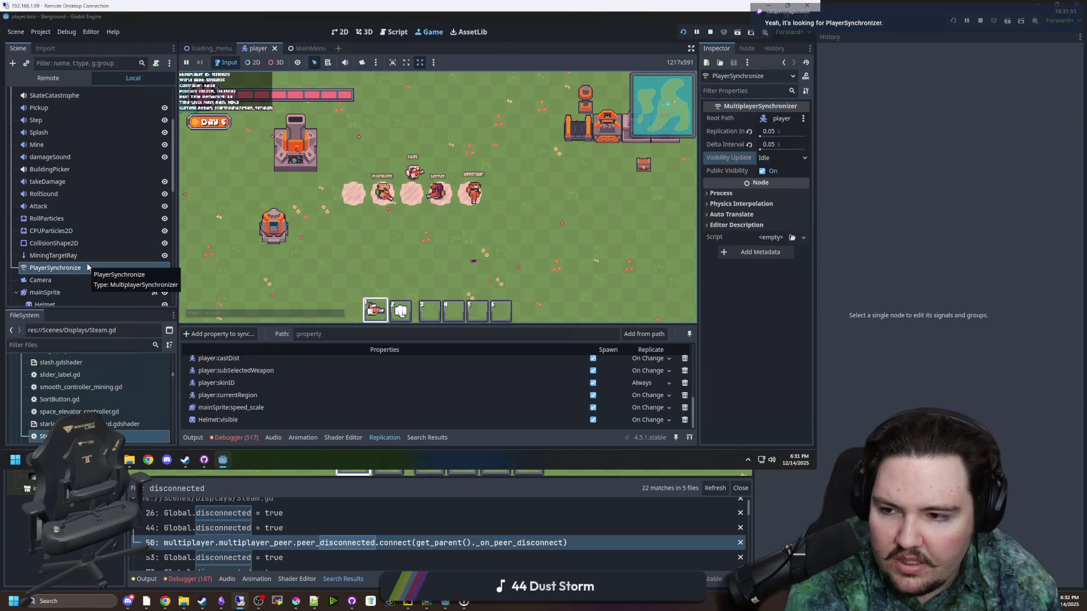
{"action": "scroll", "coordinate": [87, 266], "scroll_direction": "down", "scroll_amount": 2}
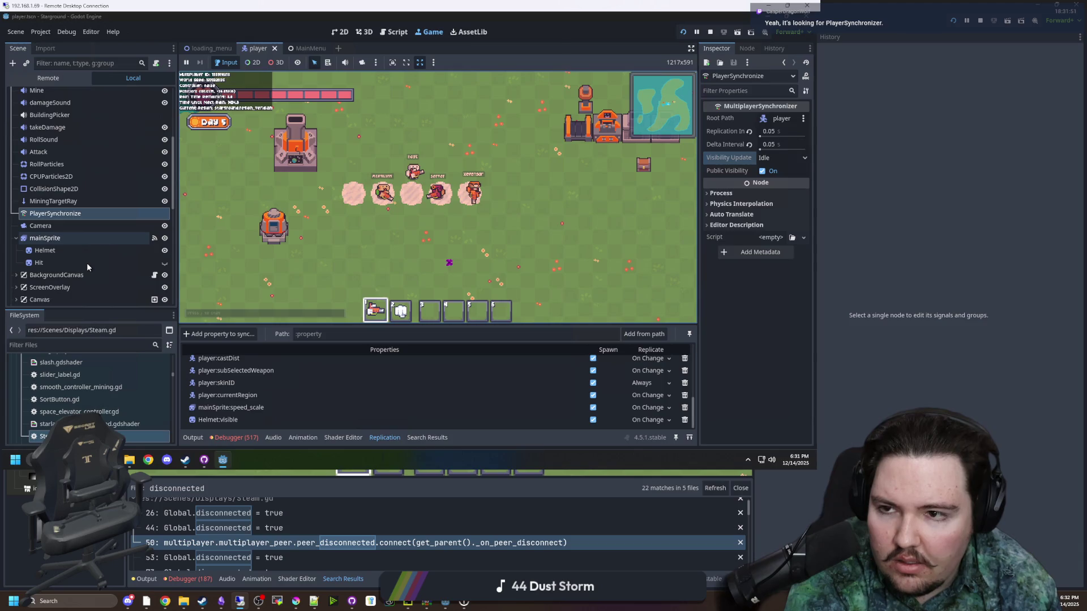
{"action": "scroll", "coordinate": [87, 262], "scroll_direction": "up", "scroll_amount": 2}
{"action": "left_click", "coordinate": [57, 81]}
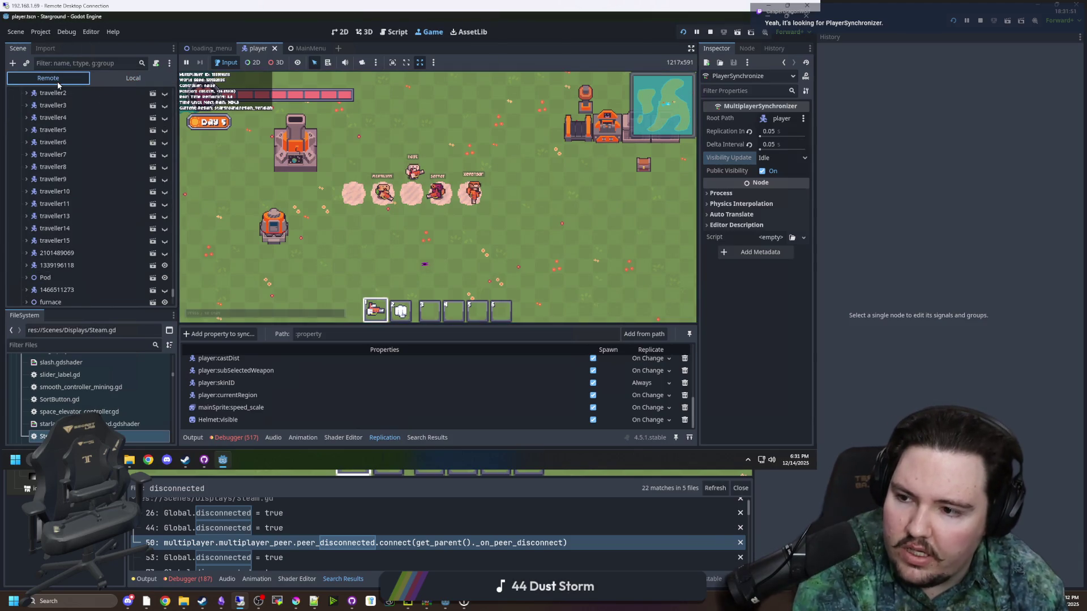
- Select the live player's PlayerSynchronize in the Remote tree and widen the Inspector panel
{"action": "left_click", "coordinate": [27, 253]}
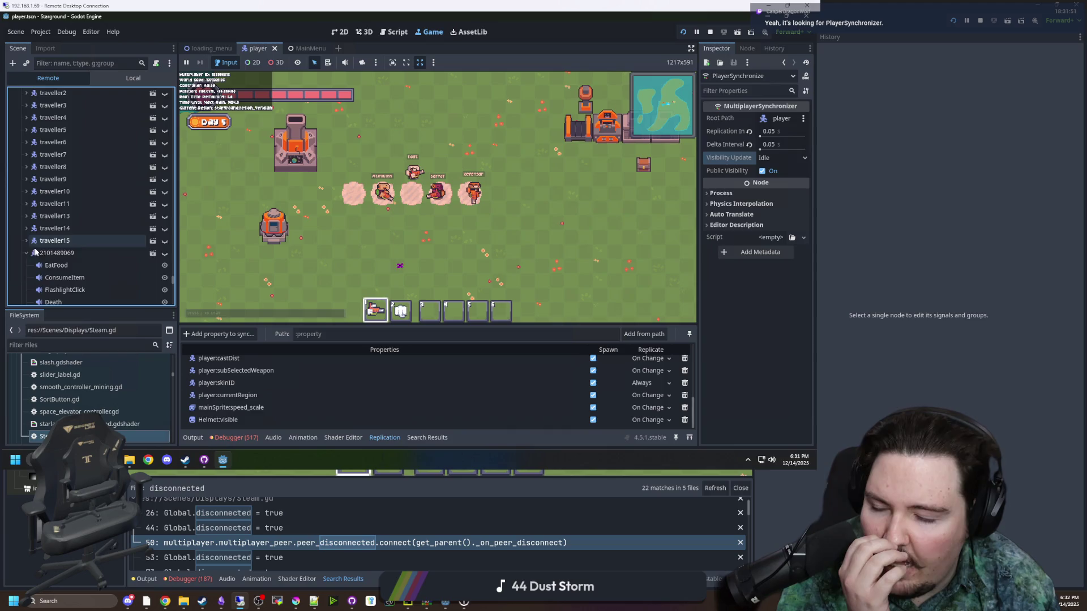
{"action": "scroll", "coordinate": [39, 244], "scroll_direction": "down", "scroll_amount": 6}
{"action": "scroll", "coordinate": [63, 244], "scroll_direction": "down", "scroll_amount": 4}
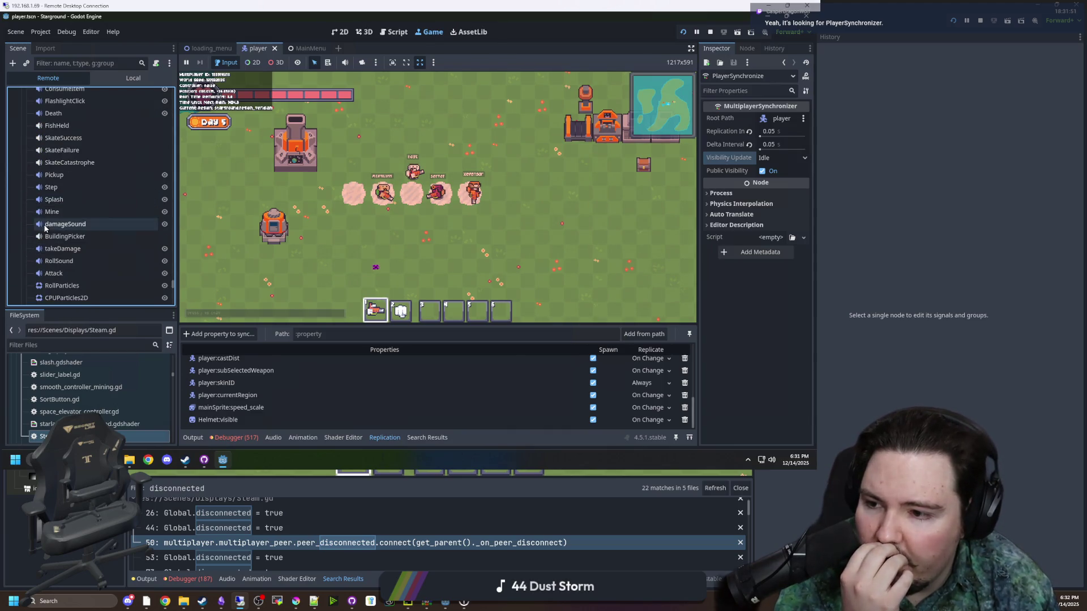
{"action": "left_click", "coordinate": [76, 258]}
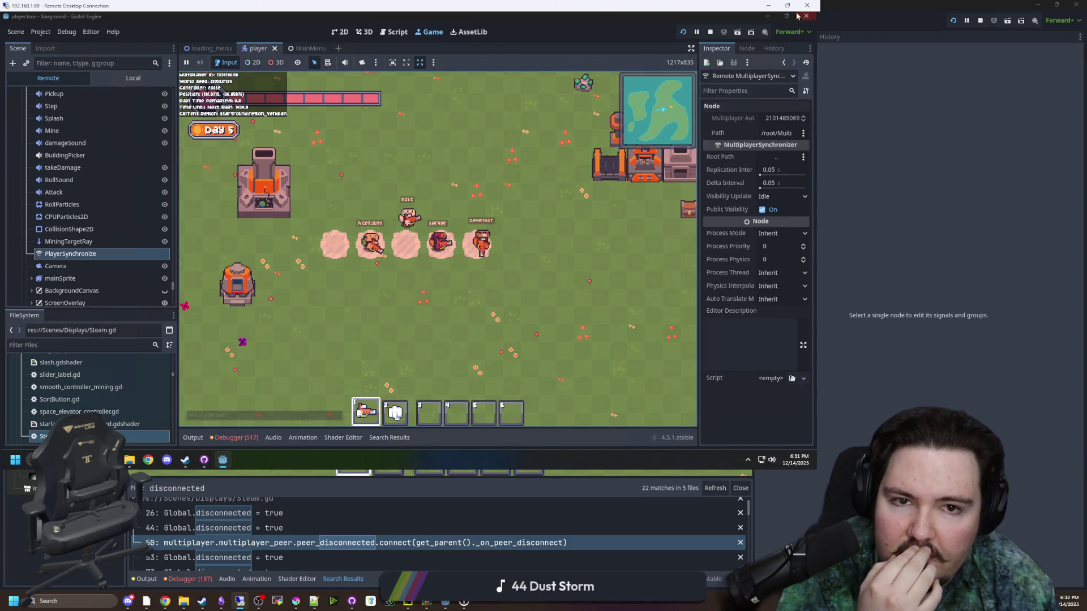
{"action": "left_click_drag", "start_coordinate": [824, 71], "coordinate": [750, 218]}
{"action": "mouse_move", "coordinate": [697, 244]}
{"action": "left_mouse_down"}
{"action": "mouse_move", "coordinate": [374, 268]}
{"action": "mouse_move", "coordinate": [558, 263]}
{"action": "mouse_move", "coordinate": [496, 264]}
{"action": "mouse_move", "coordinate": [537, 263]}
{"action": "left_mouse_up"}
- Pick the player node as the live PlayerSynchronizer's Root Path in the Select a Node dialog
{"action": "left_click", "coordinate": [748, 205]}
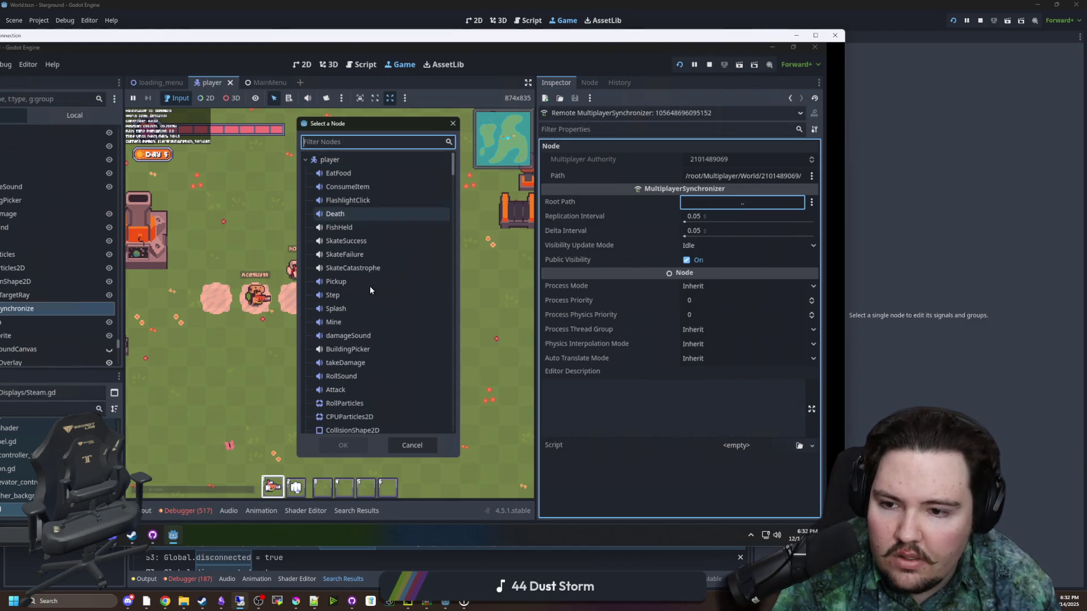
{"action": "scroll", "coordinate": [384, 285], "scroll_direction": "down", "scroll_amount": 10}
{"action": "scroll", "coordinate": [383, 285], "scroll_direction": "down", "scroll_amount": 10}
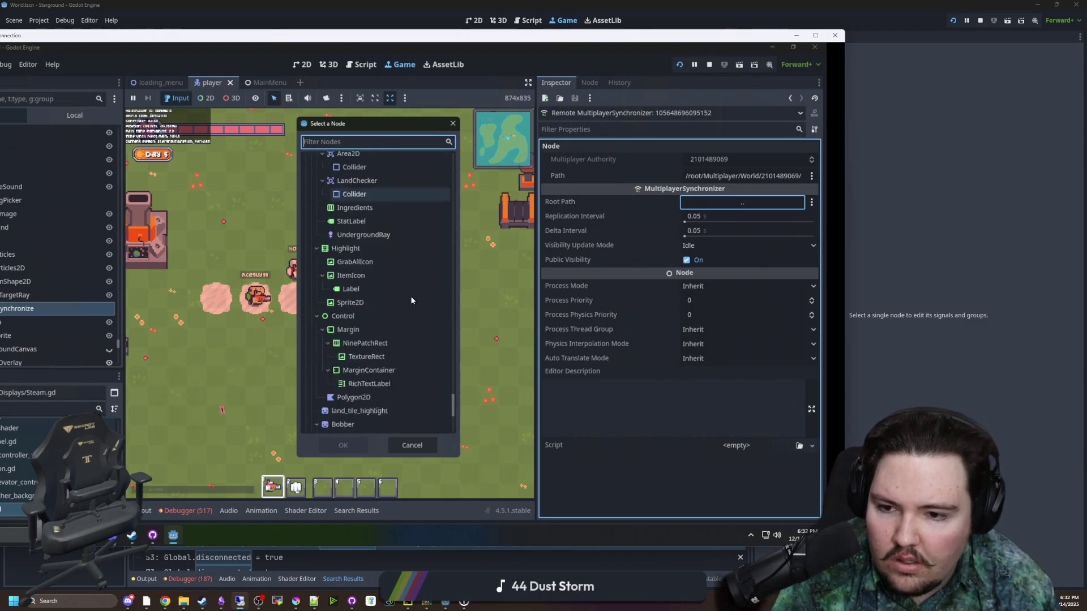
{"action": "scroll", "coordinate": [397, 279], "scroll_direction": "up", "scroll_amount": 20}
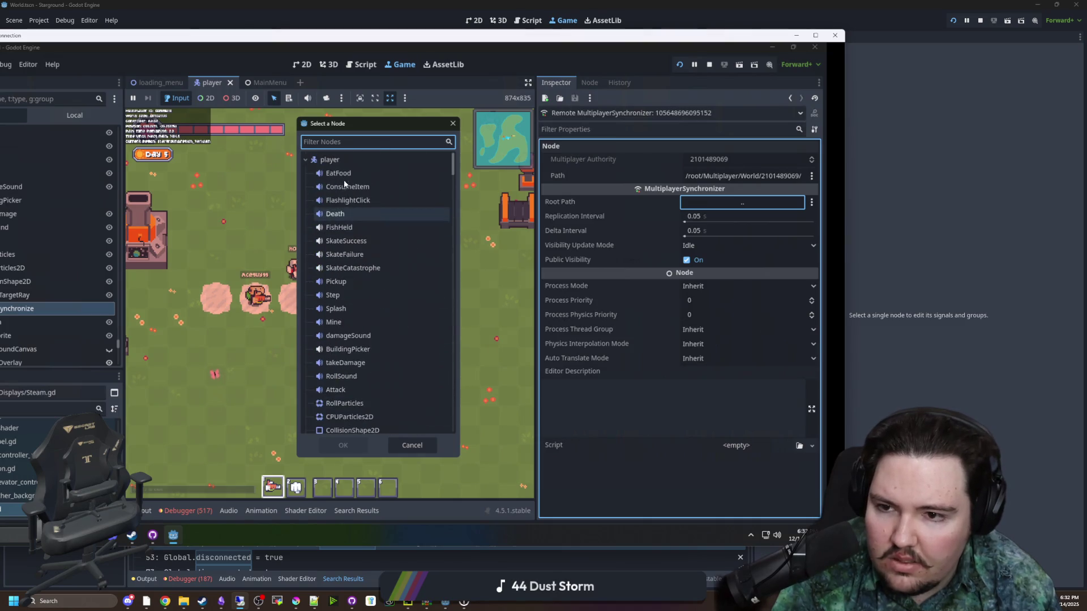
{"action": "left_click", "coordinate": [341, 164]}
{"action": "double_click", "coordinate": [341, 163]}
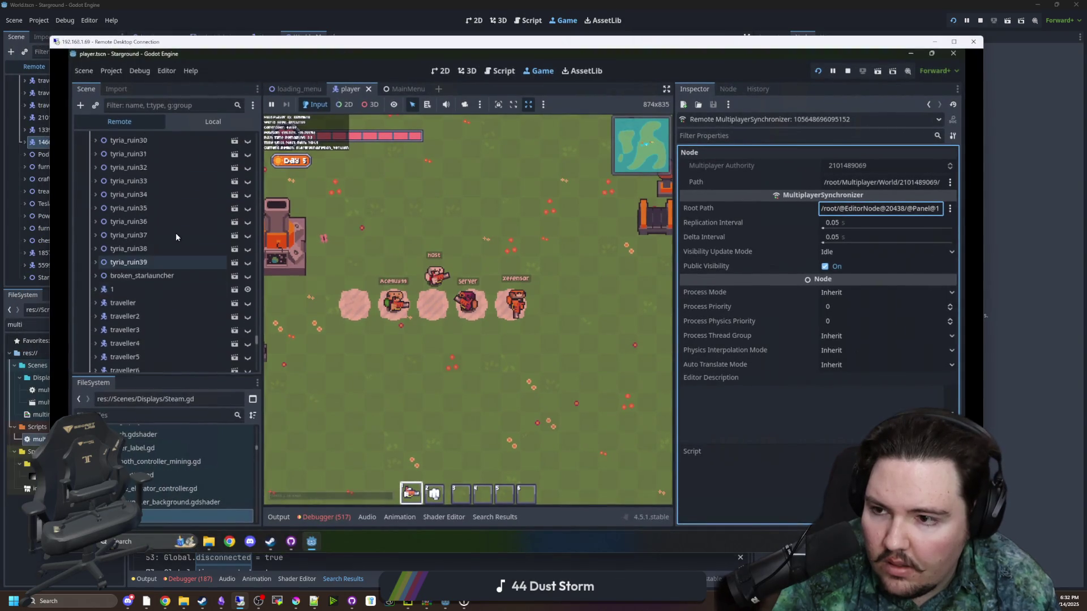
{"action": "scroll", "coordinate": [171, 236], "scroll_direction": "down", "scroll_amount": 5}
{"action": "left_click", "coordinate": [249, 256]}
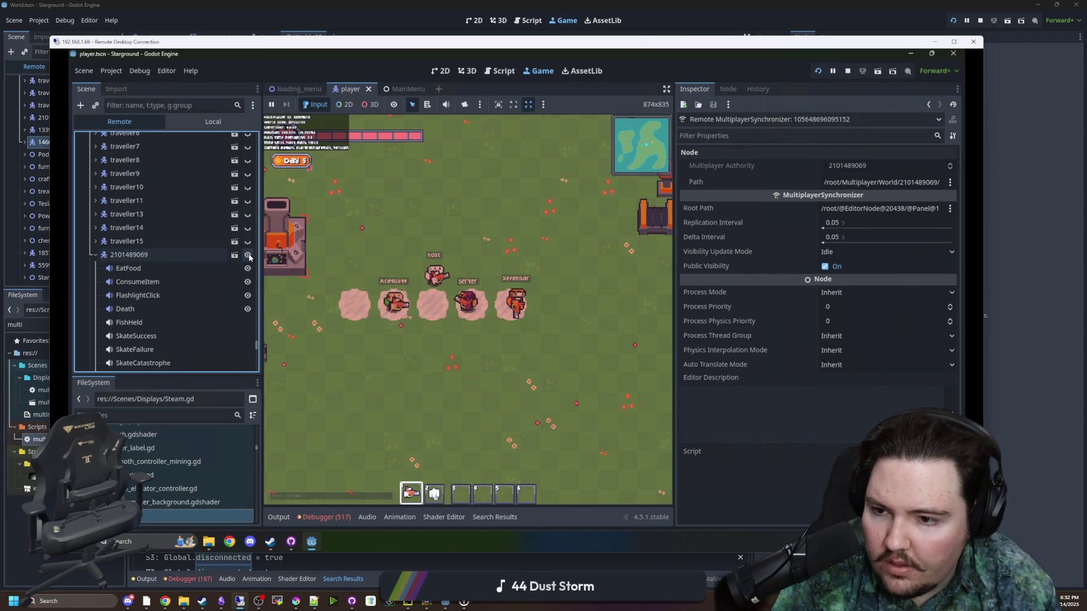
- Toggle public visibility and cycle Visibility Update Mode through Physics and None back to Idle
{"action": "scroll", "coordinate": [143, 257], "scroll_direction": "down", "scroll_amount": 10}
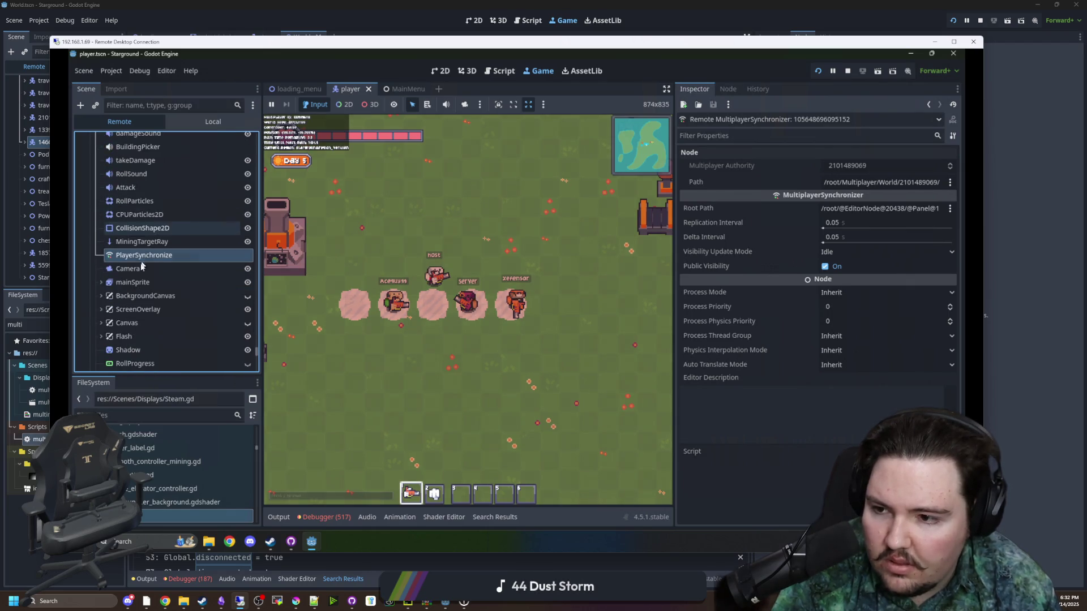
{"action": "scroll", "coordinate": [145, 257], "scroll_direction": "down", "scroll_amount": 5}
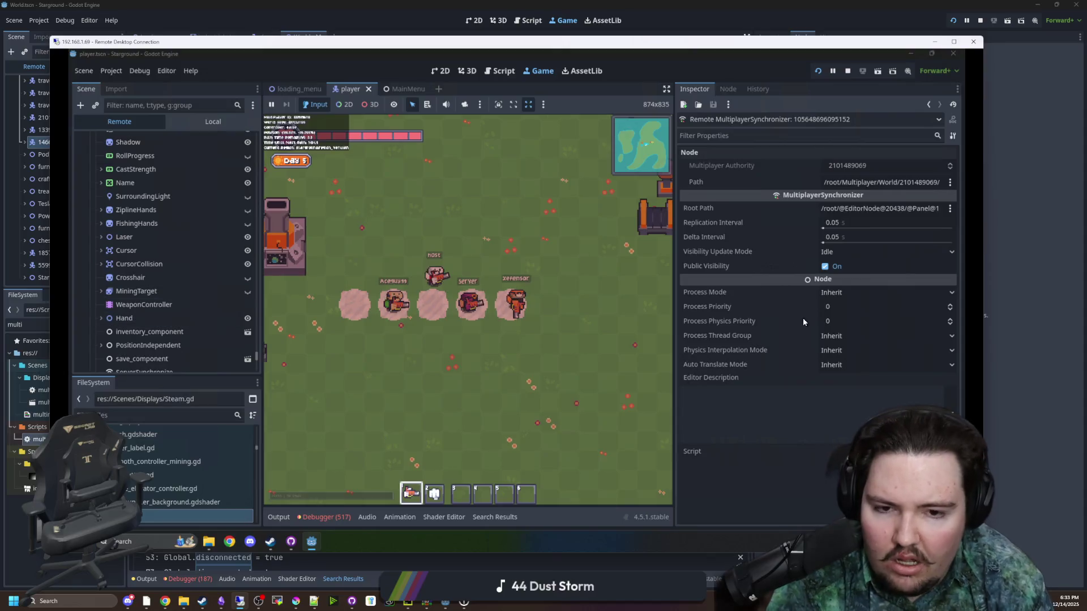
{"action": "left_click", "coordinate": [825, 268]}
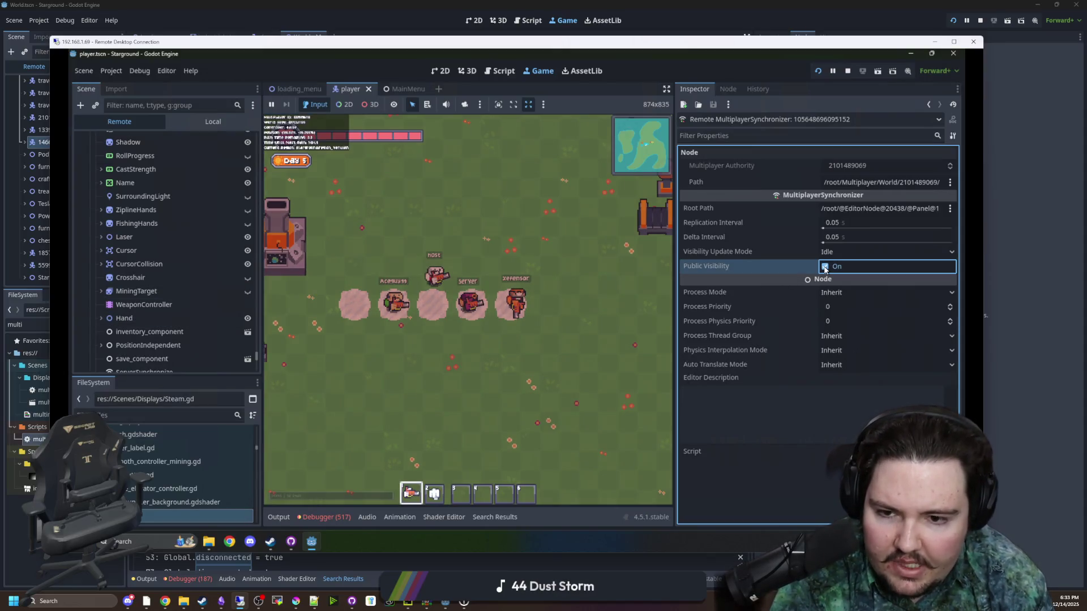
{"action": "left_click", "coordinate": [849, 252]}
{"action": "left_click", "coordinate": [837, 278]}
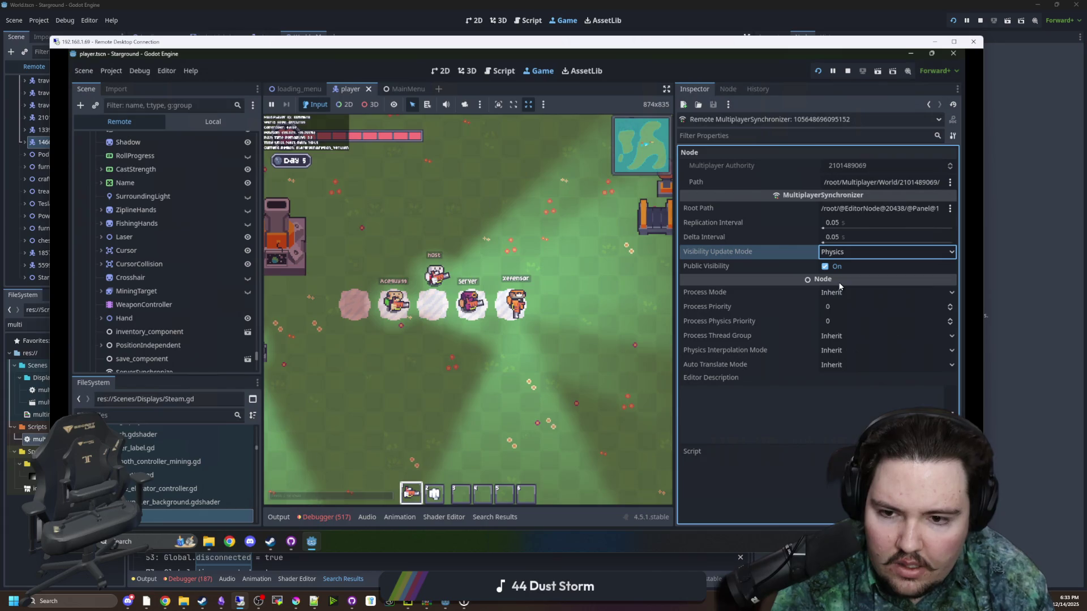
{"action": "left_click", "coordinate": [841, 253]}
{"action": "left_click", "coordinate": [840, 291]}
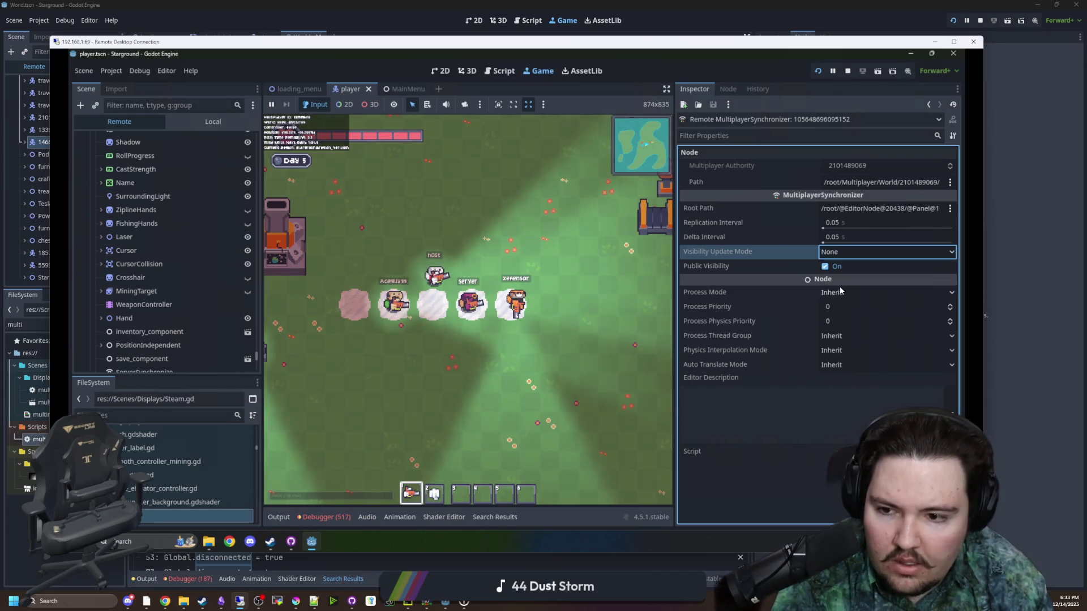
{"action": "left_click", "coordinate": [841, 255]}
{"action": "left_click", "coordinate": [842, 267]}
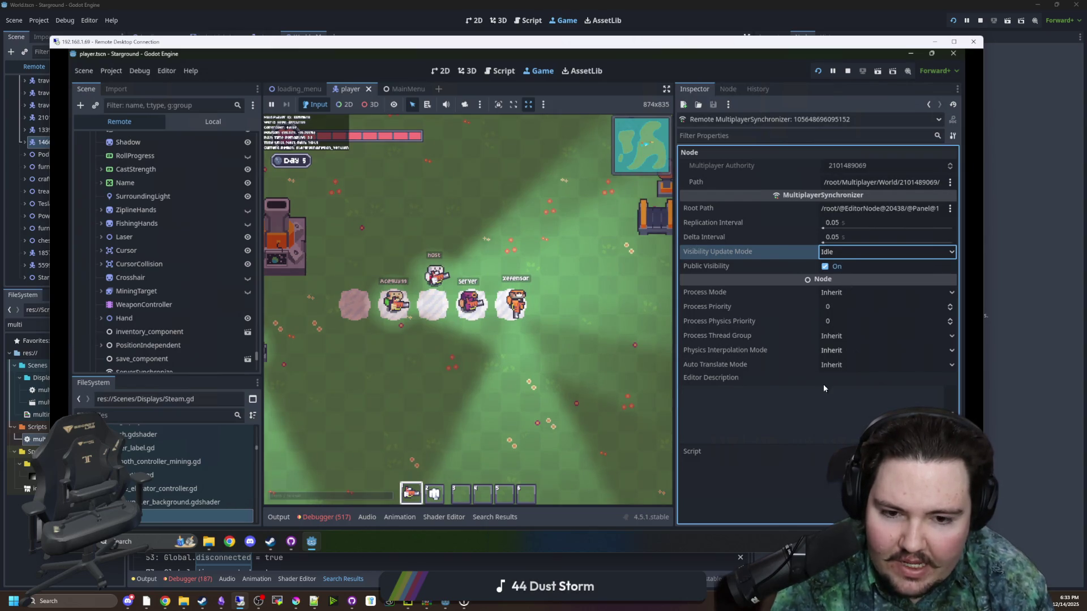
{"action": "left_click", "coordinate": [864, 292]}
{"action": "left_click", "coordinate": [864, 295]}
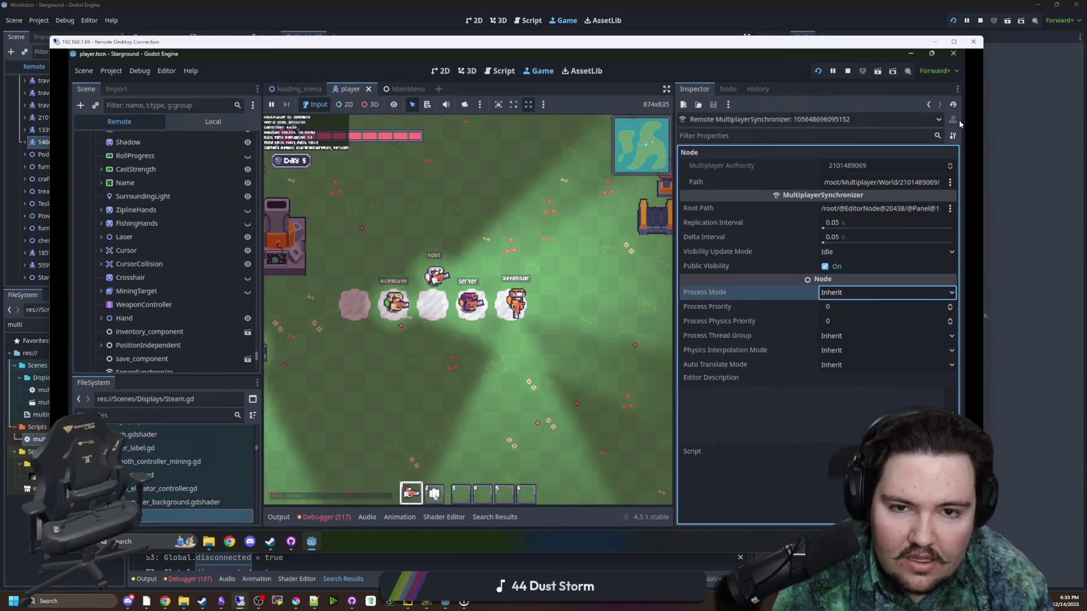
- Compare the ServerSynchronize and PlayerSynchronize nodes, checking PlayerSynchronize's signals and groups
{"action": "scroll", "coordinate": [179, 251], "scroll_direction": "down", "scroll_amount": 3}
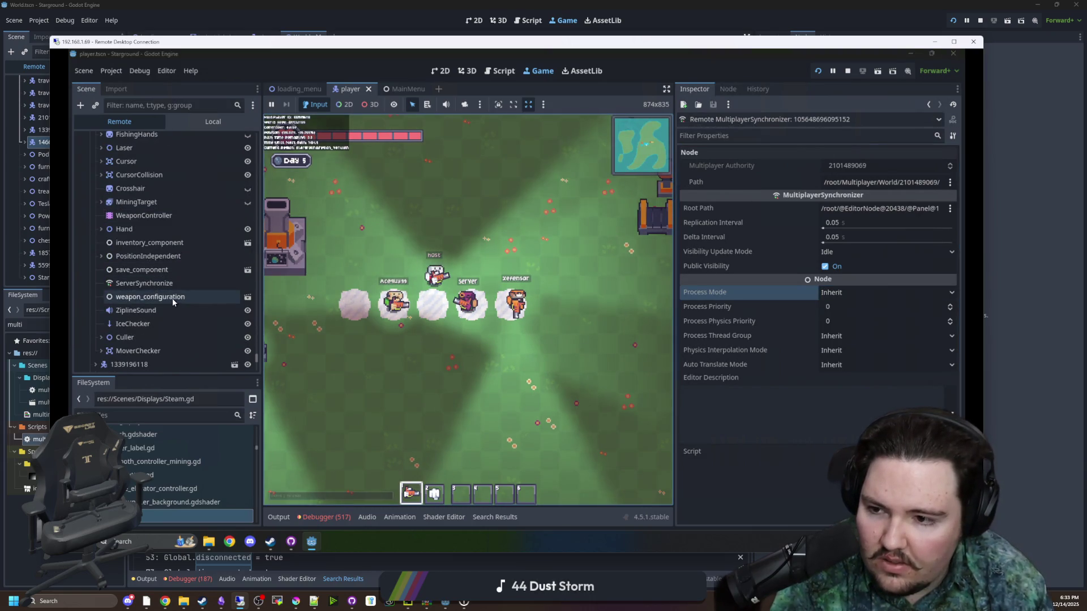
{"action": "left_click", "coordinate": [170, 283]}
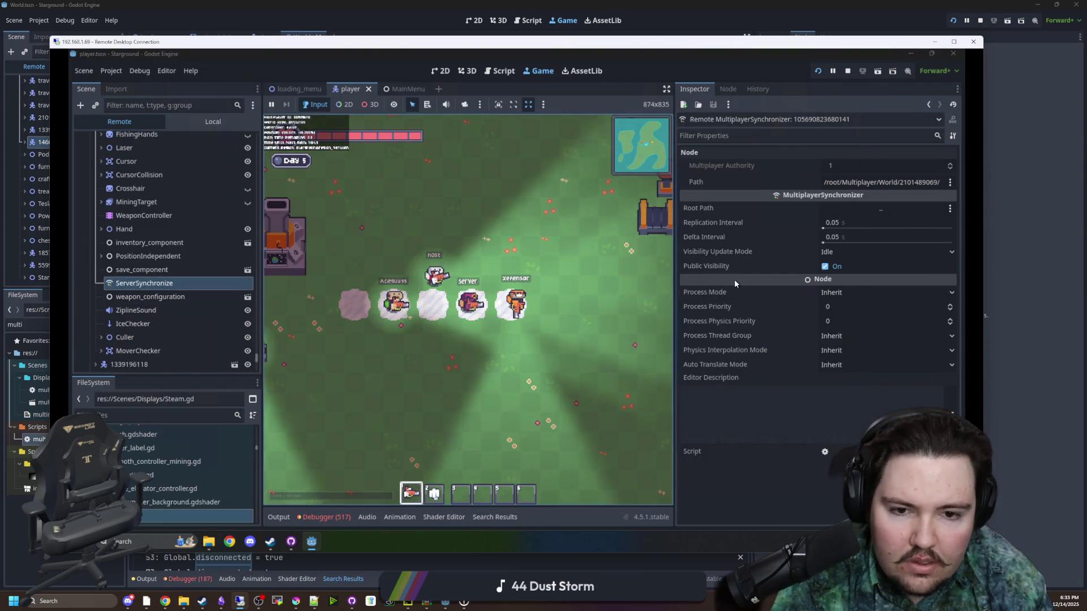
{"action": "scroll", "coordinate": [210, 266], "scroll_direction": "up", "scroll_amount": 6}
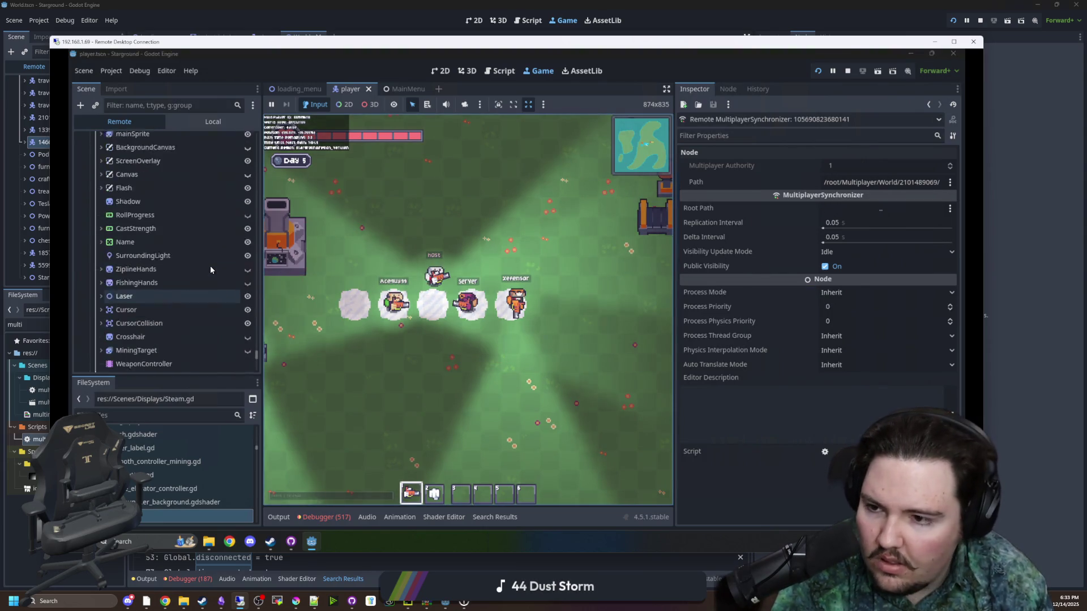
{"action": "scroll", "coordinate": [210, 266], "scroll_direction": "up", "scroll_amount": 4}
{"action": "left_click", "coordinate": [168, 254]}
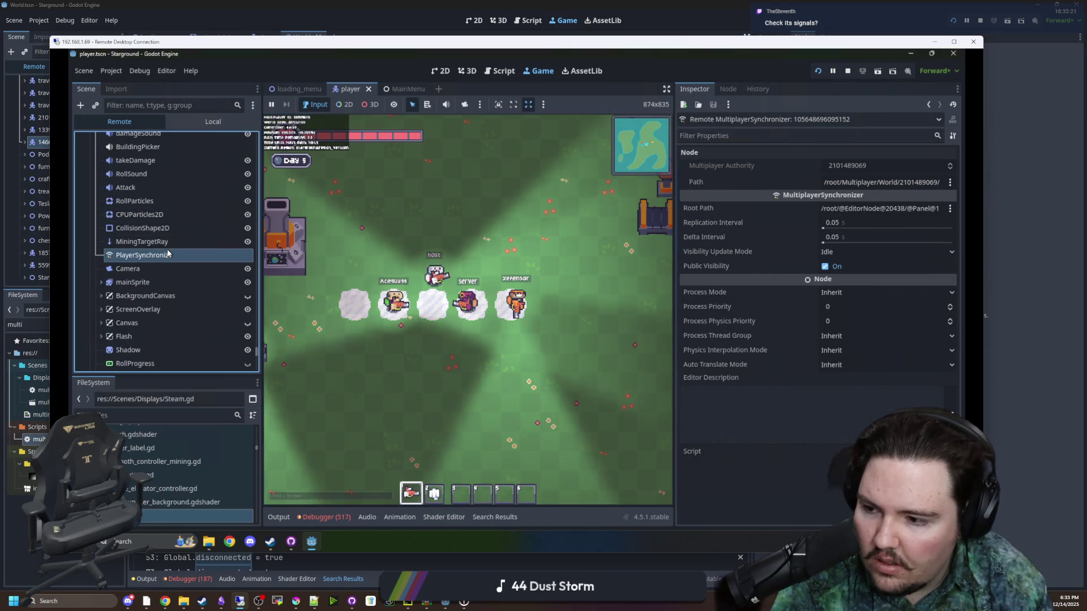
{"action": "left_click", "coordinate": [727, 89]}
{"action": "left_click", "coordinate": [705, 91]}
{"action": "left_click", "coordinate": [726, 89]}
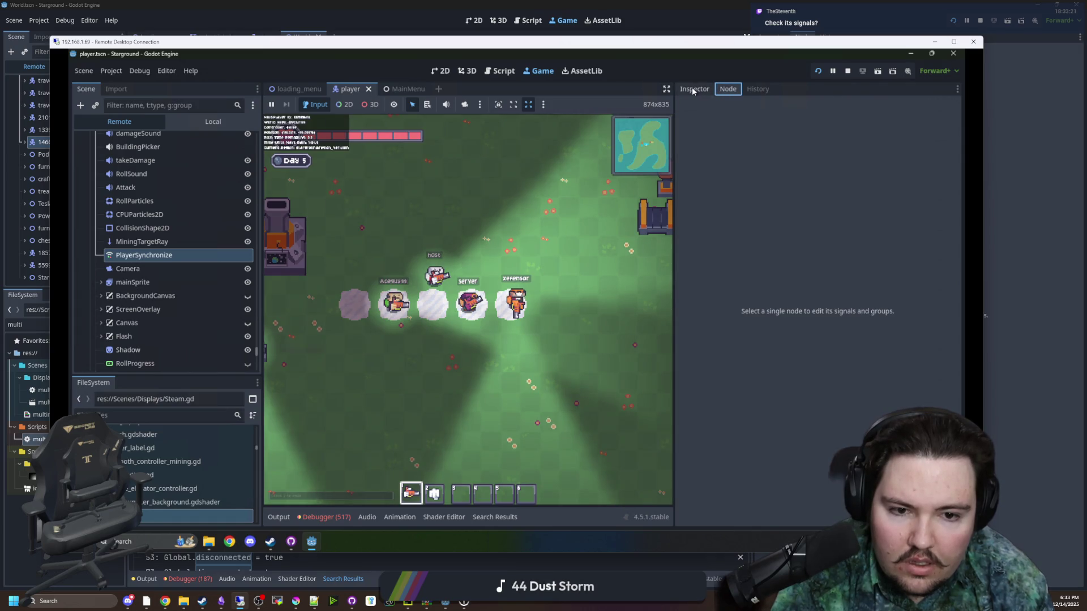
{"action": "left_click", "coordinate": [694, 88]}
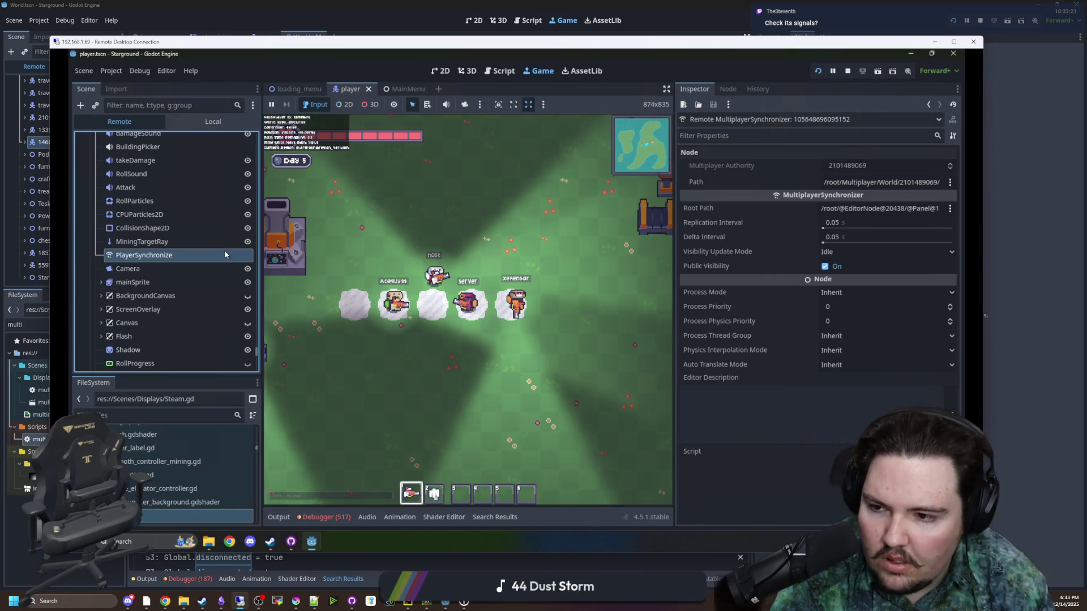
- Bring up the Steam.gd script in the script editor
{"action": "scroll", "coordinate": [161, 327], "scroll_direction": "up", "scroll_amount": 10}
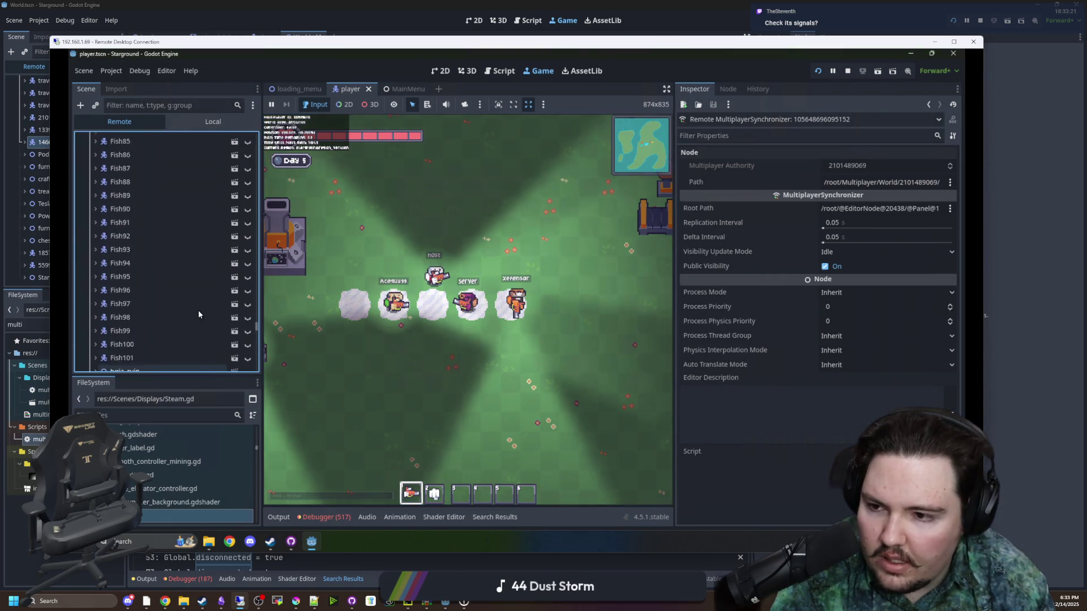
{"action": "scroll", "coordinate": [182, 313], "scroll_direction": "up", "scroll_amount": 10}
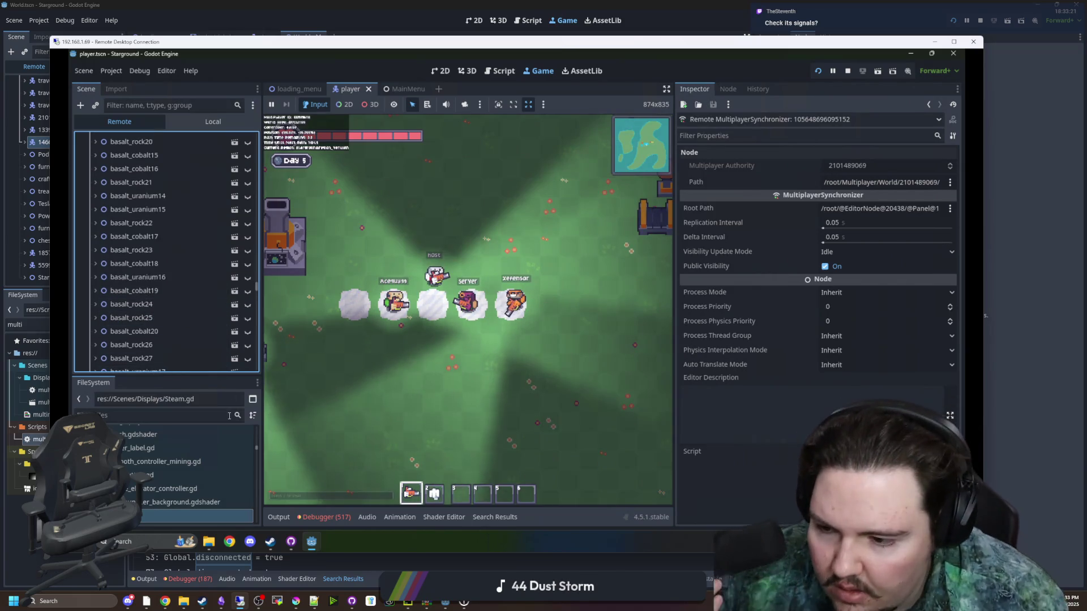
{"action": "key", "text": "ctrl+F3"}
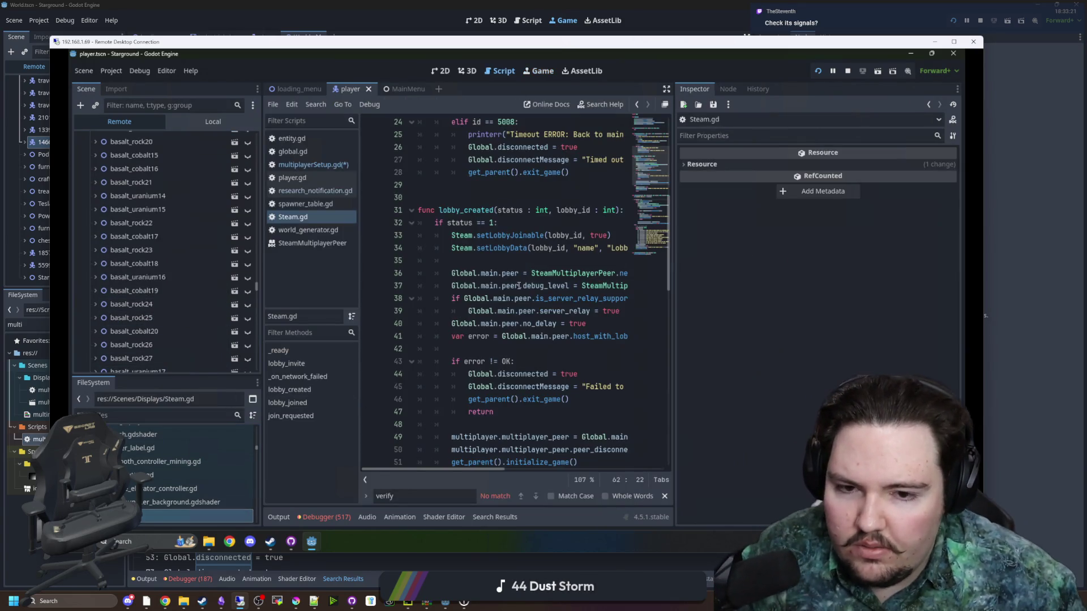
- Type MultiplayerSynchronizer on line 35 of Steam.gd via autocomplete and open its class docs
{"action": "left_click", "coordinate": [581, 259]}
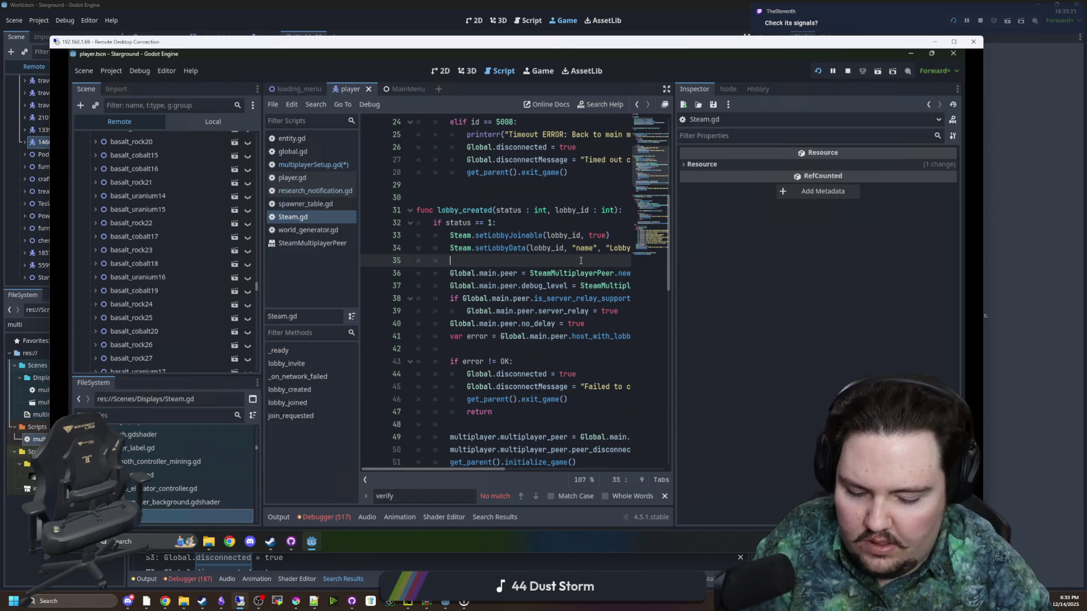
{"action": "key", "text": "BackSpace"}
{"action": "key", "text": "BackSpace"}
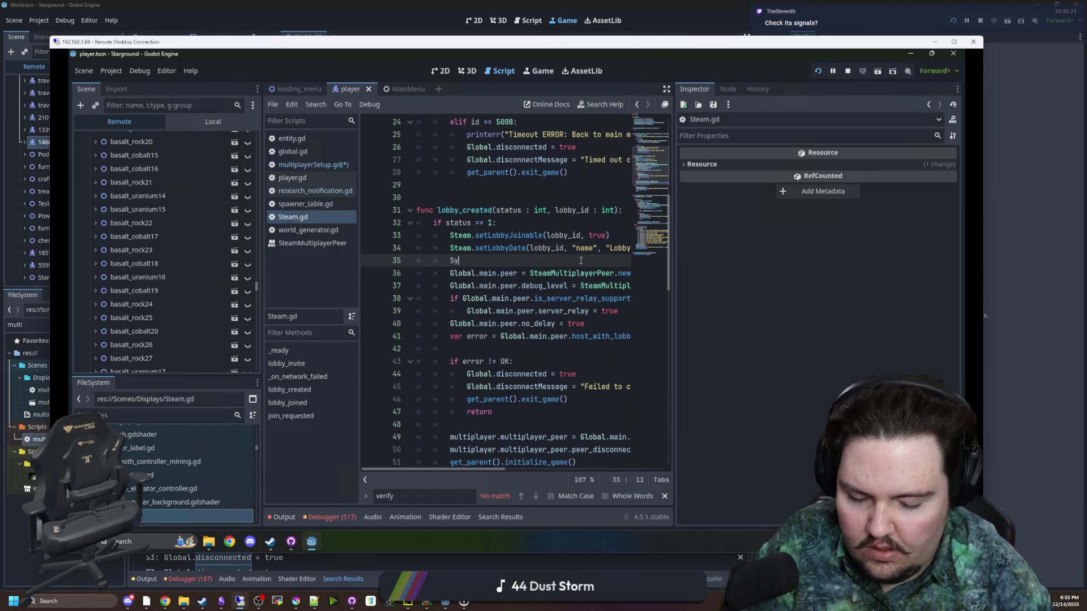
{"action": "type", "text": "nchro"}
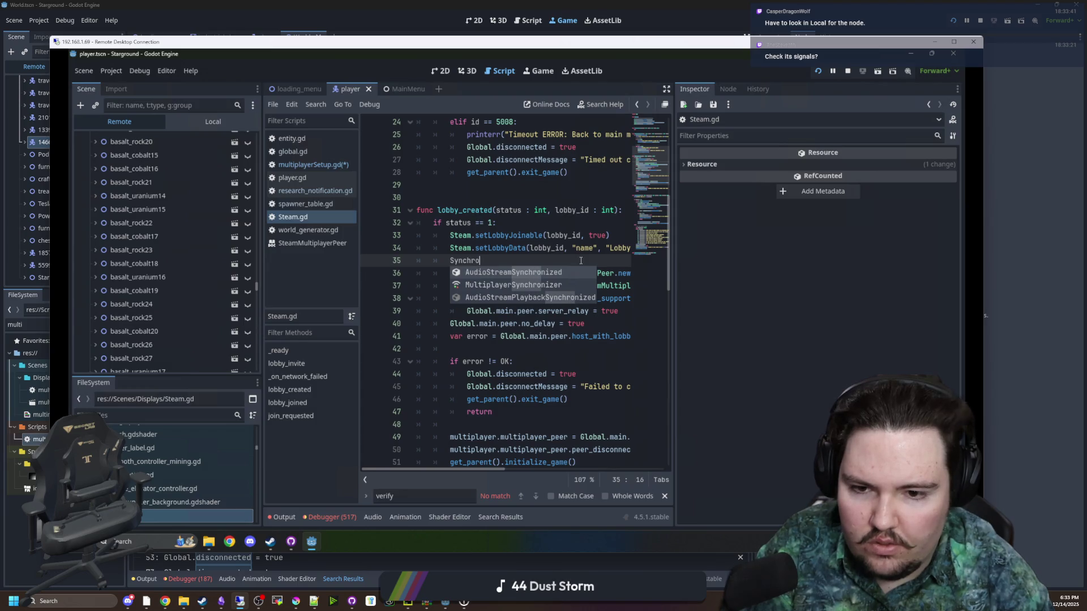
{"action": "left_click", "coordinate": [513, 285]}
{"action": "left_click", "coordinate": [514, 262]}
{"action": "left_click", "coordinate": [515, 266], "text": "ctrl"}
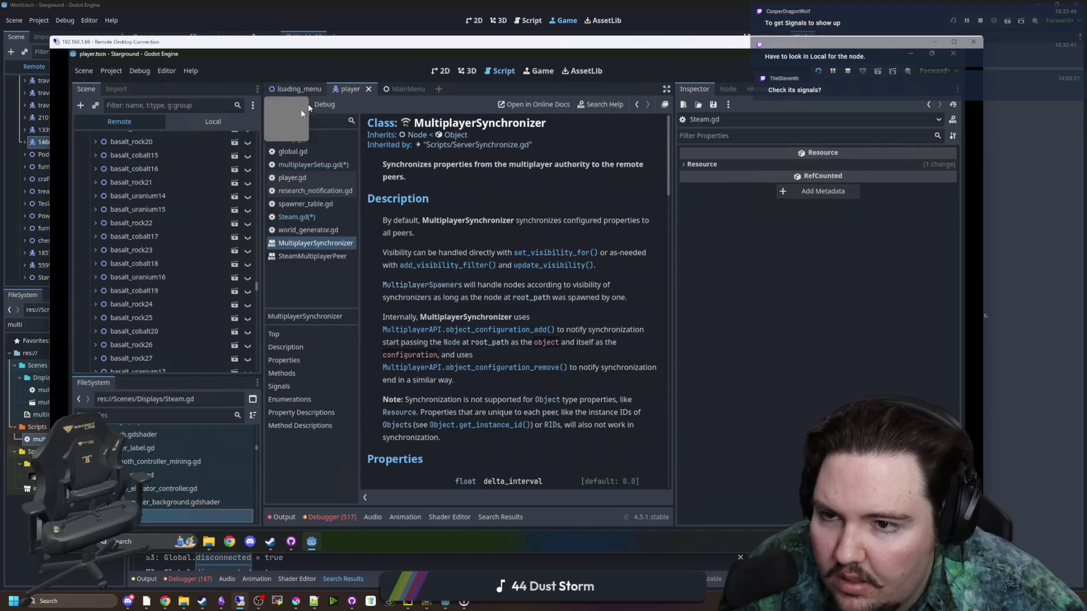
{"action": "left_click", "coordinate": [212, 121]}
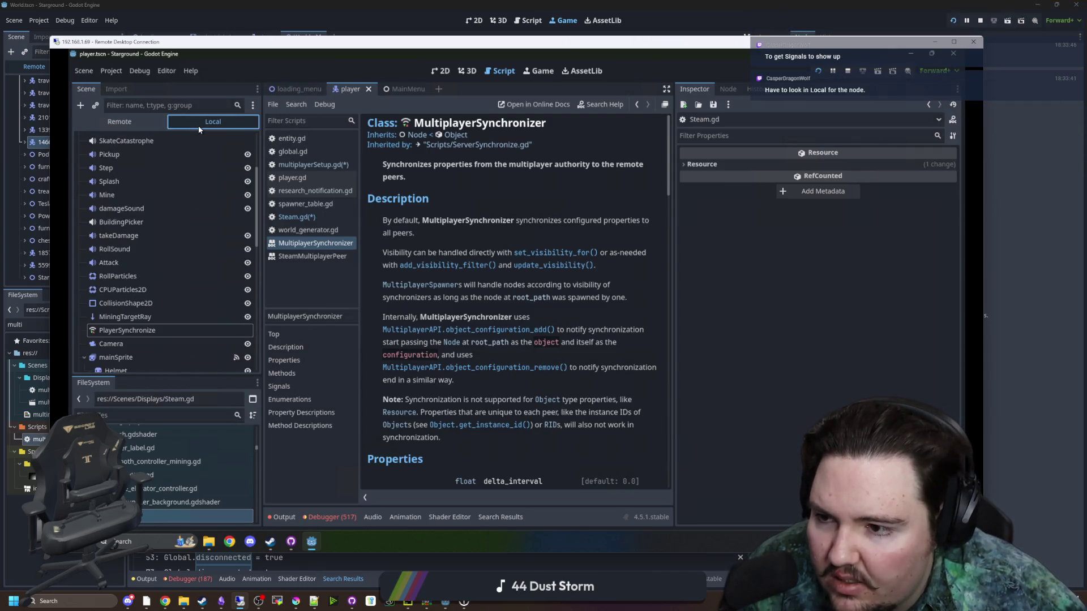
- Examine local PlayerSynchronize's signals, then its Inspector properties with the Process section expanded
{"action": "left_click", "coordinate": [135, 330]}
{"action": "left_click", "coordinate": [731, 89]}
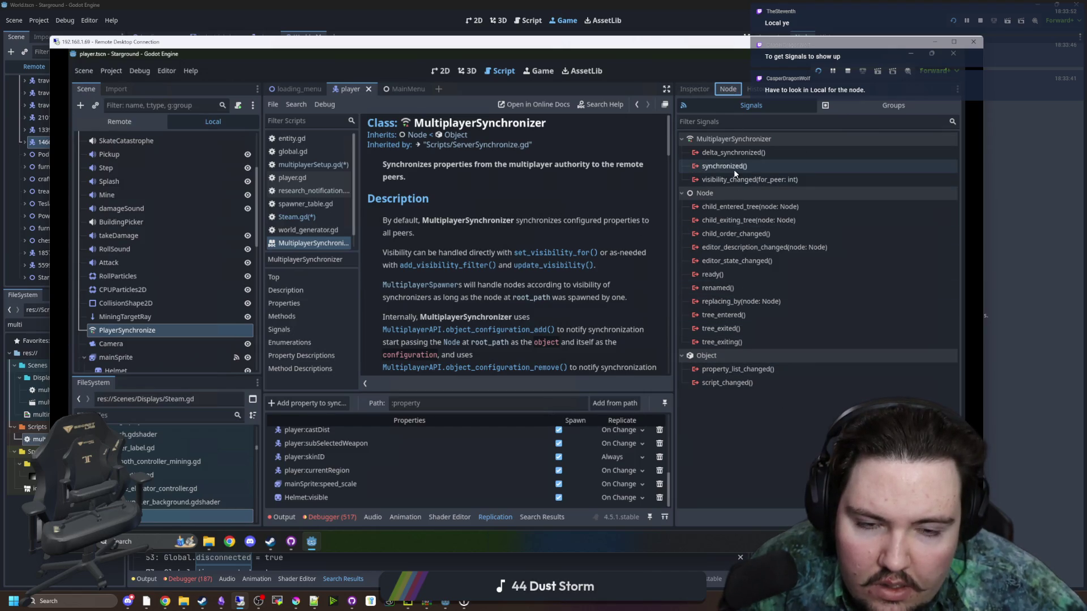
{"action": "mouse_move", "coordinate": [769, 184]}
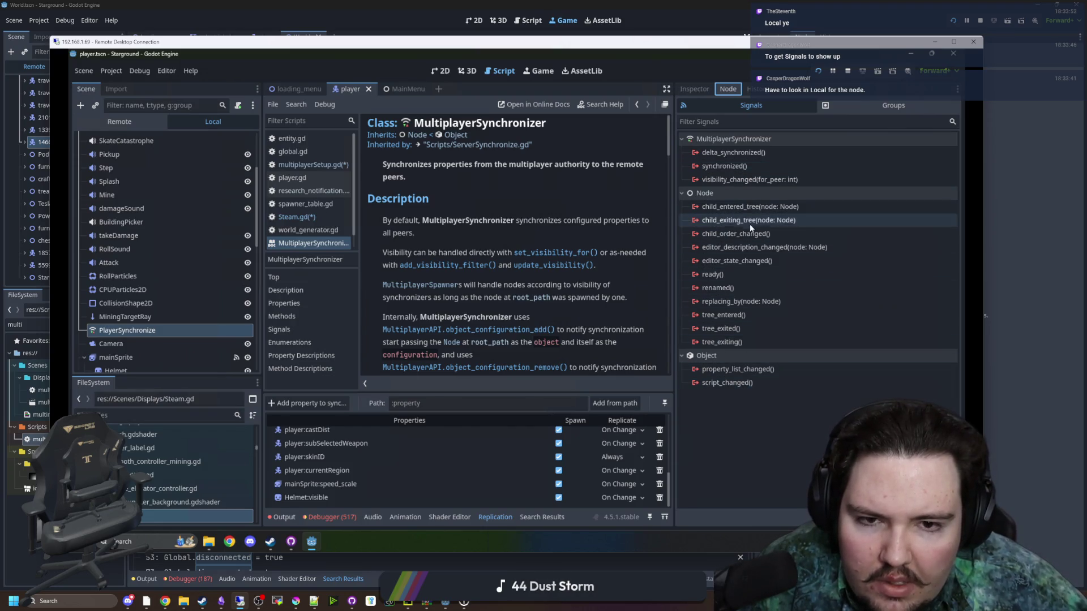
{"action": "mouse_move", "coordinate": [741, 152]}
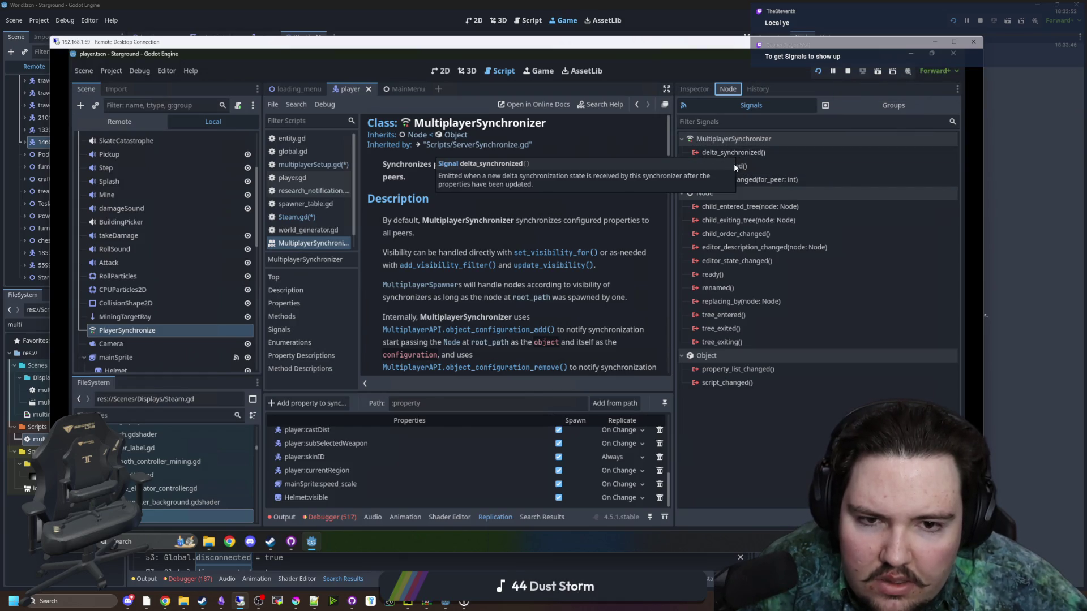
{"action": "left_click", "coordinate": [695, 89]}
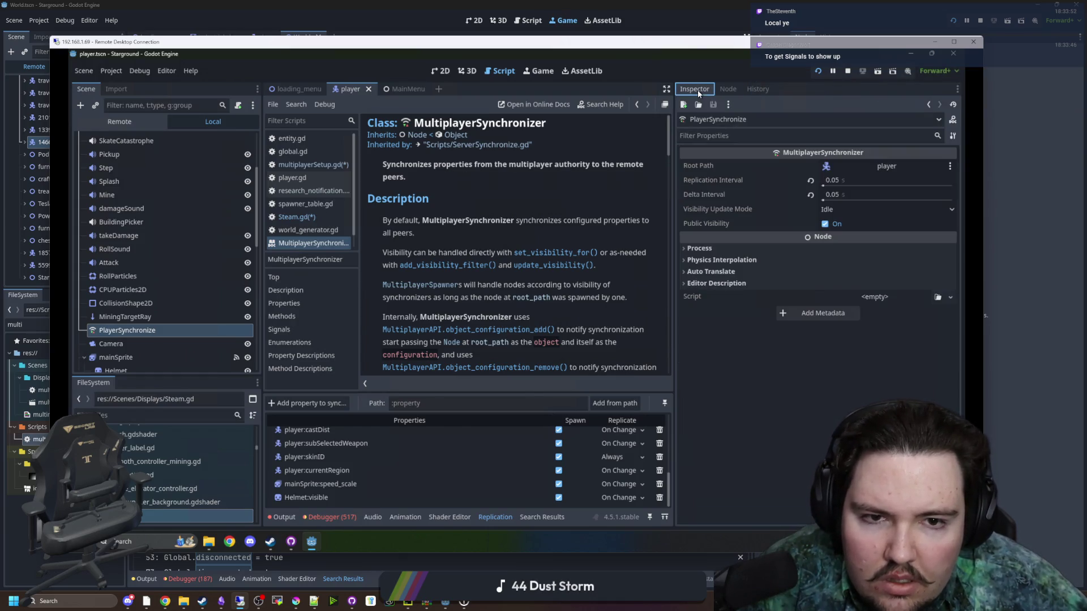
{"action": "mouse_move", "coordinate": [770, 225]}
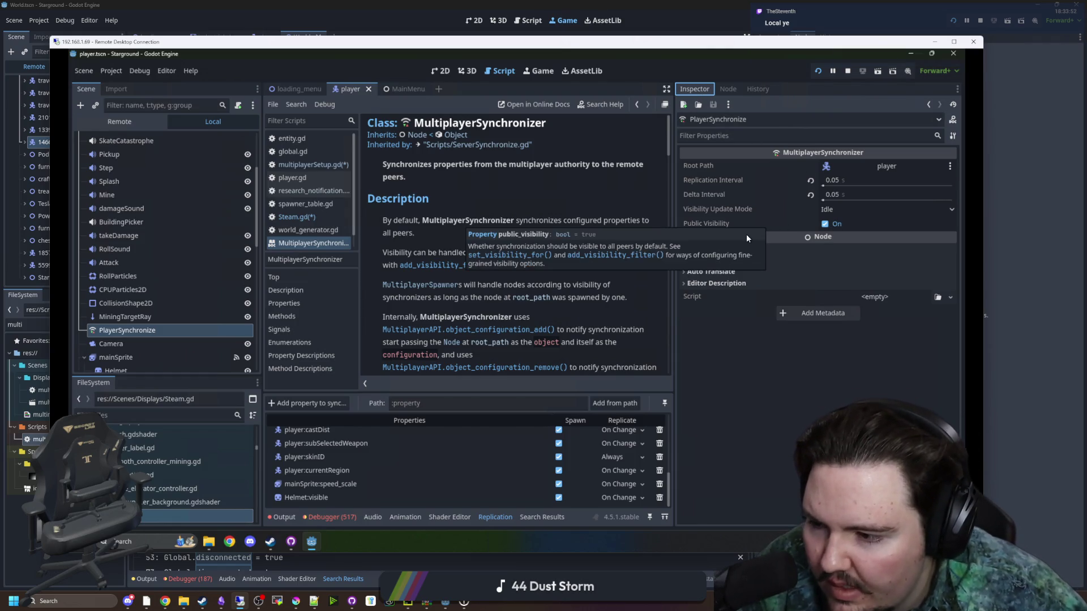
{"action": "left_click", "coordinate": [756, 249]}
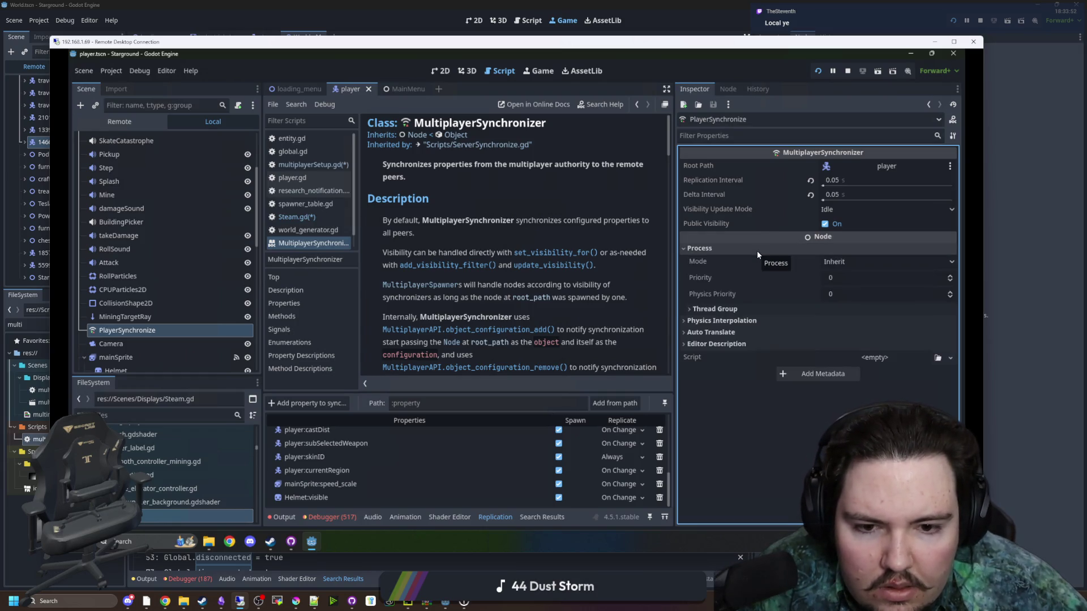
{"action": "left_click", "coordinate": [757, 250]}
{"action": "left_click", "coordinate": [729, 261]}
{"action": "left_click", "coordinate": [728, 260]}
- Peek at the Auto Translate and Editor Description sections, collapsing them again
{"action": "left_click", "coordinate": [726, 272]}
{"action": "left_click", "coordinate": [726, 273]}
{"action": "left_click", "coordinate": [727, 283]}
{"action": "left_click", "coordinate": [726, 283]}
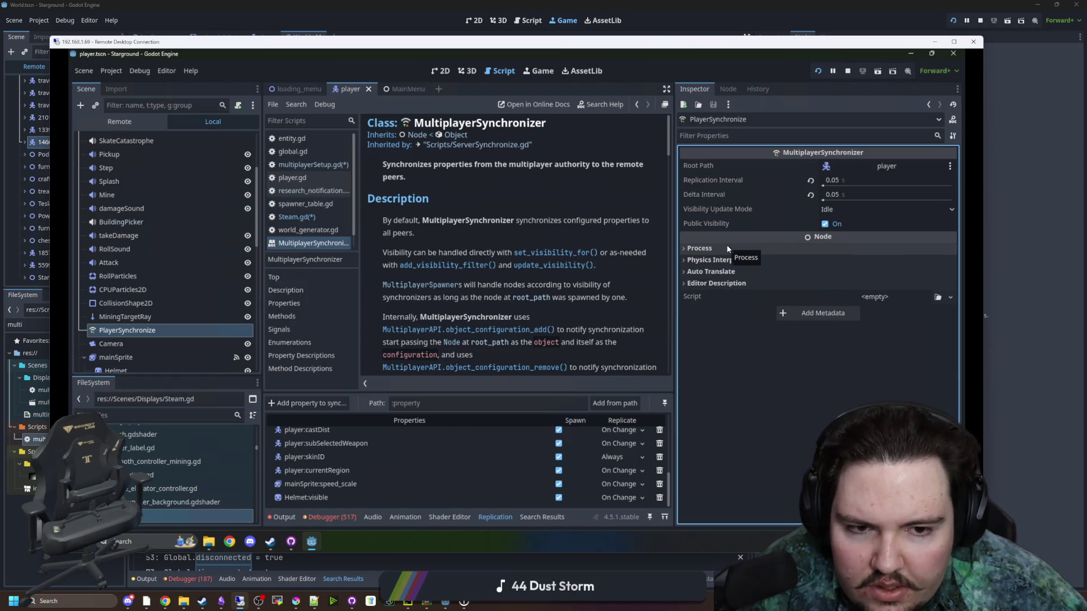
{"action": "left_click", "coordinate": [577, 316]}
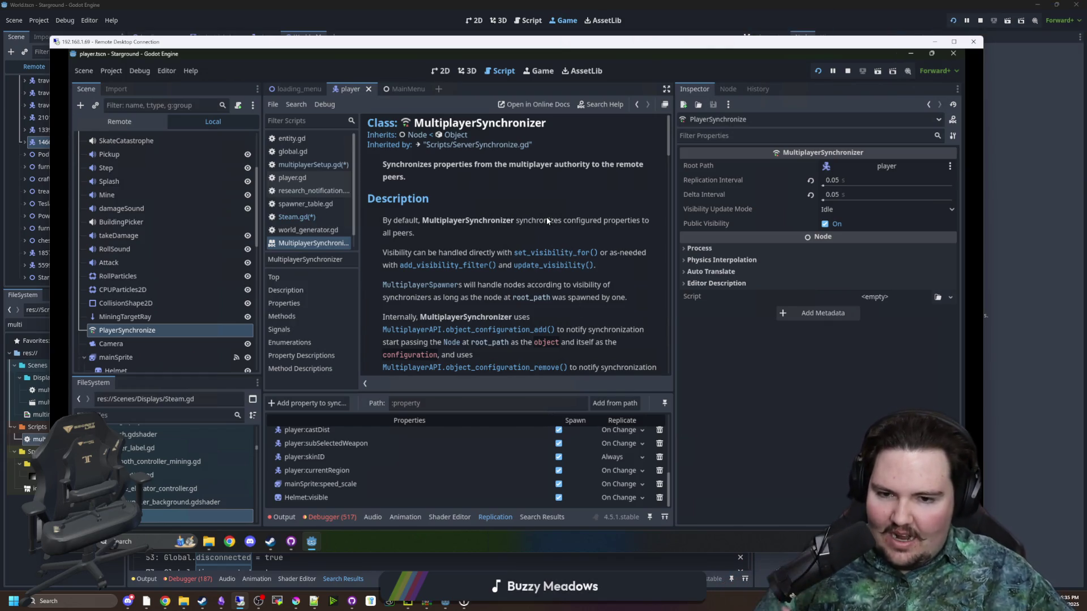
- Scroll through the MultiplayerSynchronizer class docs, then show the running game's remote scene tree
{"action": "scroll", "coordinate": [501, 243], "scroll_direction": "down", "scroll_amount": 1}
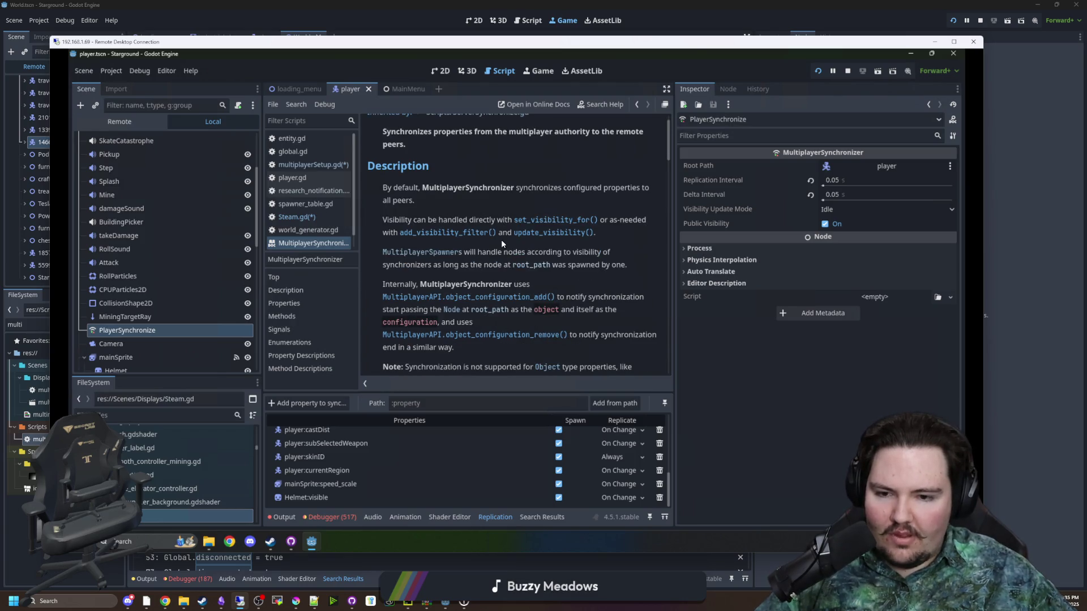
{"action": "scroll", "coordinate": [501, 242], "scroll_direction": "down", "scroll_amount": 1}
{"action": "scroll", "coordinate": [502, 243], "scroll_direction": "down", "scroll_amount": 1}
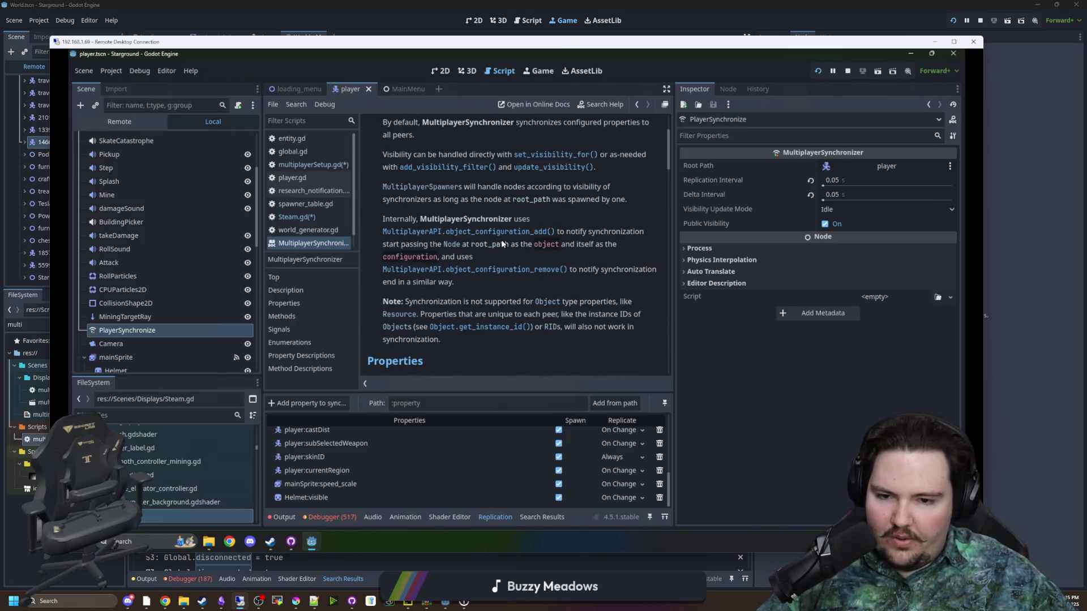
{"action": "scroll", "coordinate": [501, 244], "scroll_direction": "down", "scroll_amount": 3}
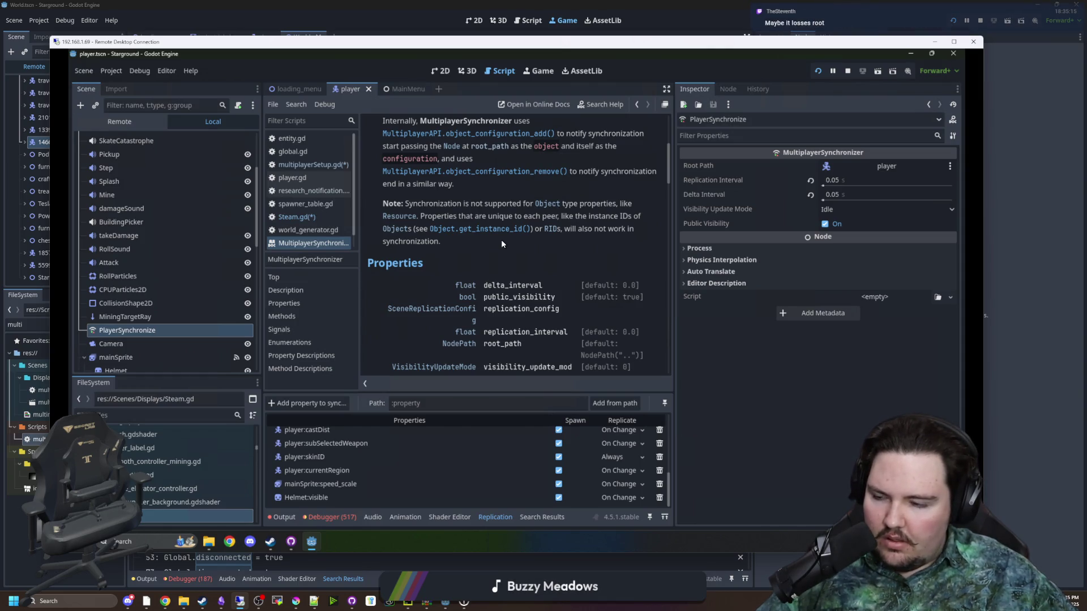
{"action": "scroll", "coordinate": [559, 294], "scroll_direction": "up", "scroll_amount": 3}
{"action": "left_click", "coordinate": [141, 330]}
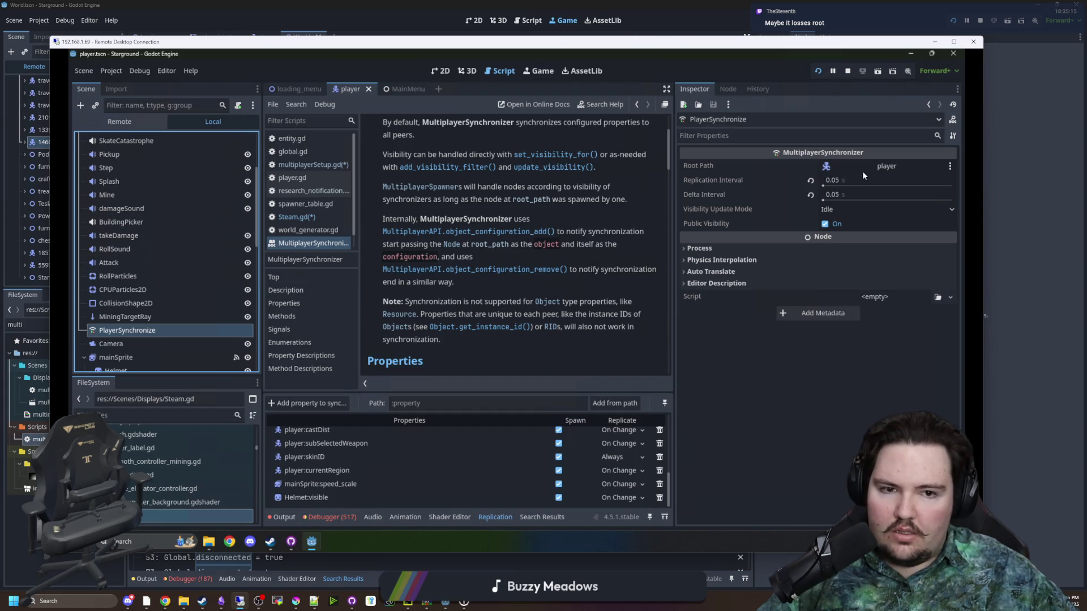
{"action": "left_click", "coordinate": [136, 121]}
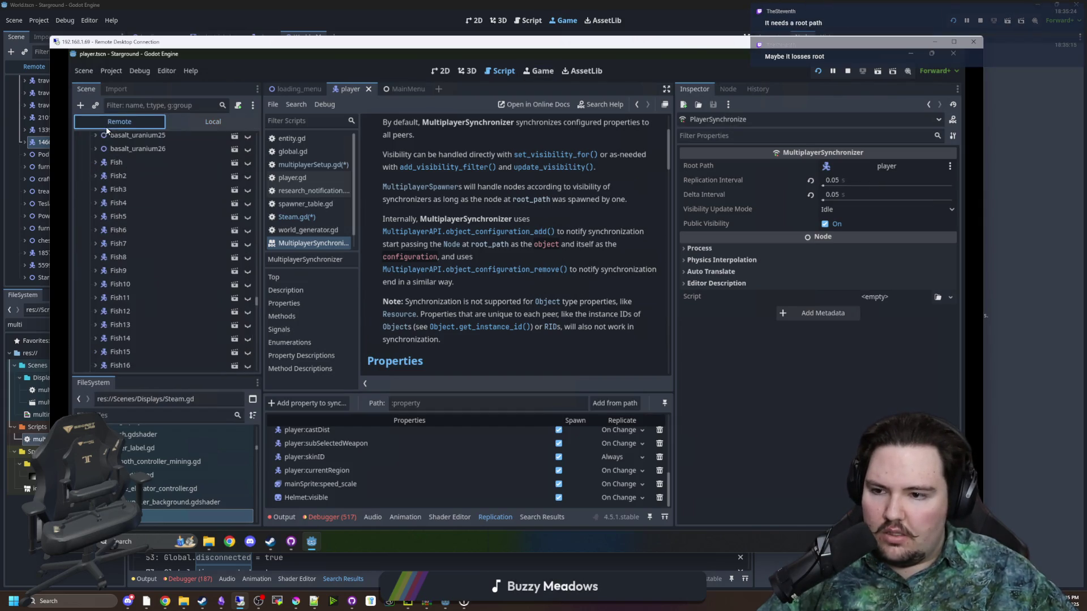
{"action": "scroll", "coordinate": [147, 232], "scroll_direction": "up", "scroll_amount": 10}
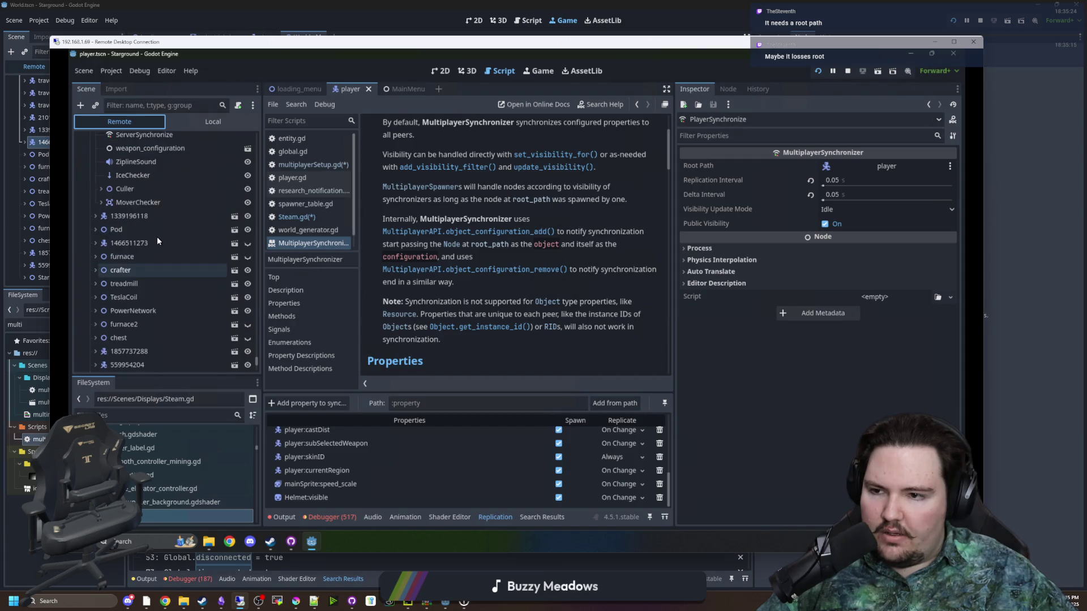
{"action": "scroll", "coordinate": [157, 237], "scroll_direction": "up", "scroll_amount": 5}
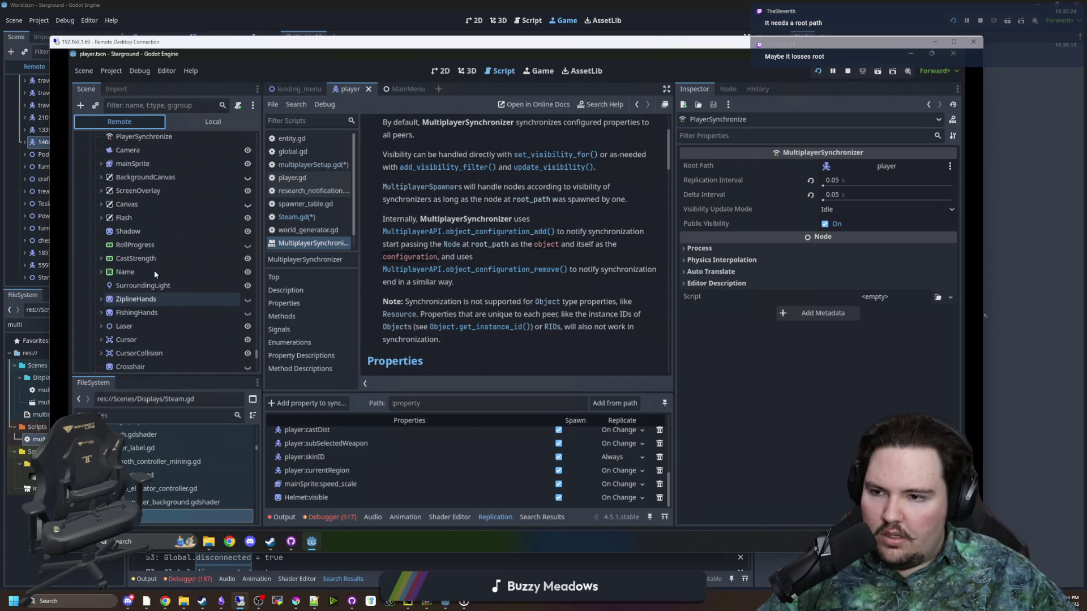
{"action": "scroll", "coordinate": [147, 249], "scroll_direction": "up", "scroll_amount": 10}
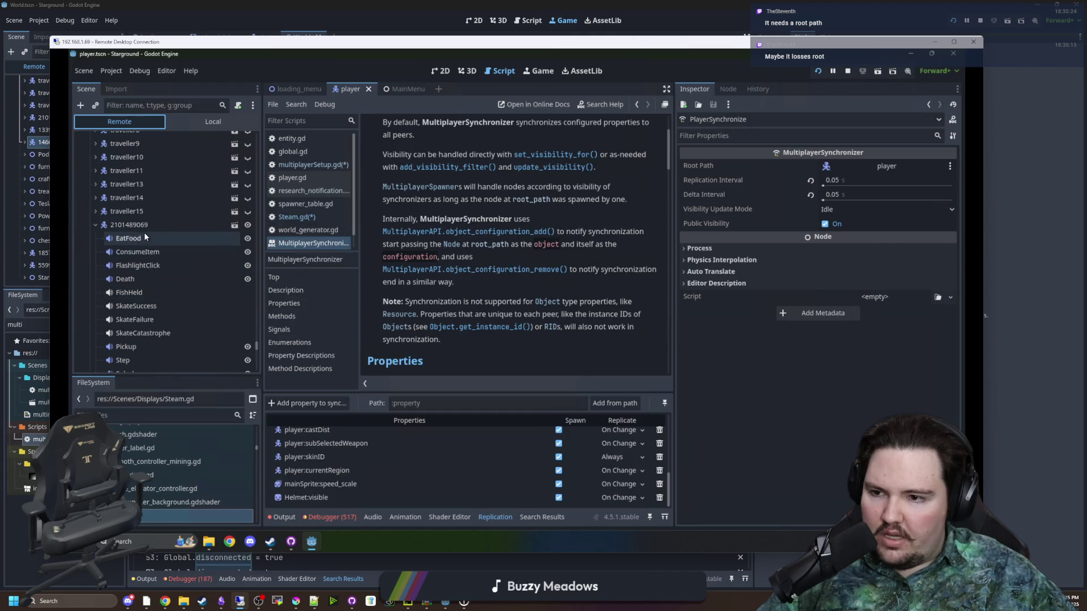
{"action": "left_click", "coordinate": [144, 229]}
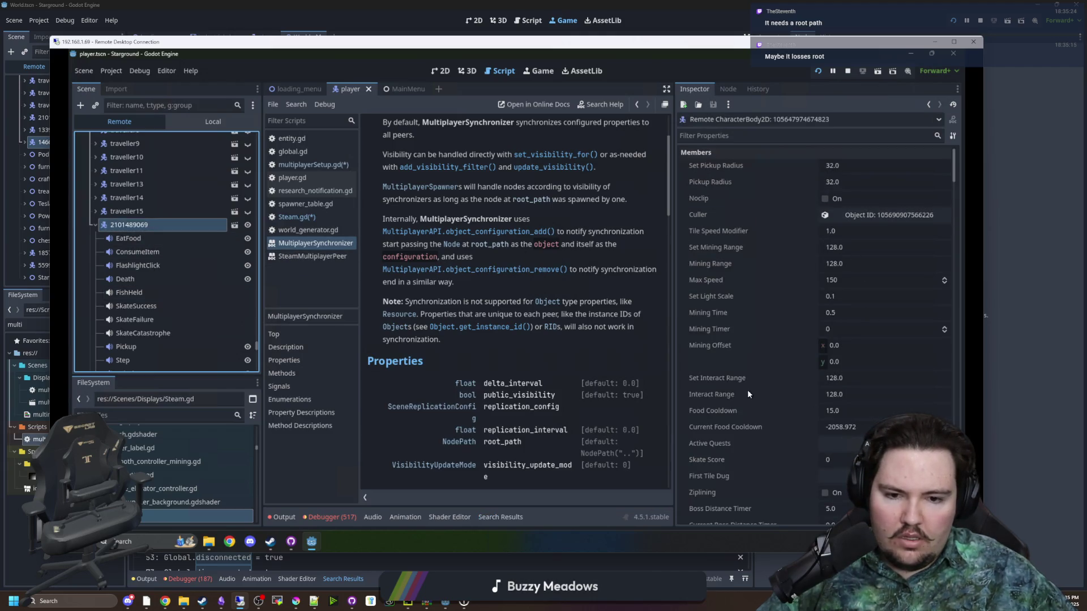
{"action": "scroll", "coordinate": [187, 309], "scroll_direction": "down", "scroll_amount": 5}
{"action": "left_click", "coordinate": [168, 315]}
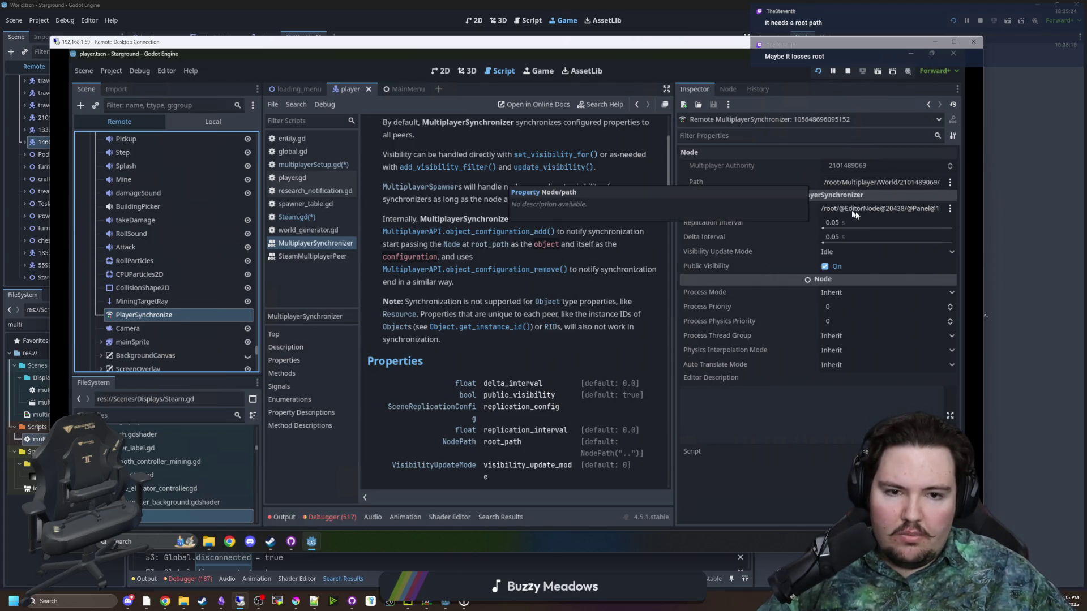
{"action": "left_click", "coordinate": [895, 211]}
- Try setting the remote synchronizer's root path to player, then cancel the node picker
{"action": "left_click", "coordinate": [473, 166]}
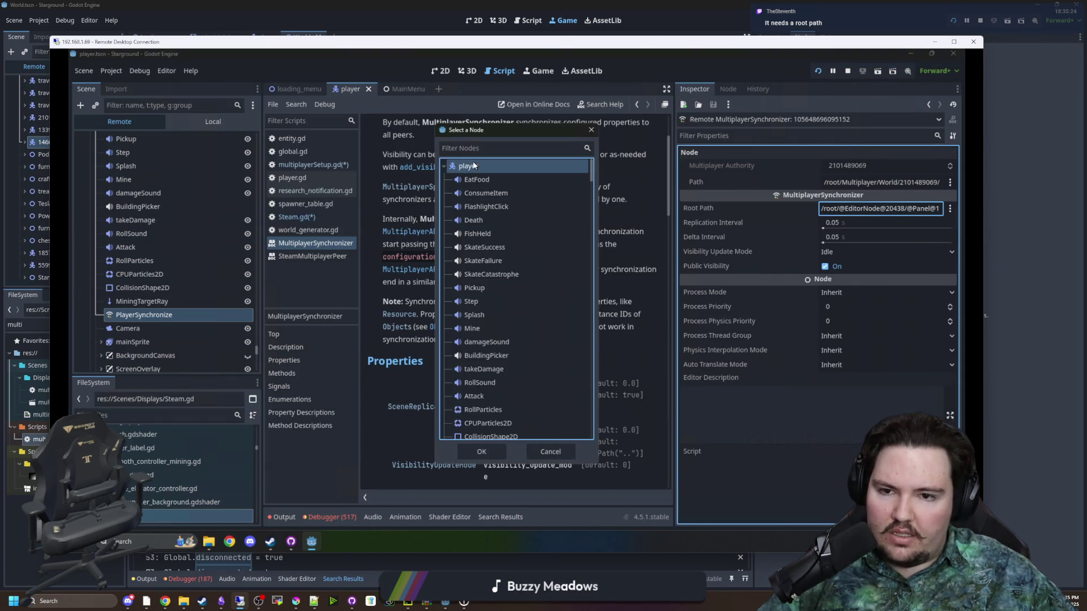
{"action": "left_click", "coordinate": [487, 451]}
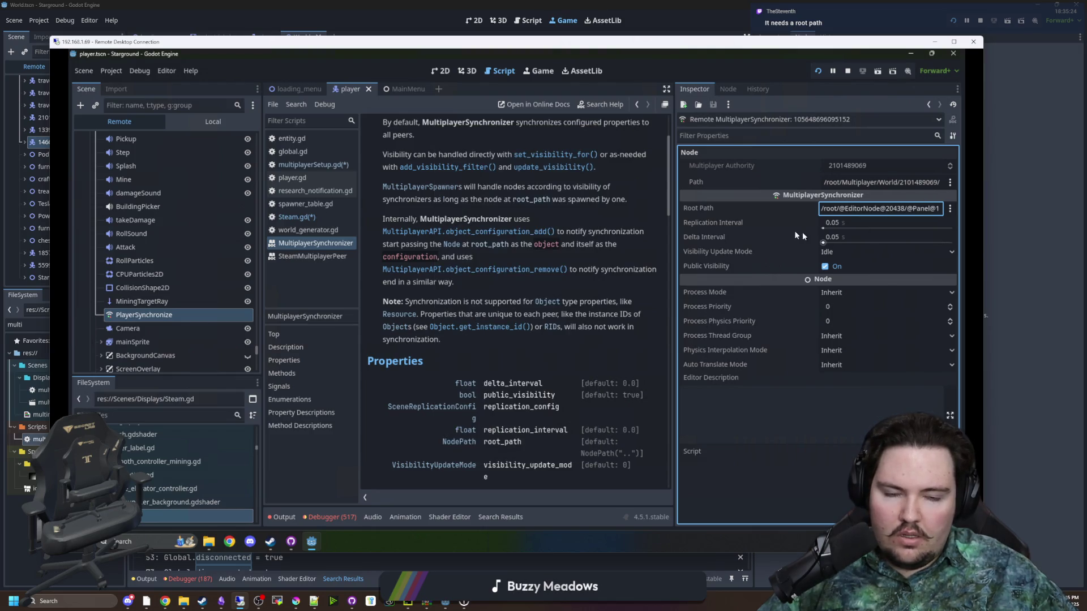
{"action": "left_click", "coordinate": [865, 210]}
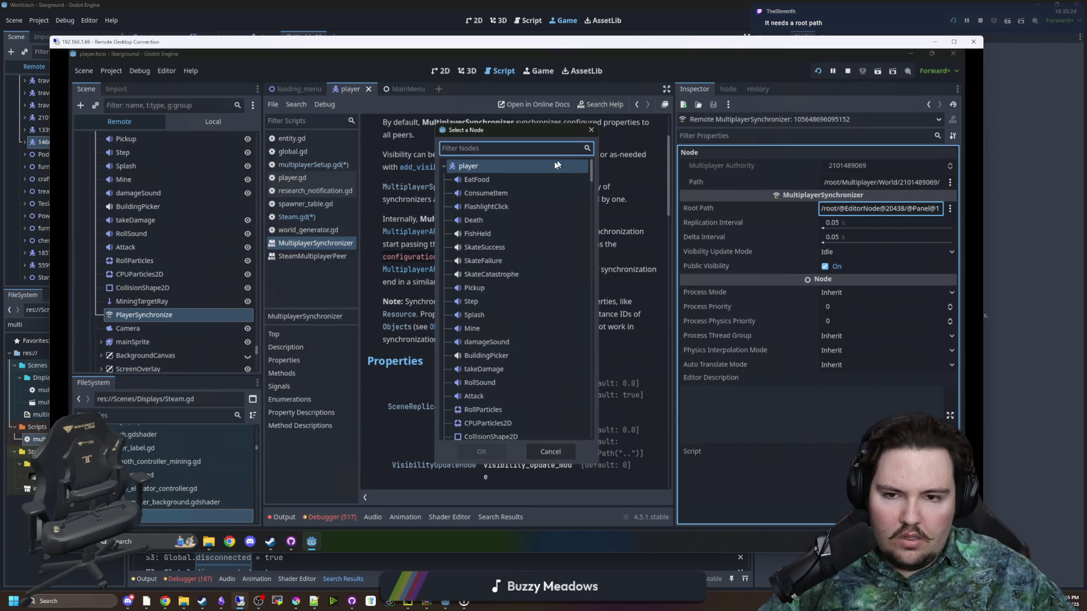
{"action": "scroll", "coordinate": [549, 192], "scroll_direction": "down", "scroll_amount": 5}
{"action": "scroll", "coordinate": [552, 209], "scroll_direction": "down", "scroll_amount": 3}
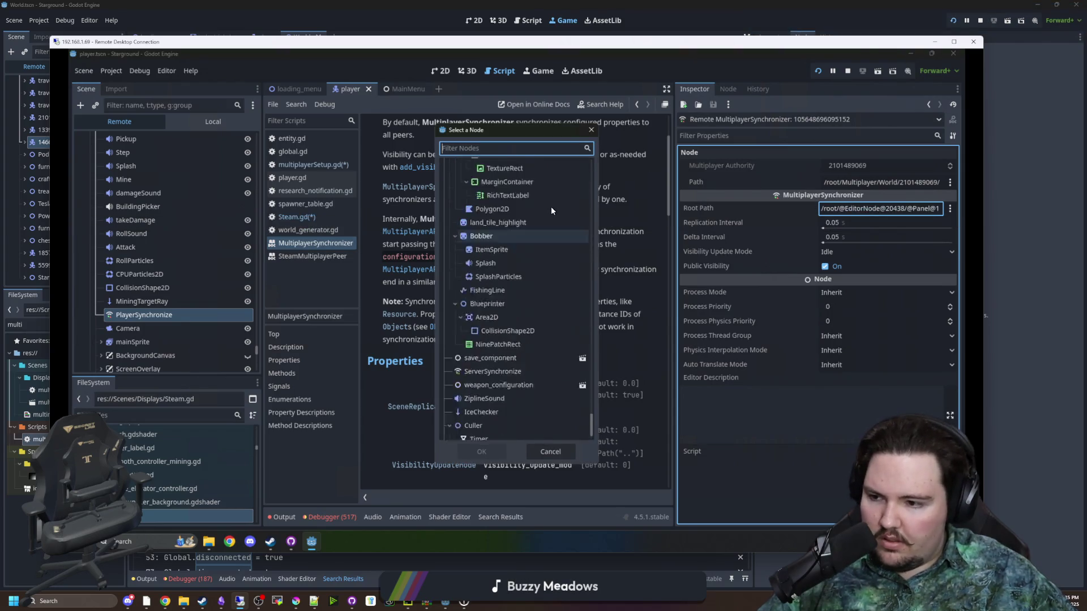
{"action": "left_click", "coordinate": [592, 130]}
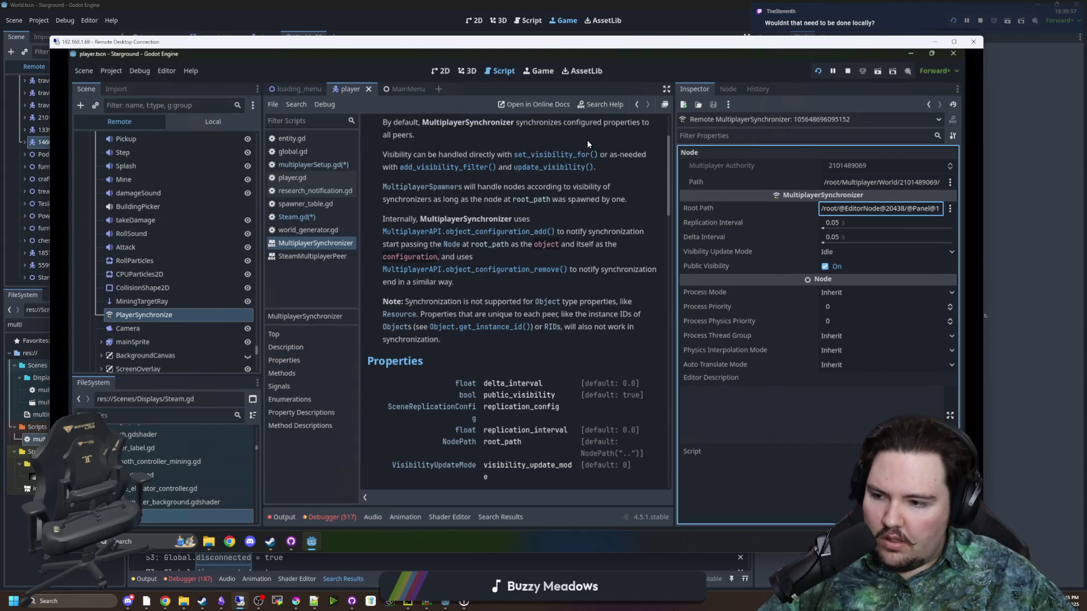
- Set the local PlayerSynchronize root path to the player node
{"action": "left_click", "coordinate": [210, 121]}
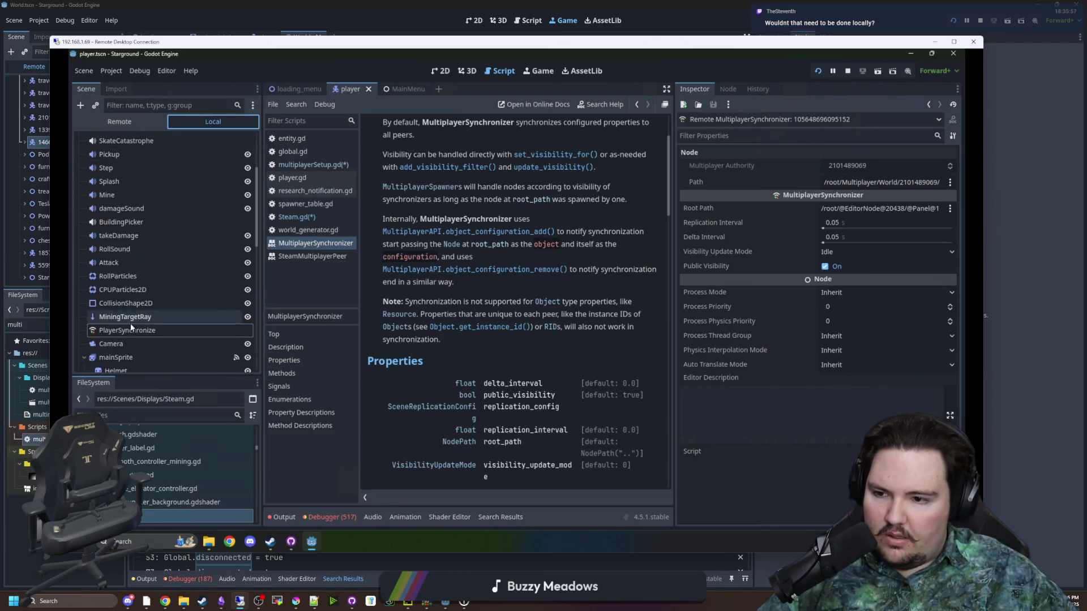
{"action": "left_click", "coordinate": [129, 329]}
{"action": "left_click", "coordinate": [887, 170]}
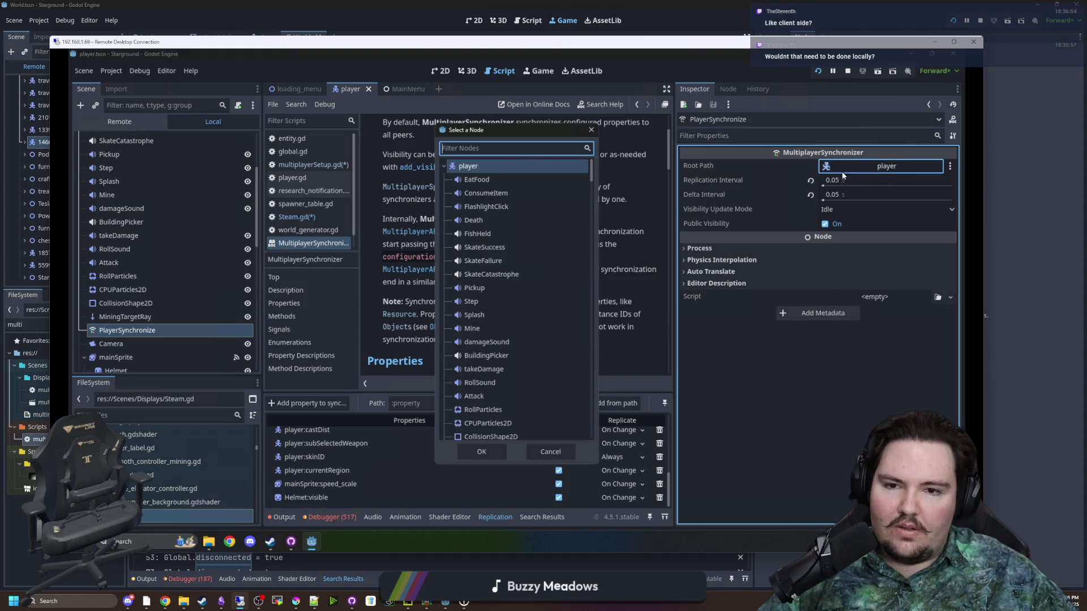
{"action": "double_click", "coordinate": [487, 166]}
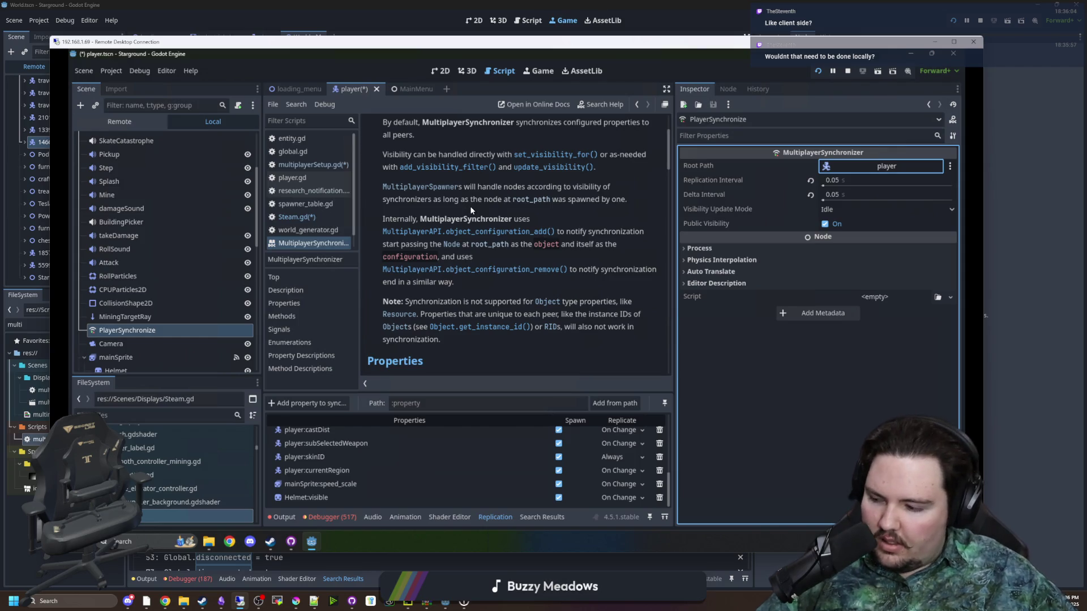
{"action": "key", "text": "F5"}
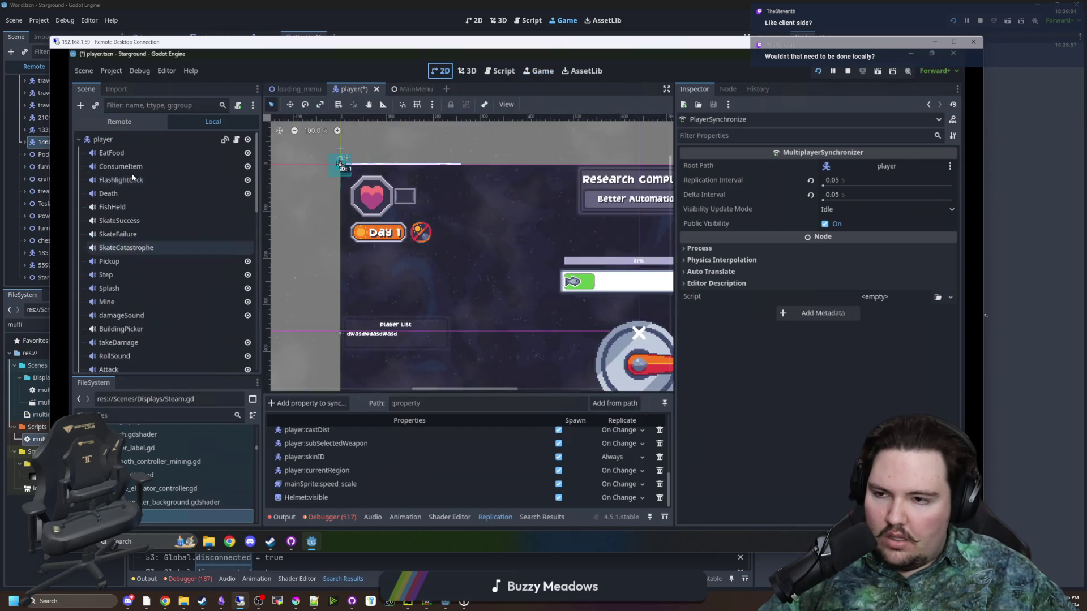
{"action": "left_click", "coordinate": [119, 121]}
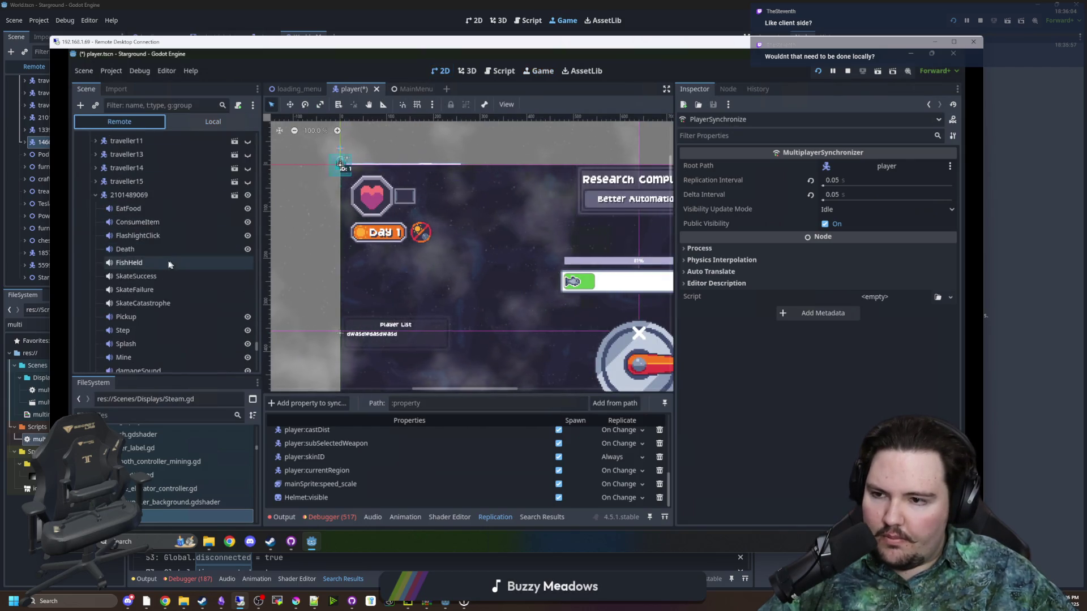
{"action": "scroll", "coordinate": [165, 196], "scroll_direction": "up", "scroll_amount": 5}
{"action": "left_click", "coordinate": [166, 195]}
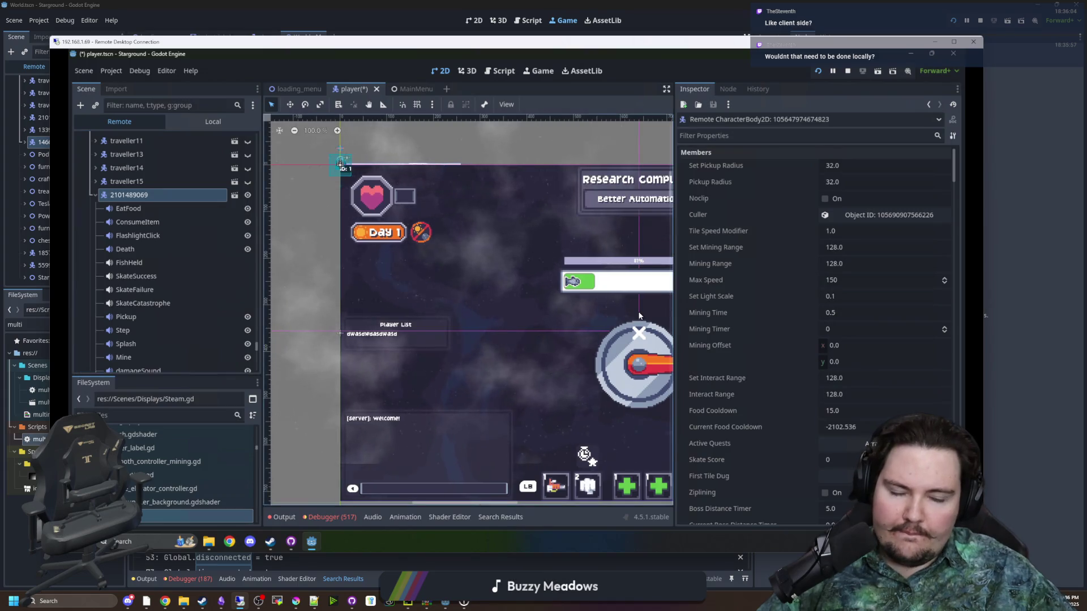
{"action": "scroll", "coordinate": [746, 374], "scroll_direction": "down", "scroll_amount": 5}
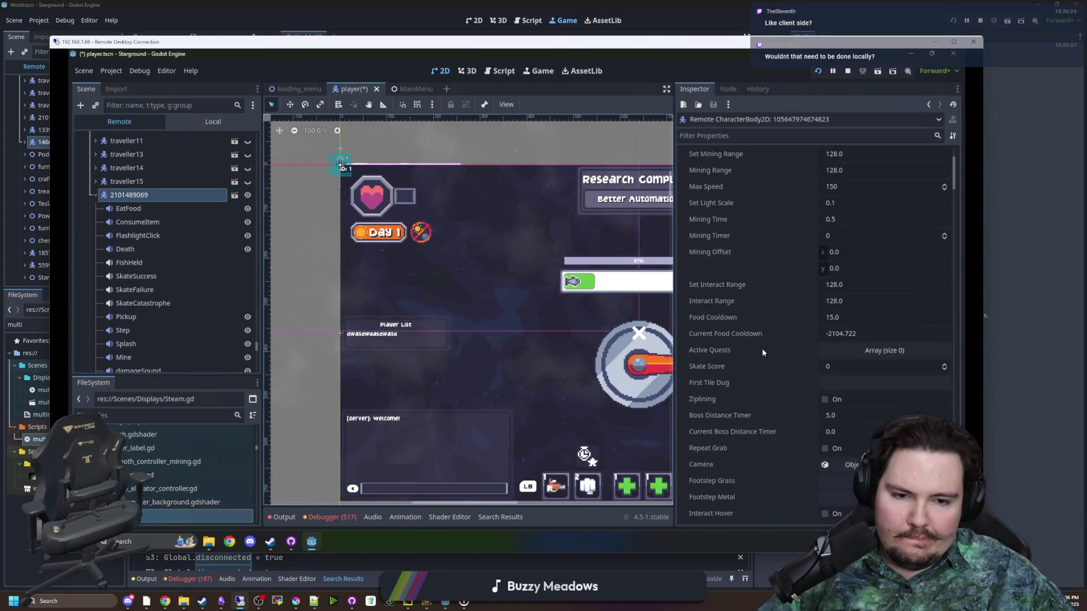
{"action": "scroll", "coordinate": [753, 344], "scroll_direction": "down", "scroll_amount": 3}
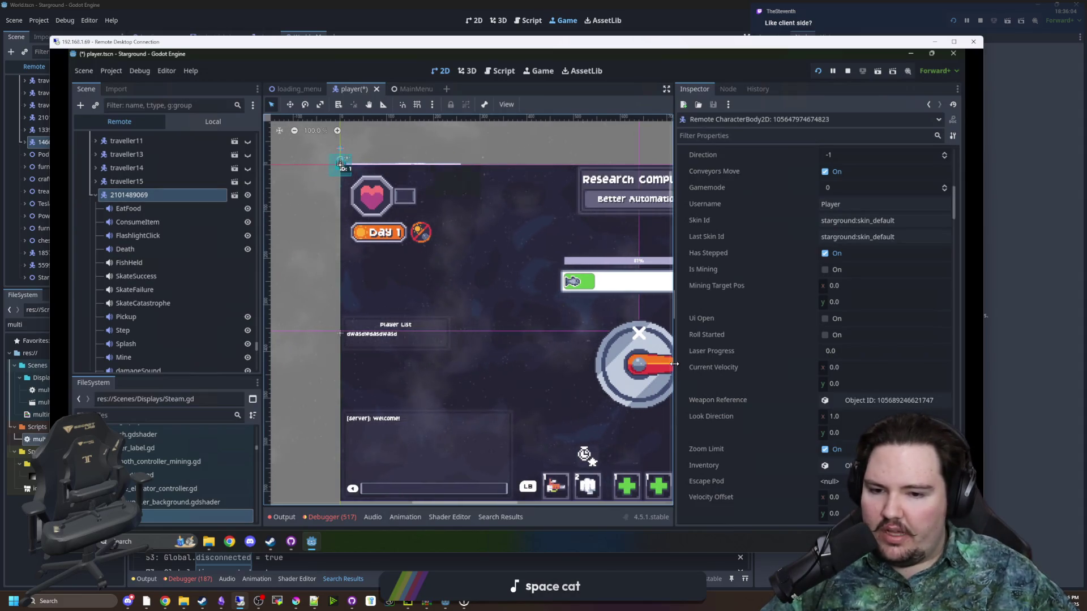
{"action": "scroll", "coordinate": [690, 357], "scroll_direction": "down", "scroll_amount": 6}
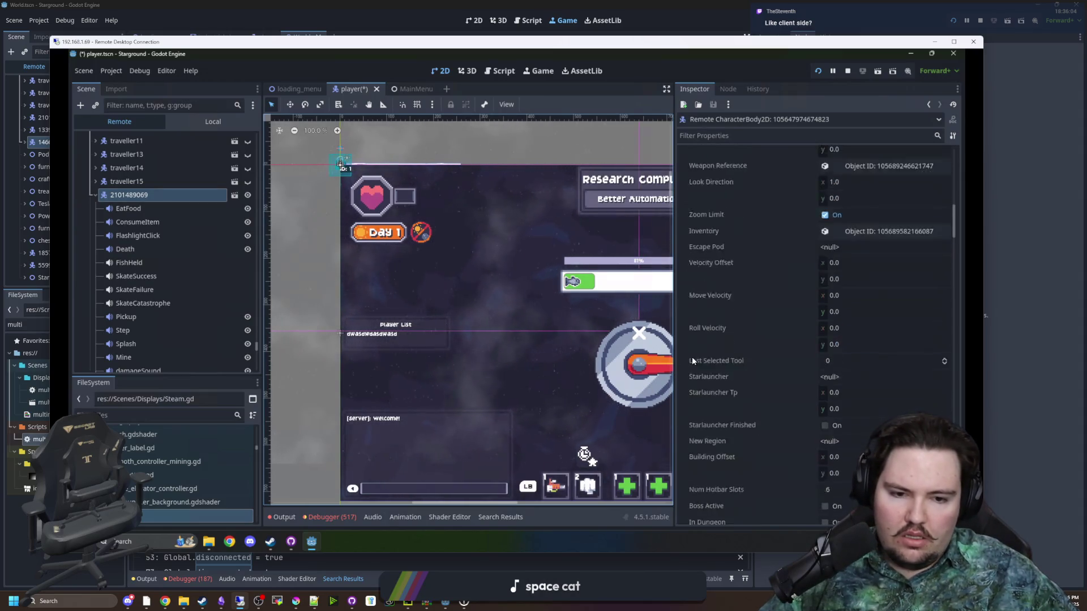
{"action": "scroll", "coordinate": [709, 359], "scroll_direction": "down", "scroll_amount": 5}
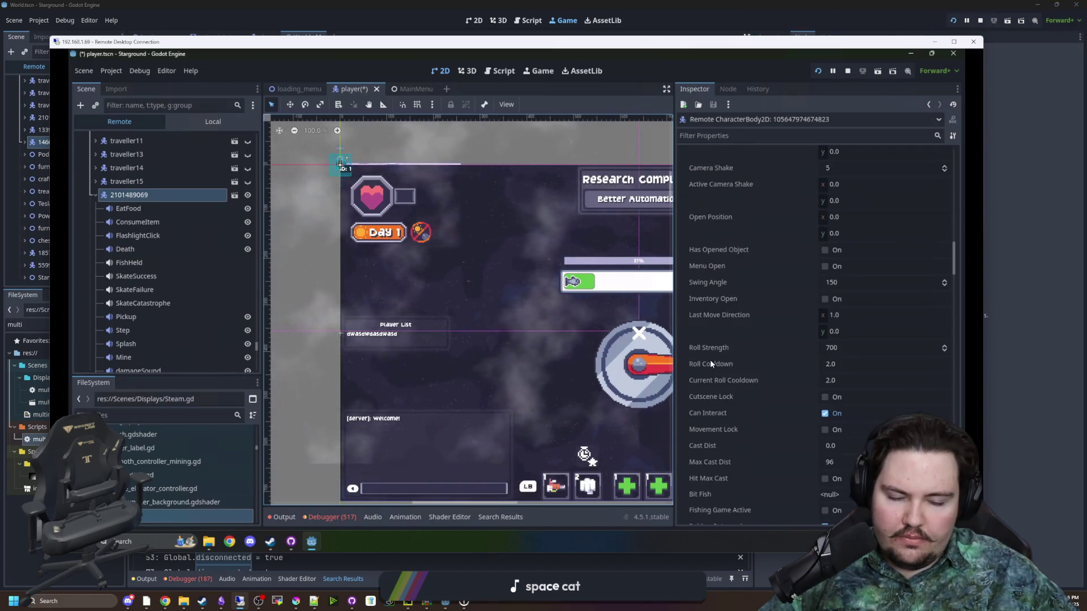
{"action": "scroll", "coordinate": [711, 363], "scroll_direction": "down", "scroll_amount": 5}
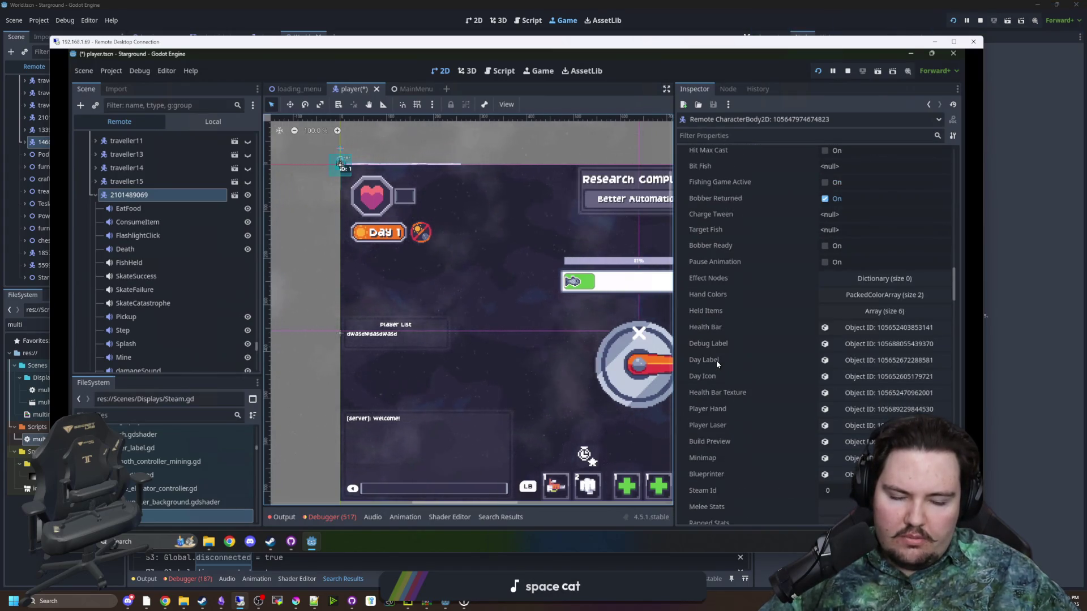
{"action": "scroll", "coordinate": [715, 362], "scroll_direction": "down", "scroll_amount": 6}
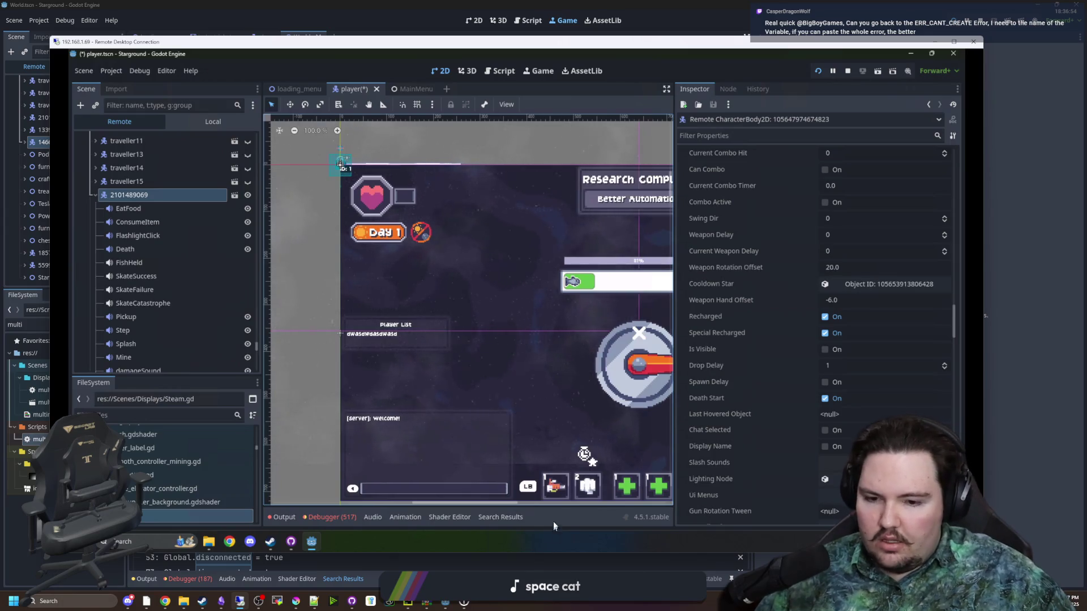
- Show the debugger's 517 errors in an enlarged panel
{"action": "left_click", "coordinate": [332, 517]}
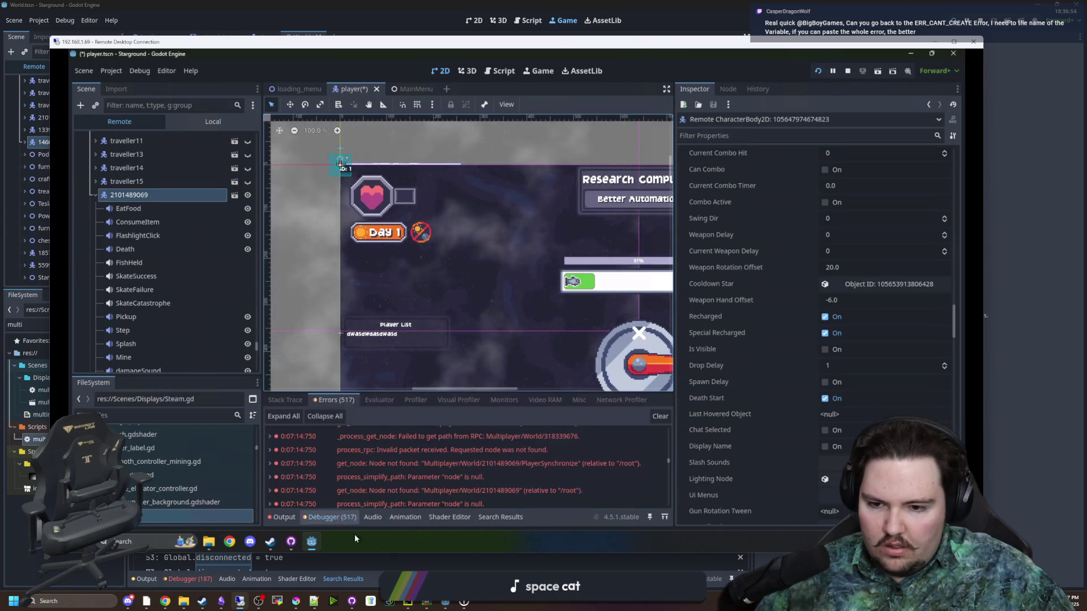
{"action": "left_click", "coordinate": [502, 398]}
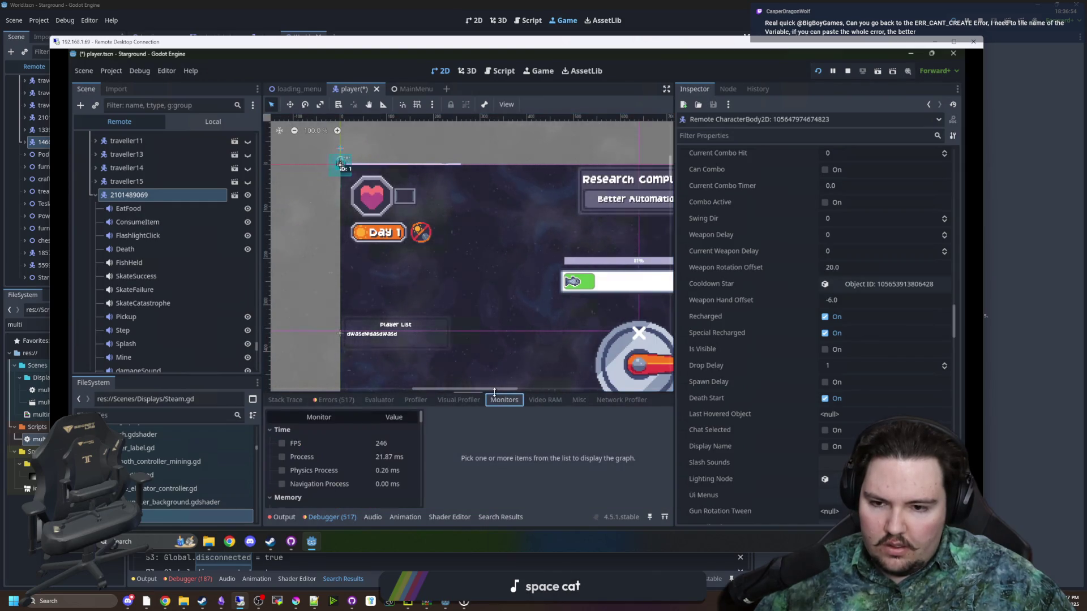
{"action": "left_click_drag", "start_coordinate": [494, 392], "coordinate": [466, 352]}
{"action": "left_click", "coordinate": [337, 358]}
{"action": "left_click_drag", "start_coordinate": [391, 347], "coordinate": [471, 258]}
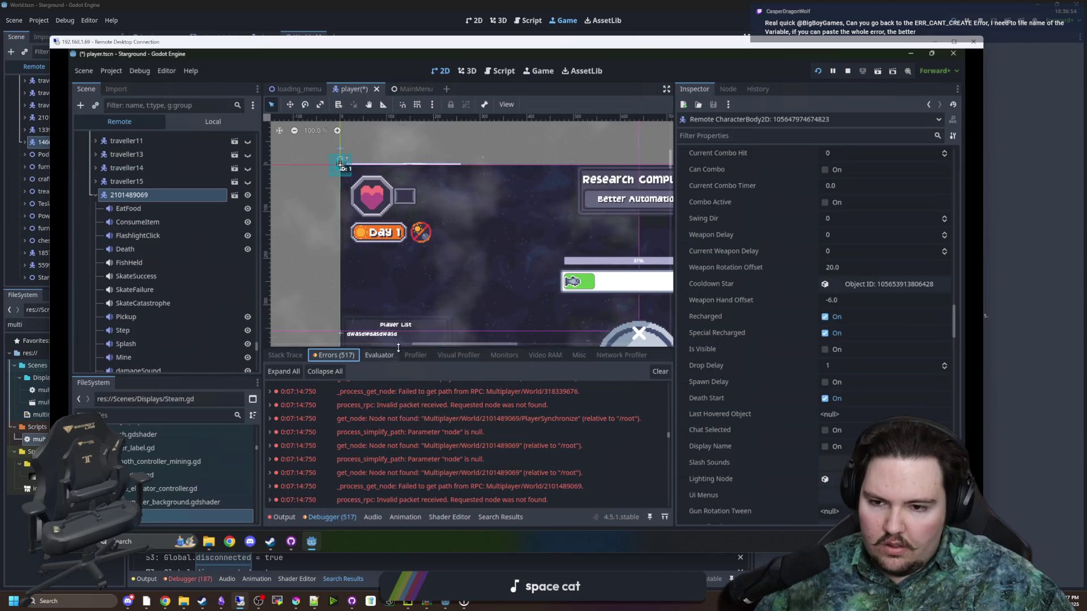
- Scroll to the ERR_CANT_CREATE error and jump to its source in global.gd
{"action": "scroll", "coordinate": [503, 381], "scroll_direction": "up", "scroll_amount": 5}
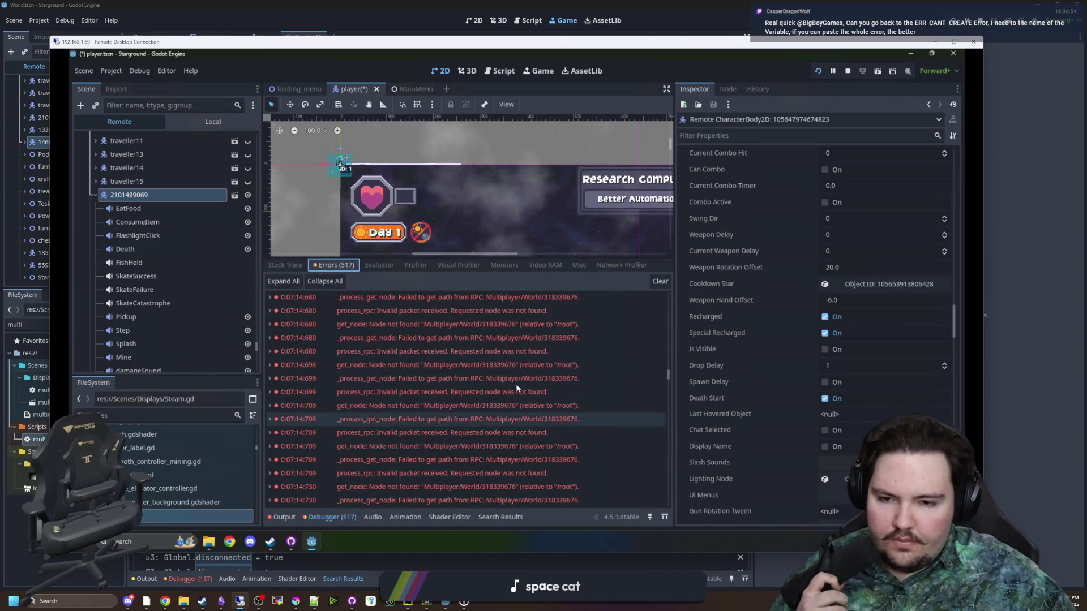
{"action": "scroll", "coordinate": [541, 360], "scroll_direction": "down", "scroll_amount": 5}
{"action": "scroll", "coordinate": [541, 358], "scroll_direction": "down", "scroll_amount": 10}
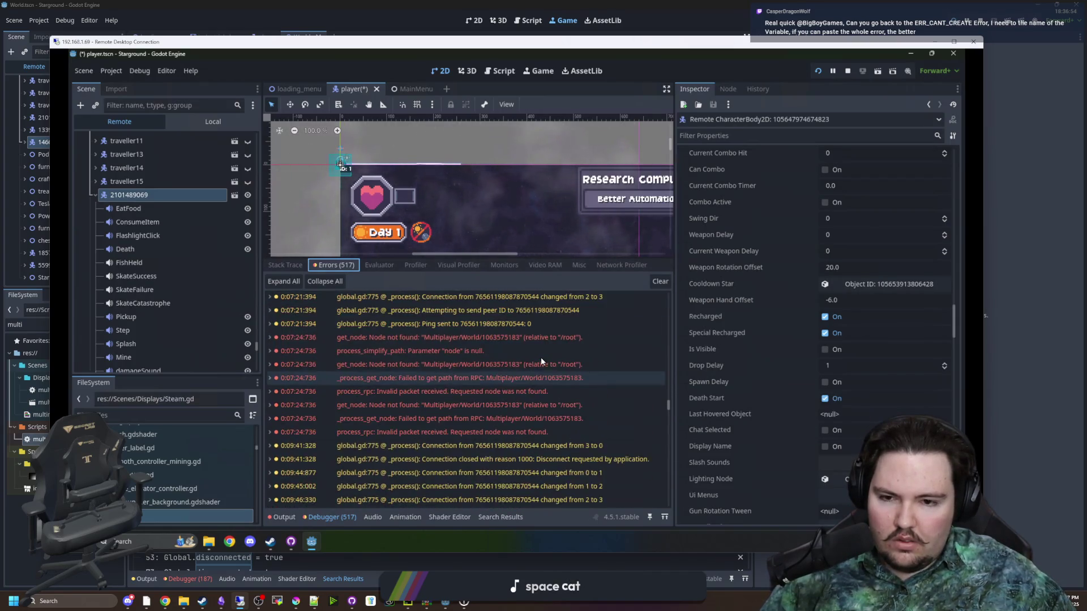
{"action": "scroll", "coordinate": [489, 344], "scroll_direction": "down", "scroll_amount": 15}
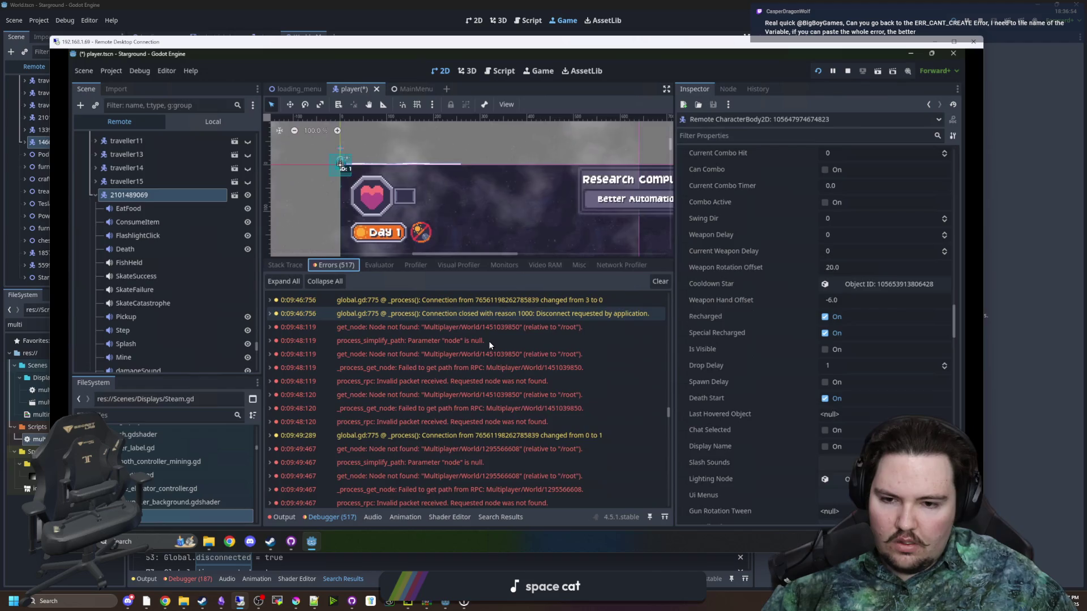
{"action": "scroll", "coordinate": [490, 343], "scroll_direction": "down", "scroll_amount": 10}
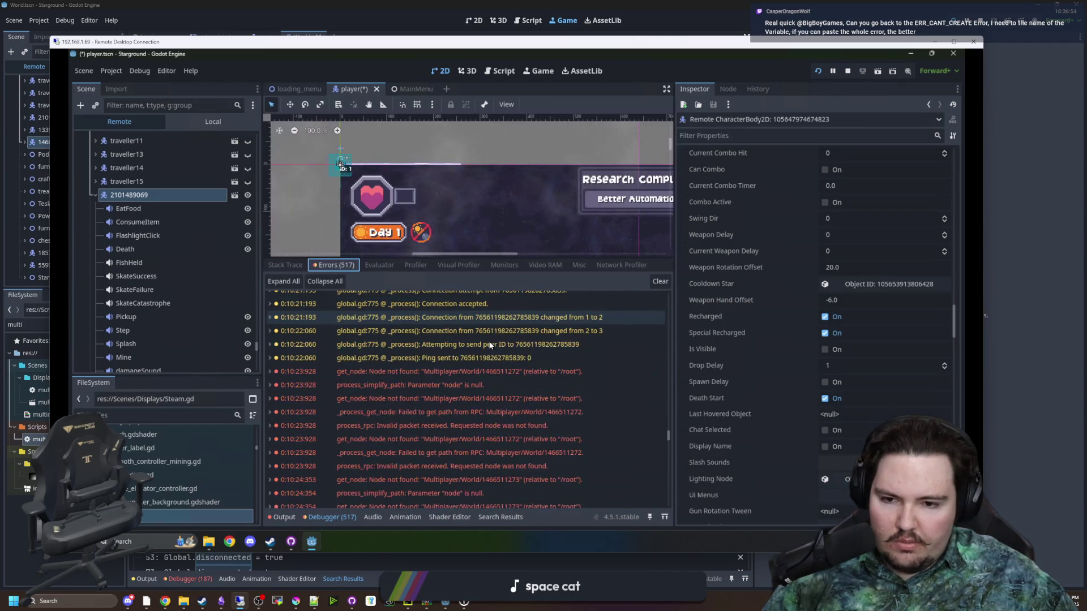
{"action": "scroll", "coordinate": [490, 343], "scroll_direction": "down", "scroll_amount": 10}
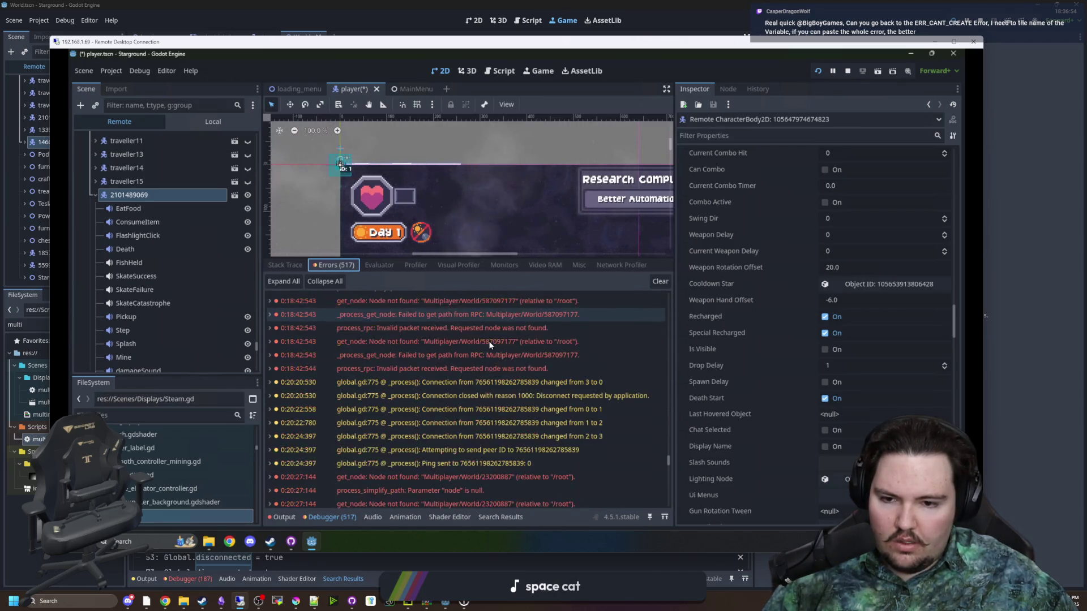
{"action": "scroll", "coordinate": [489, 344], "scroll_direction": "down", "scroll_amount": 10}
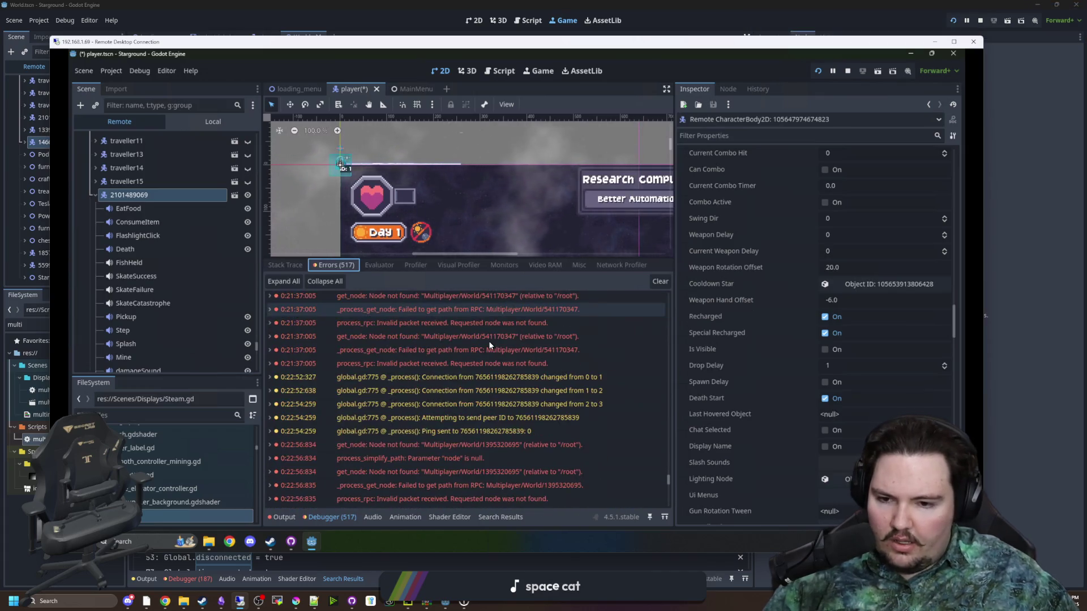
{"action": "scroll", "coordinate": [489, 345], "scroll_direction": "down", "scroll_amount": 10}
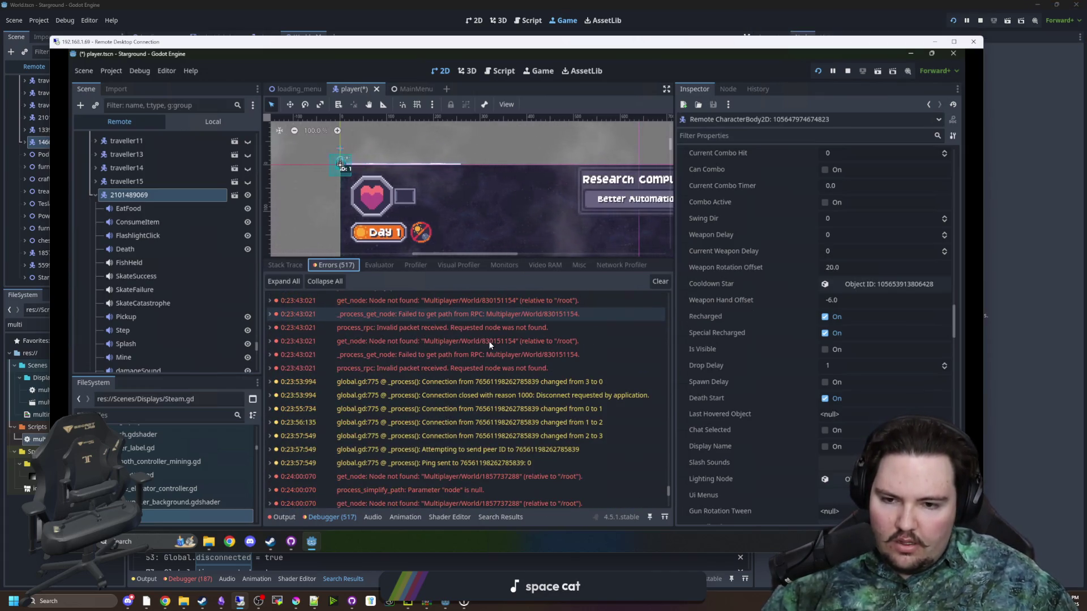
{"action": "scroll", "coordinate": [490, 344], "scroll_direction": "up", "scroll_amount": 15}
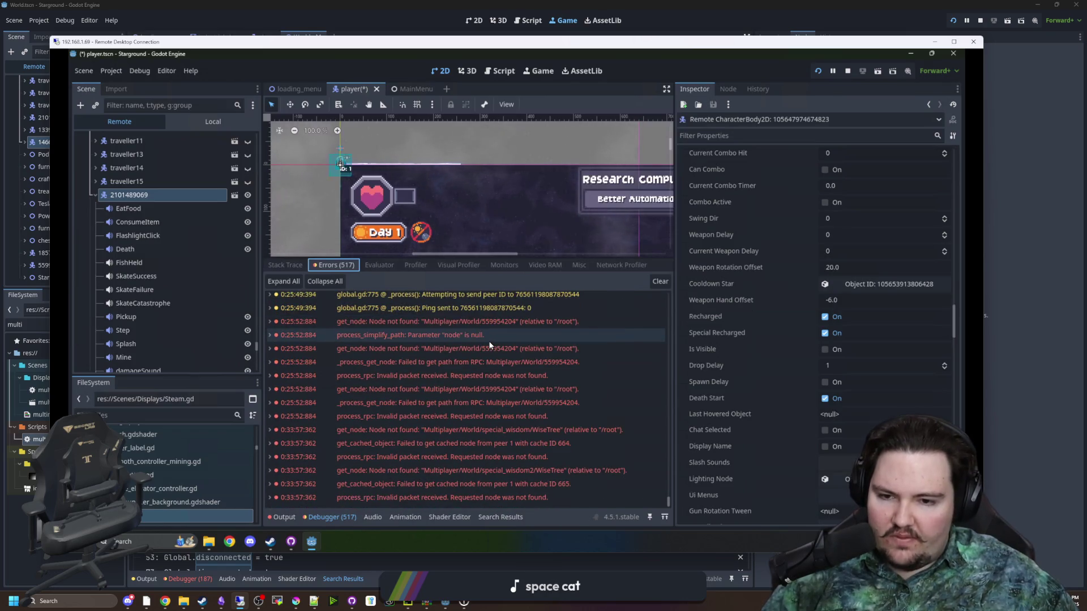
{"action": "scroll", "coordinate": [609, 448], "scroll_direction": "up", "scroll_amount": 15}
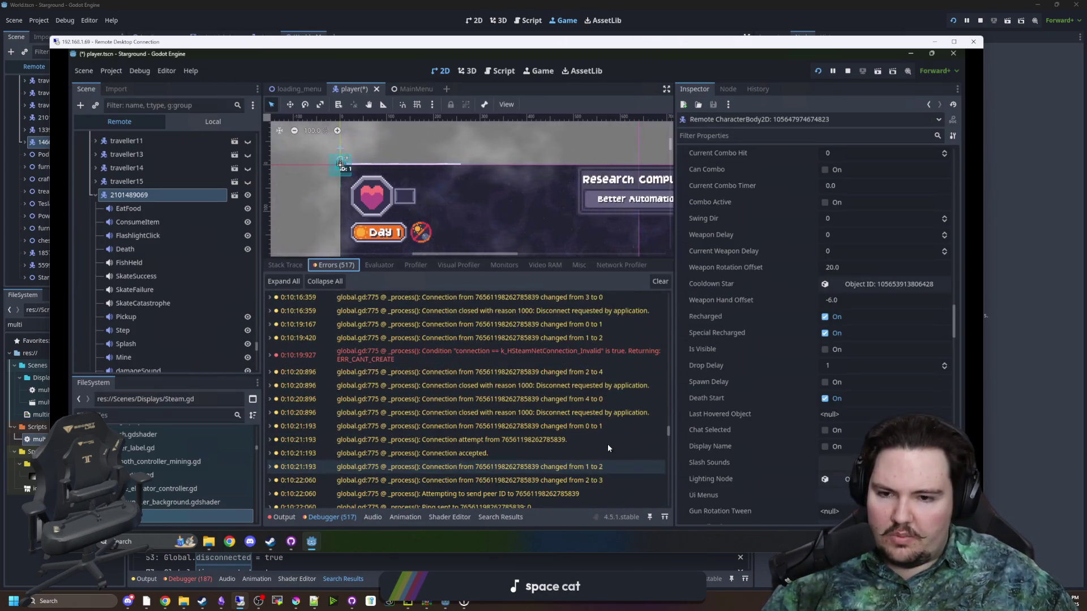
{"action": "double_click", "coordinate": [433, 385]}
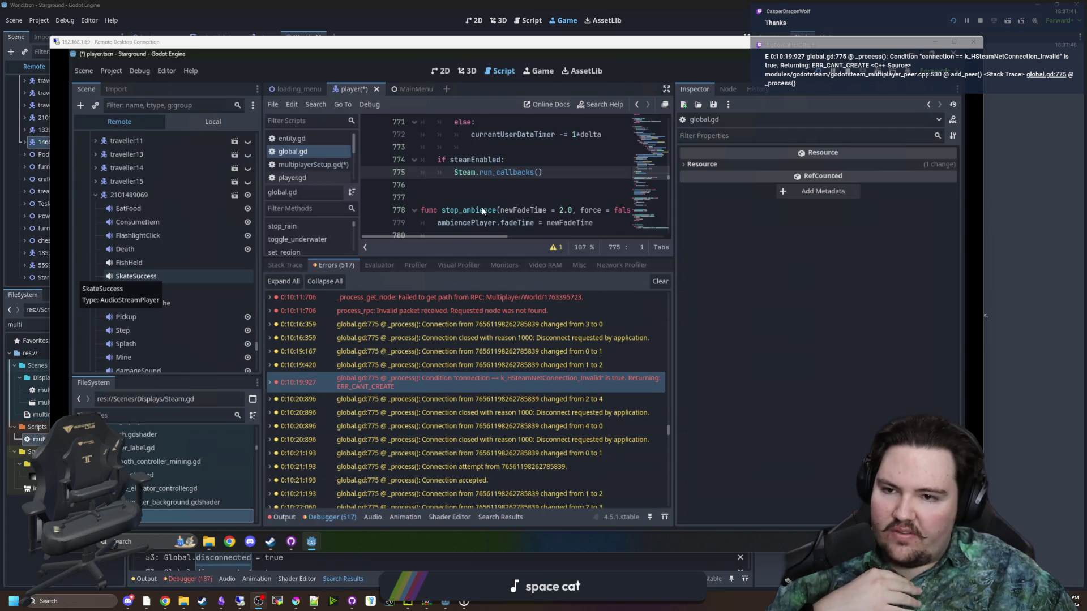
- Open a text search in global.gd and inspect the Steam class on line 775
{"action": "left_click", "coordinate": [448, 197]}
{"action": "left_click", "coordinate": [496, 179]}
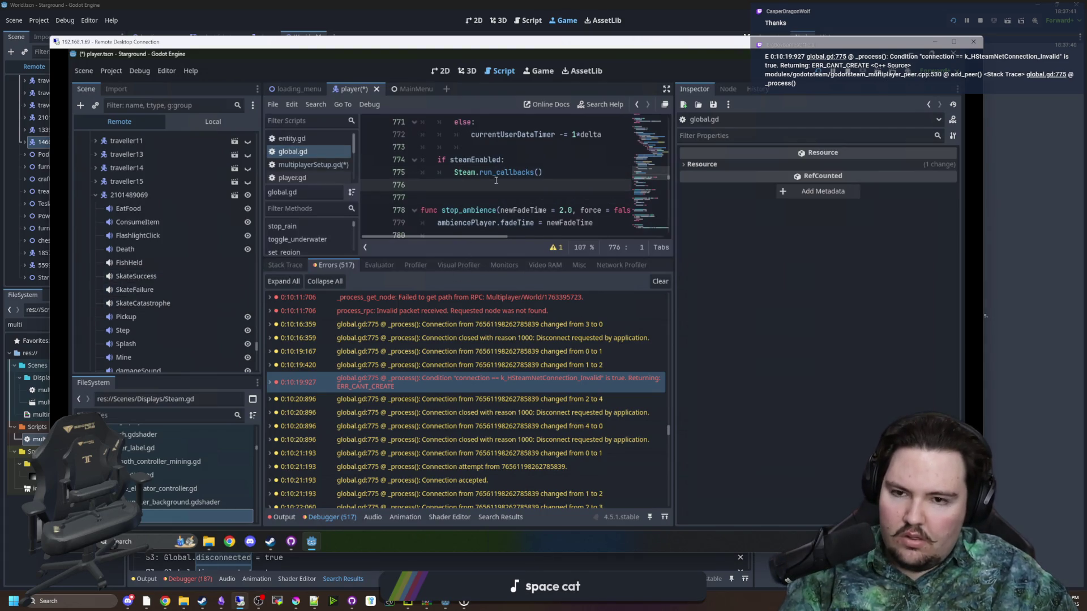
{"action": "key", "text": "ctrl+f"}
{"action": "left_click", "coordinate": [477, 173]}
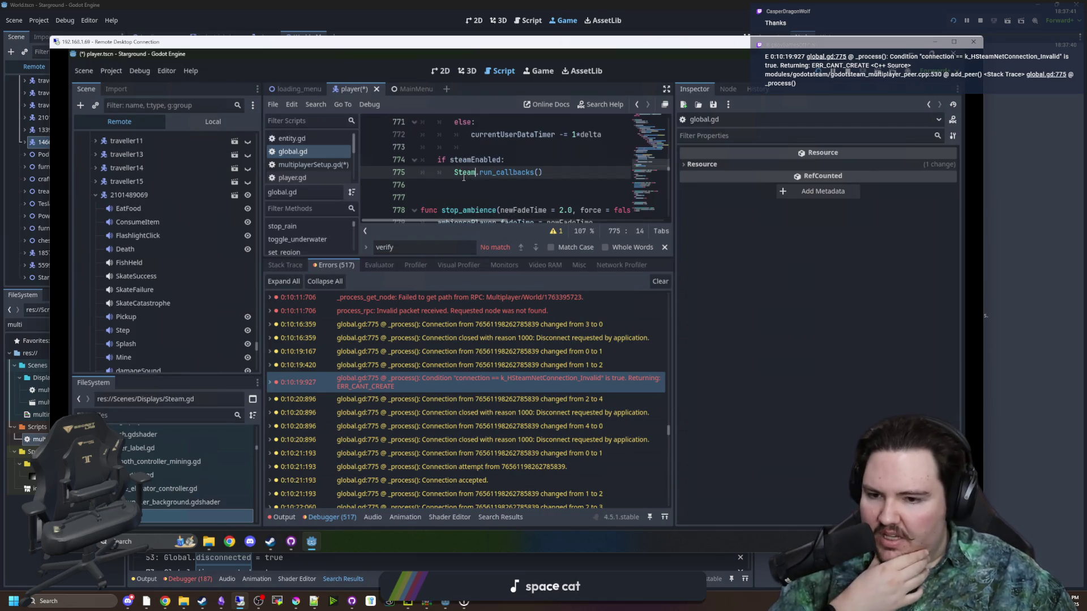
{"action": "mouse_move", "coordinate": [464, 177]}
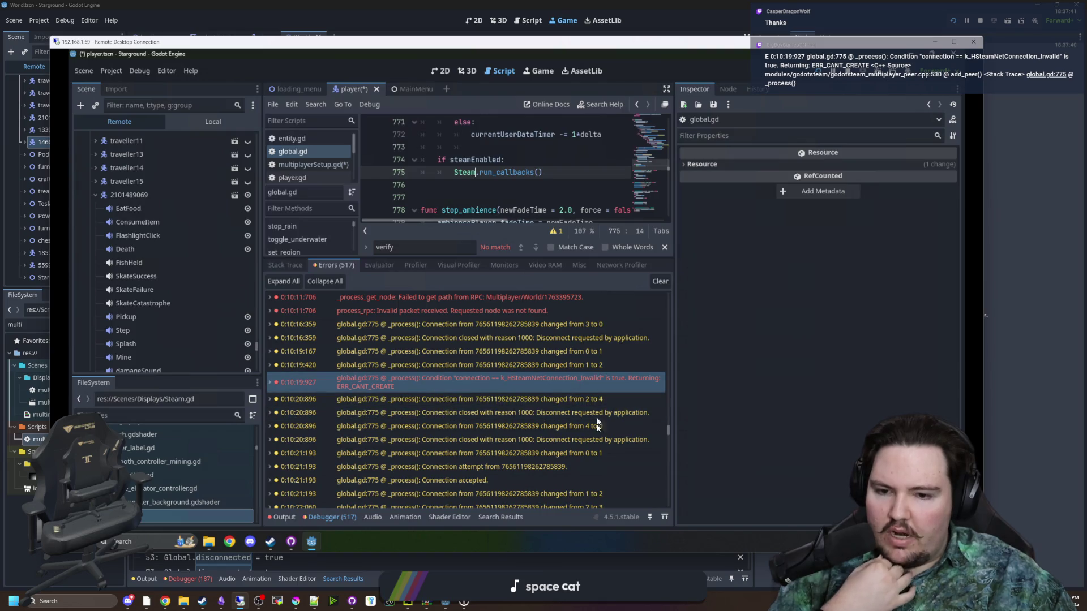
{"action": "mouse_move", "coordinate": [611, 387]}
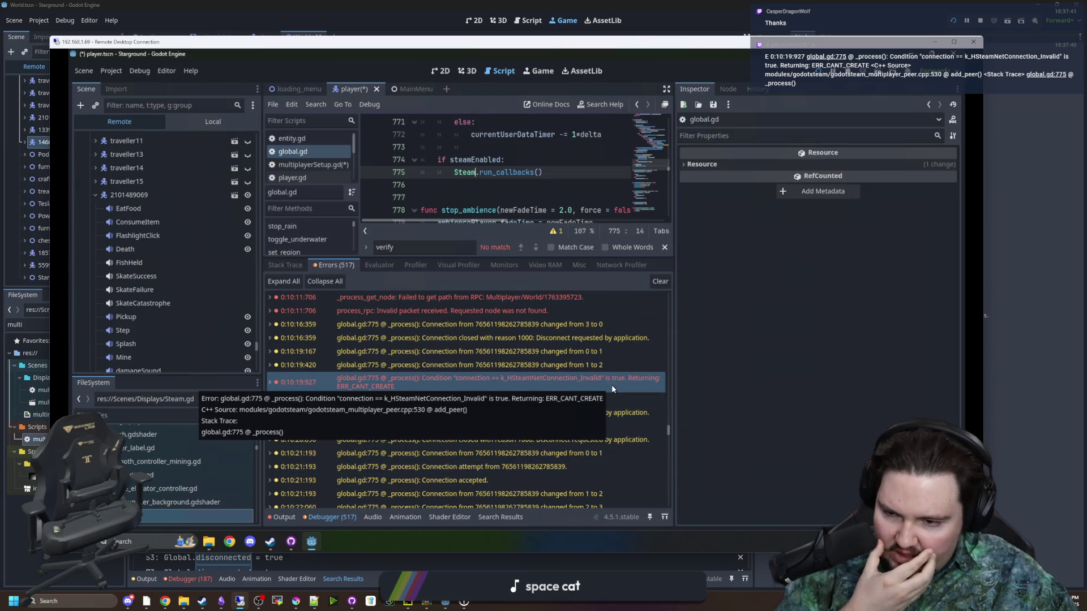
{"action": "left_click", "coordinate": [461, 172], "text": "ctrl"}
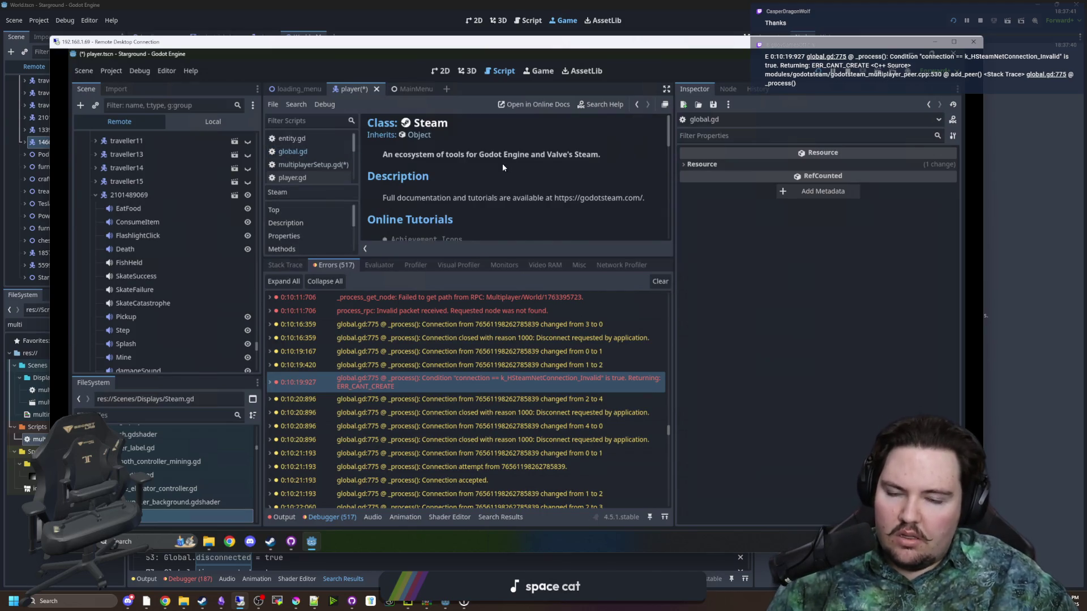
{"action": "scroll", "coordinate": [502, 164], "scroll_direction": "down", "scroll_amount": 15}
{"action": "scroll", "coordinate": [501, 164], "scroll_direction": "up", "scroll_amount": 2}
{"action": "scroll", "coordinate": [501, 168], "scroll_direction": "up", "scroll_amount": 1}
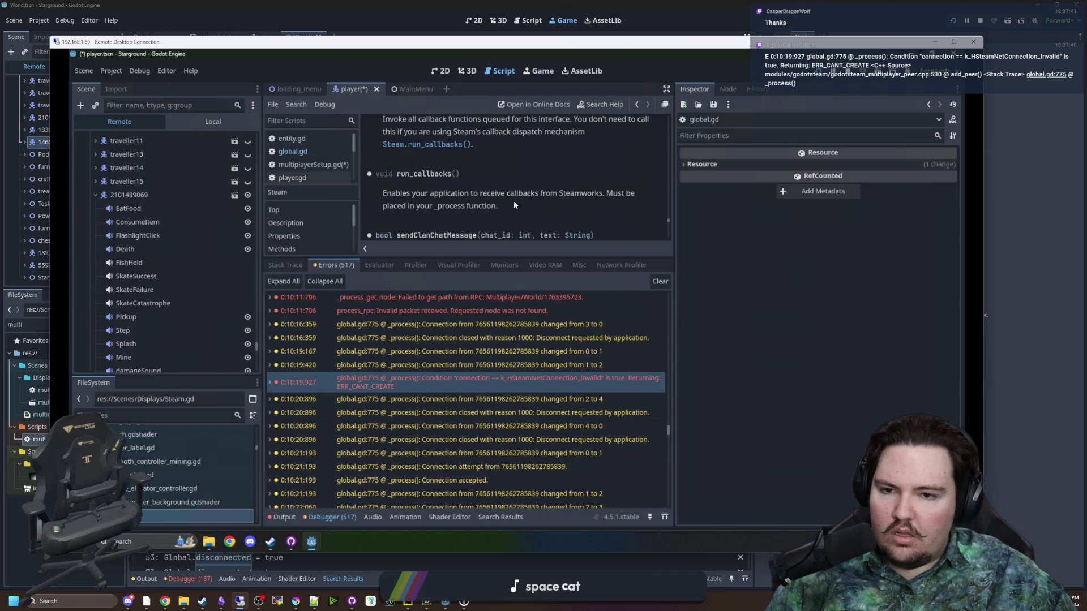
{"action": "left_click_drag", "start_coordinate": [513, 204], "coordinate": [394, 193]}
{"action": "scroll", "coordinate": [430, 196], "scroll_direction": "up", "scroll_amount": 3}
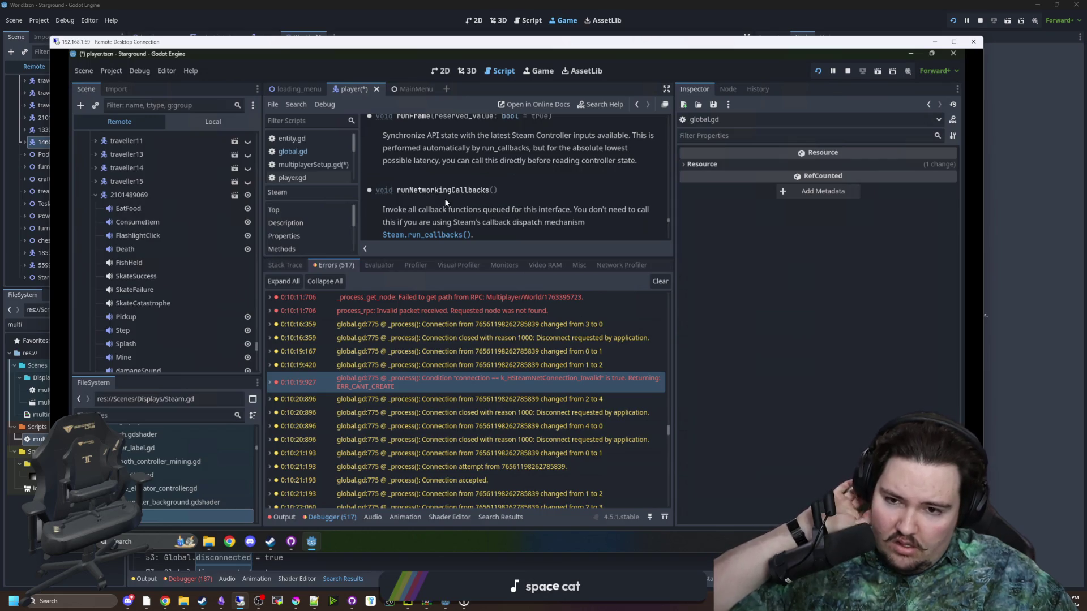
{"action": "scroll", "coordinate": [445, 202], "scroll_direction": "down", "scroll_amount": 1}
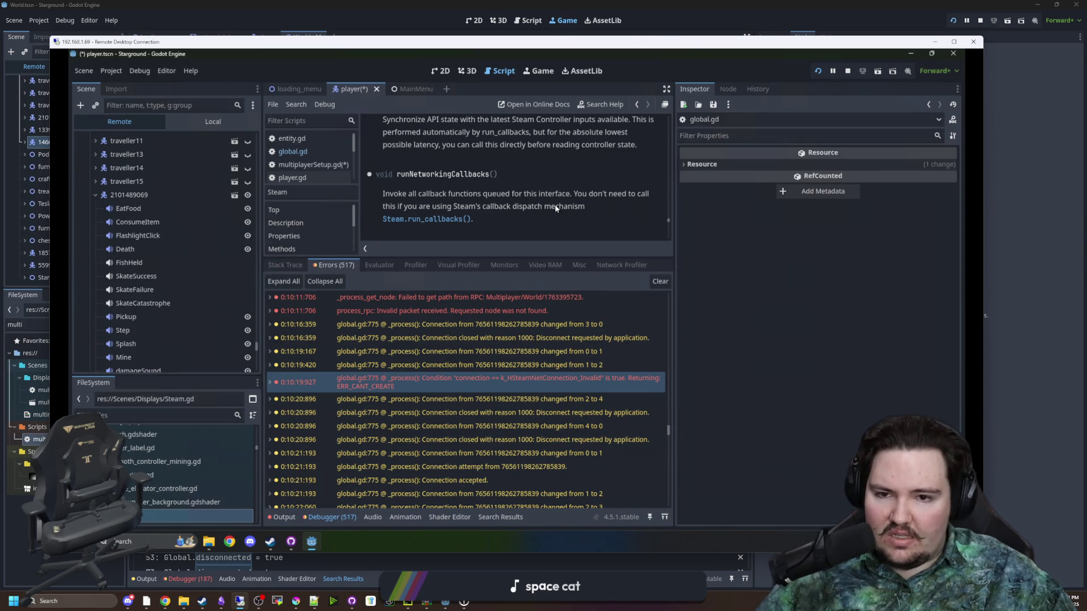
{"action": "scroll", "coordinate": [412, 223], "scroll_direction": "down", "scroll_amount": 3}
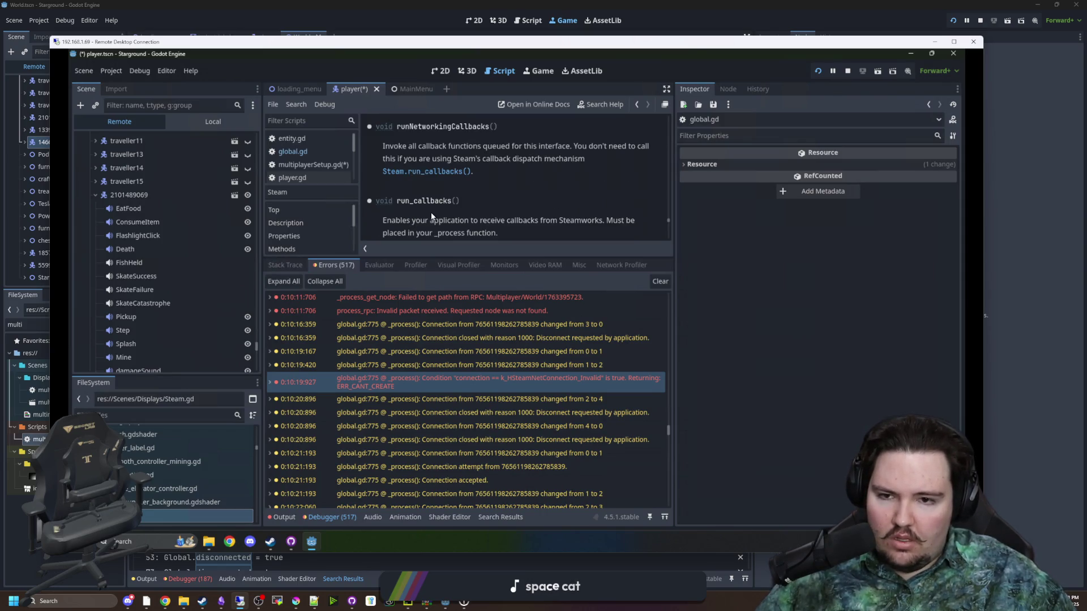
{"action": "scroll", "coordinate": [442, 188], "scroll_direction": "down", "scroll_amount": 1}
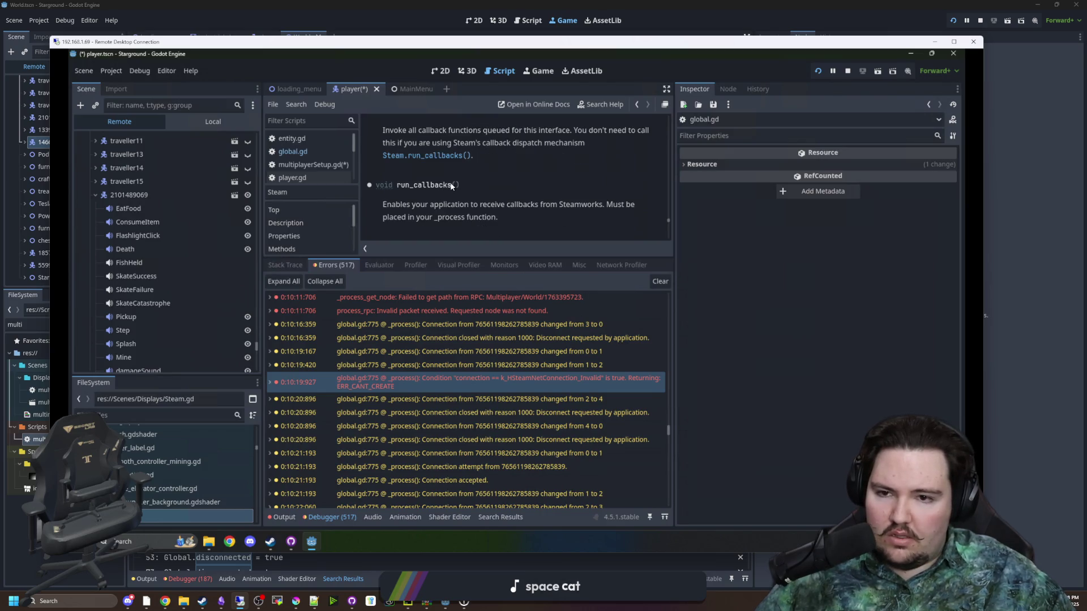
{"action": "scroll", "coordinate": [449, 179], "scroll_direction": "up", "scroll_amount": 4}
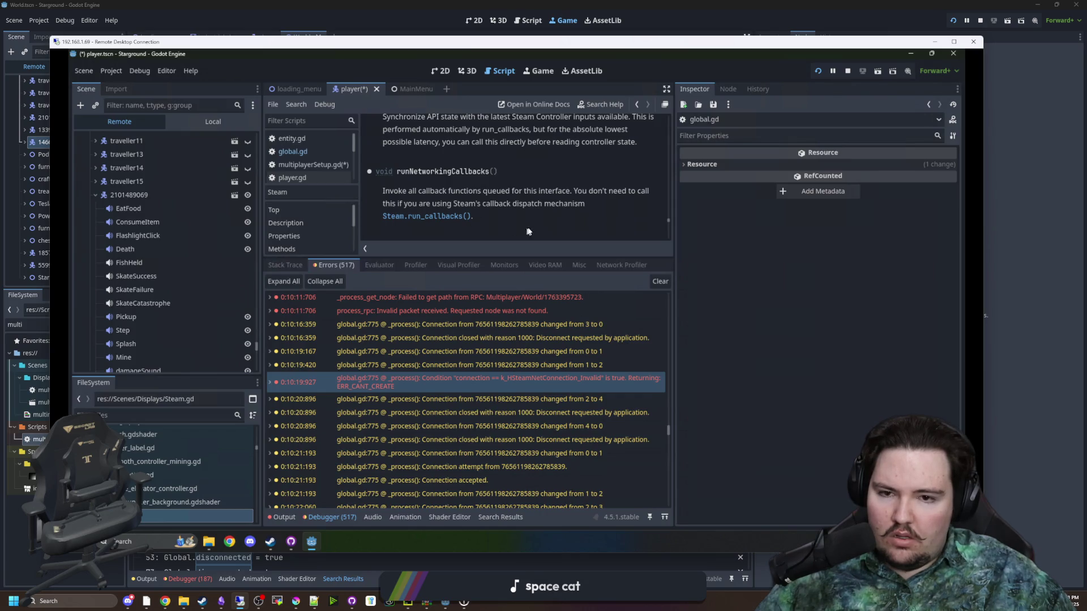
{"action": "scroll", "coordinate": [421, 215], "scroll_direction": "down", "scroll_amount": 5}
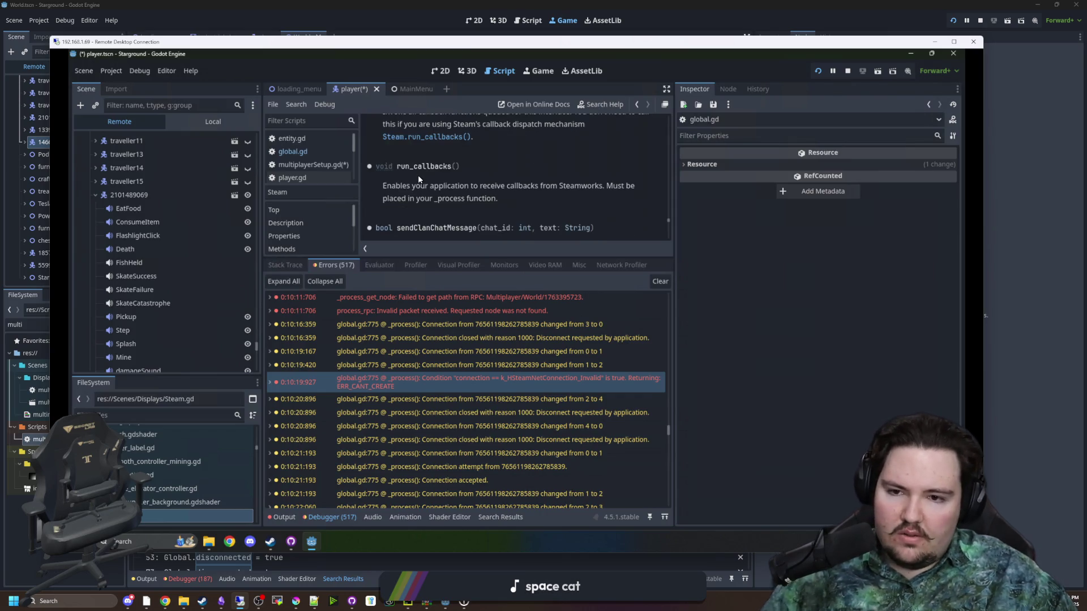
{"action": "scroll", "coordinate": [435, 195], "scroll_direction": "down", "scroll_amount": 1}
{"action": "scroll", "coordinate": [435, 196], "scroll_direction": "down", "scroll_amount": 3}
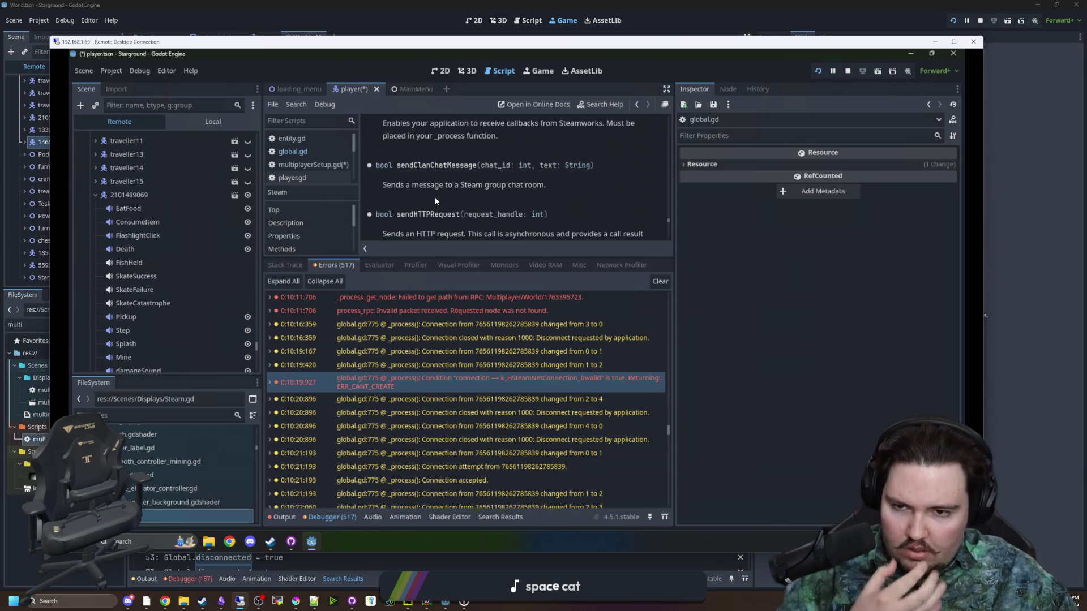
{"action": "scroll", "coordinate": [434, 189], "scroll_direction": "down", "scroll_amount": 2}
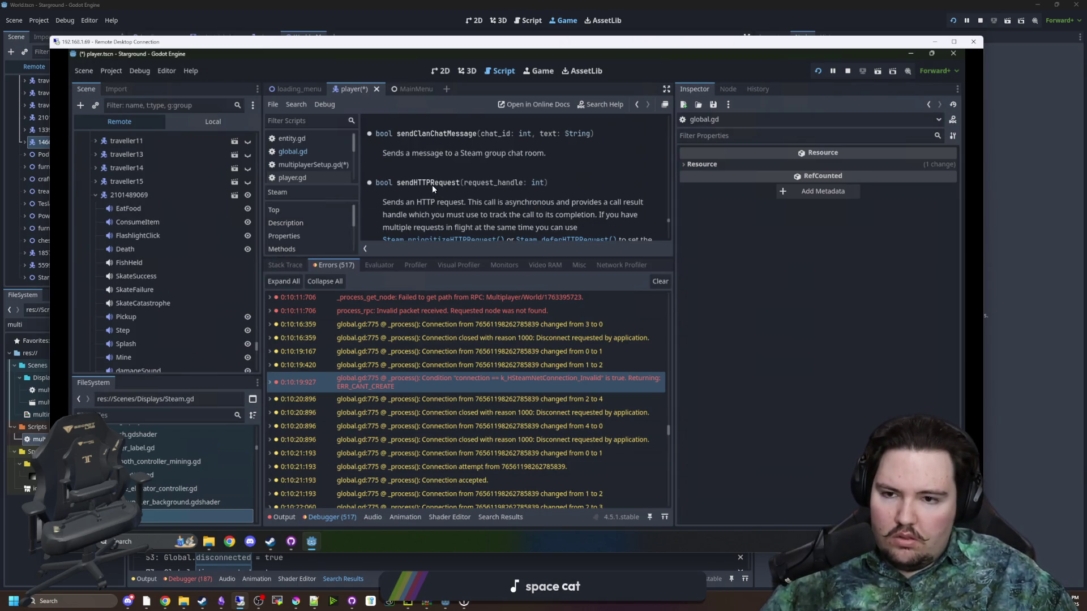
{"action": "scroll", "coordinate": [432, 185], "scroll_direction": "down", "scroll_amount": 8}
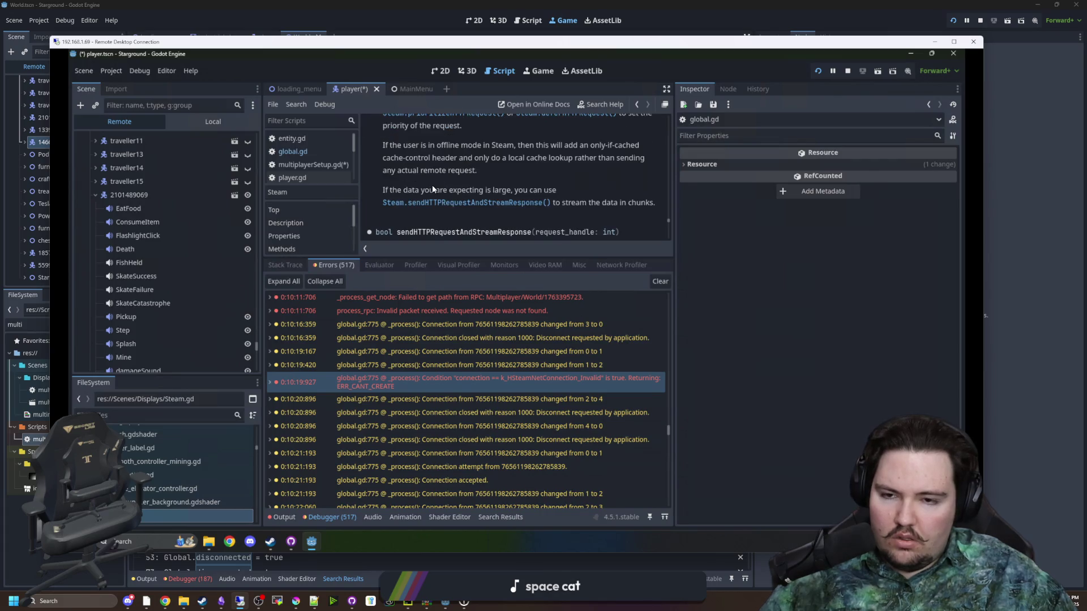
{"action": "scroll", "coordinate": [430, 185], "scroll_direction": "down", "scroll_amount": 3}
{"action": "scroll", "coordinate": [431, 187], "scroll_direction": "down", "scroll_amount": 9}
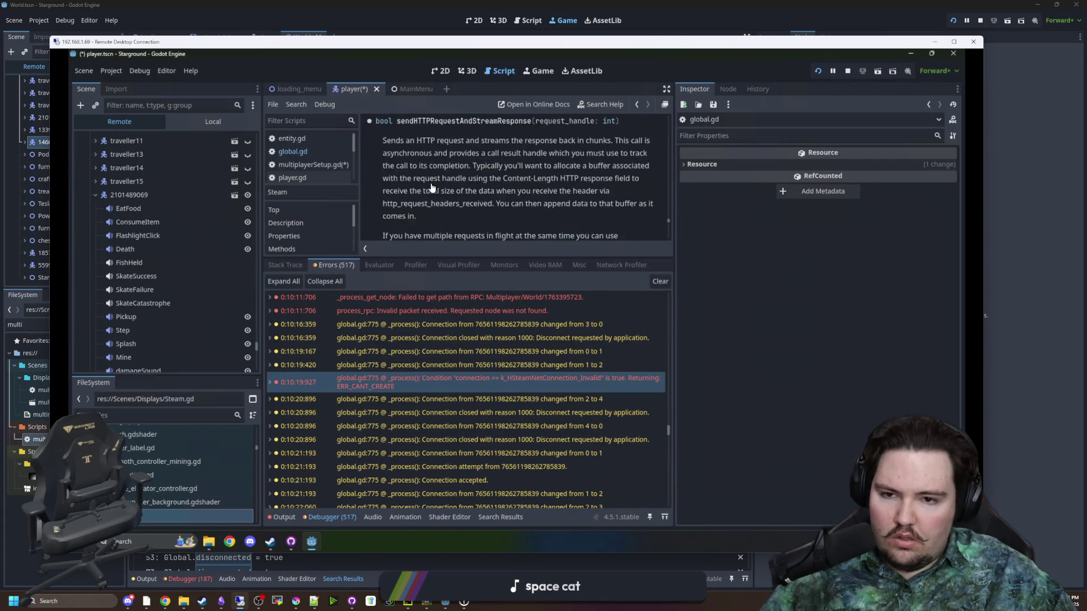
{"action": "scroll", "coordinate": [431, 186], "scroll_direction": "down", "scroll_amount": 2}
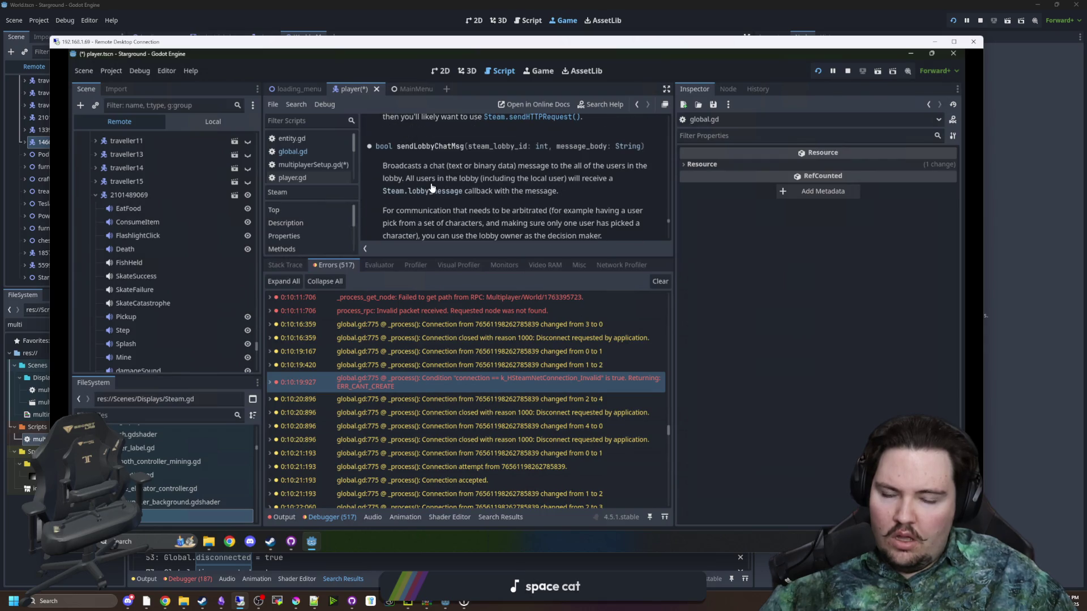
{"action": "scroll", "coordinate": [469, 186], "scroll_direction": "down", "scroll_amount": 2}
{"action": "scroll", "coordinate": [567, 217], "scroll_direction": "up", "scroll_amount": 10}
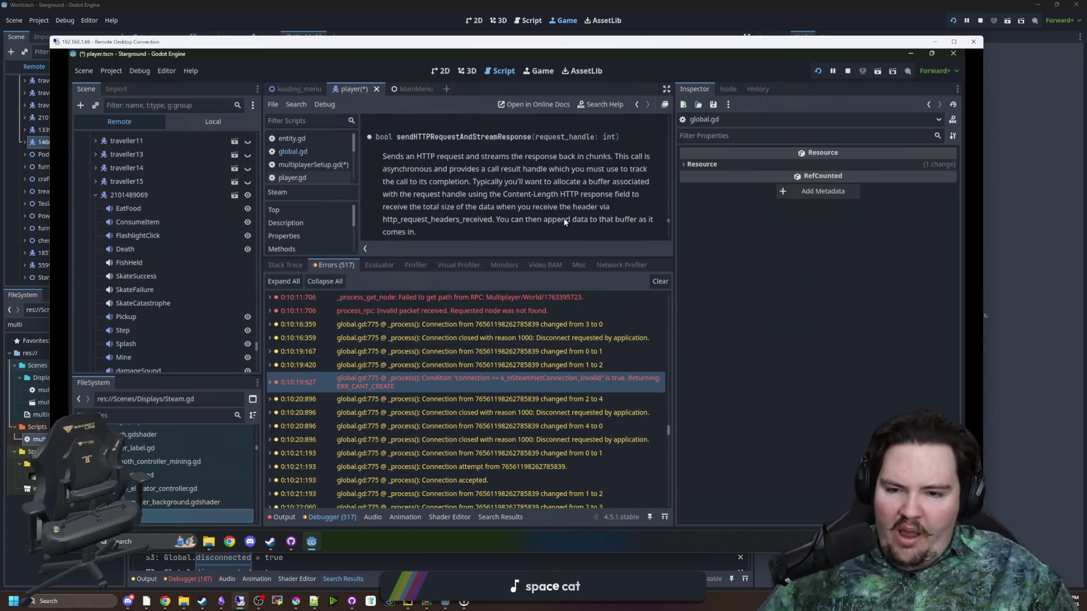
{"action": "scroll", "coordinate": [566, 213], "scroll_direction": "up", "scroll_amount": 4}
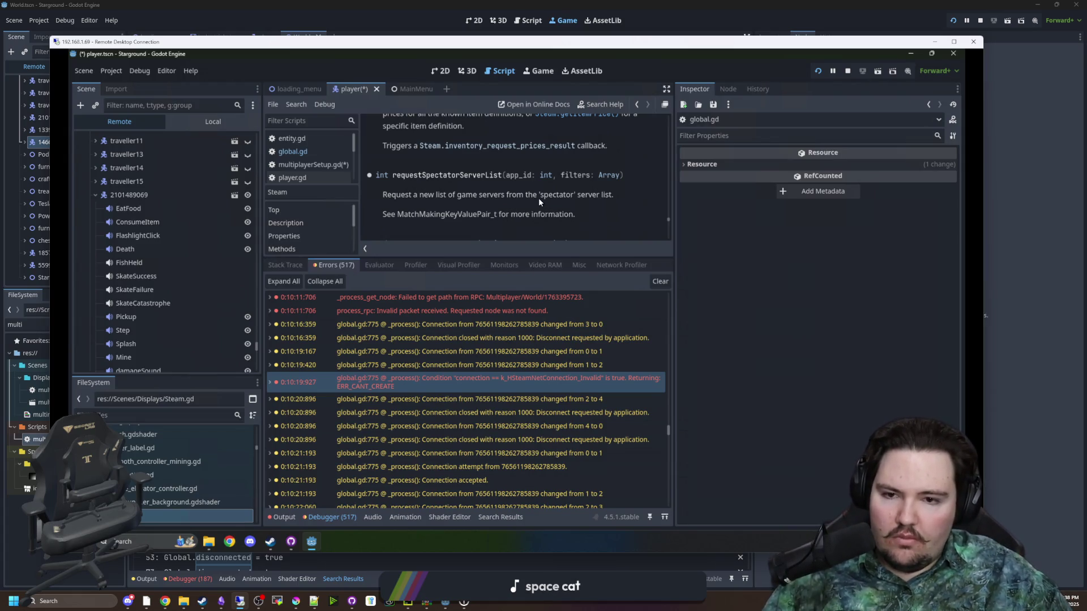
{"action": "left_click_drag", "start_coordinate": [398, 194], "coordinate": [596, 190]}
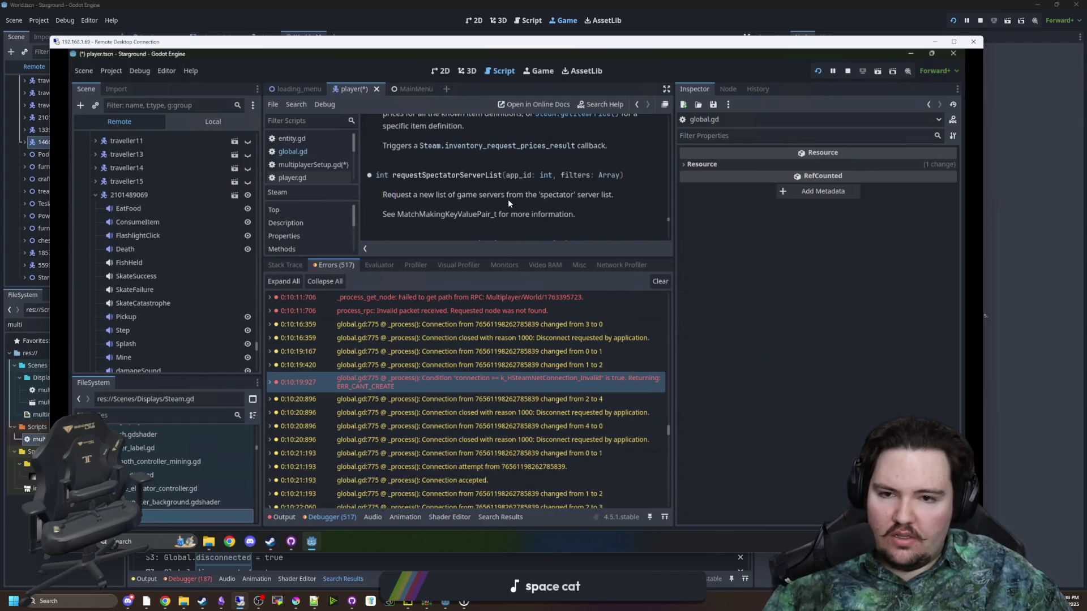
{"action": "scroll", "coordinate": [476, 198], "scroll_direction": "up", "scroll_amount": 5}
{"action": "scroll", "coordinate": [475, 198], "scroll_direction": "up", "scroll_amount": 5}
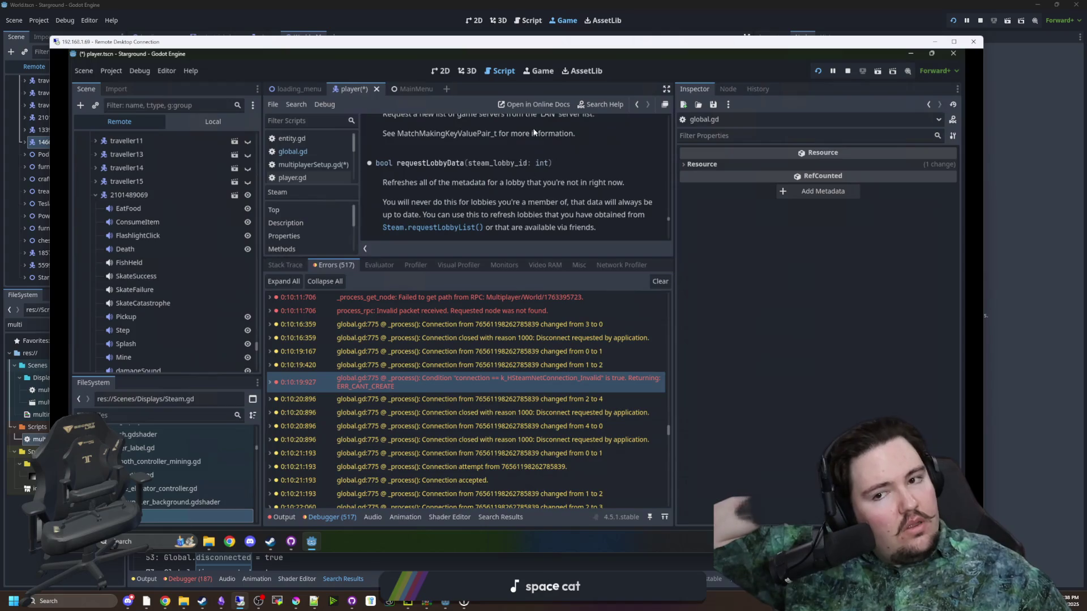
{"action": "left_click", "coordinate": [545, 76]}
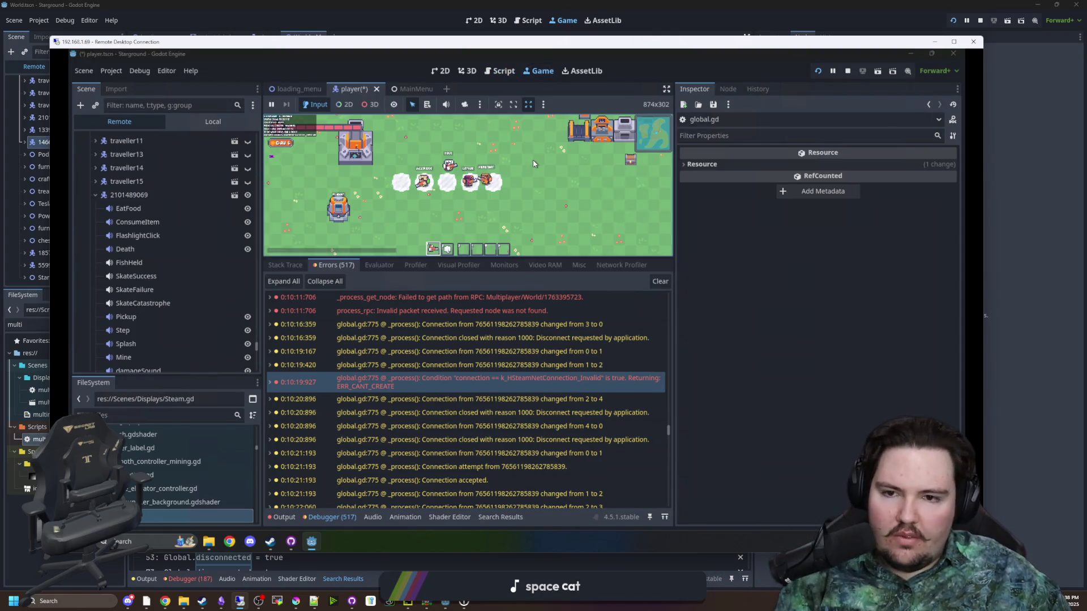
{"action": "scroll", "coordinate": [481, 171], "scroll_direction": "up", "scroll_amount": 2}
{"action": "scroll", "coordinate": [478, 183], "scroll_direction": "up", "scroll_amount": 2}
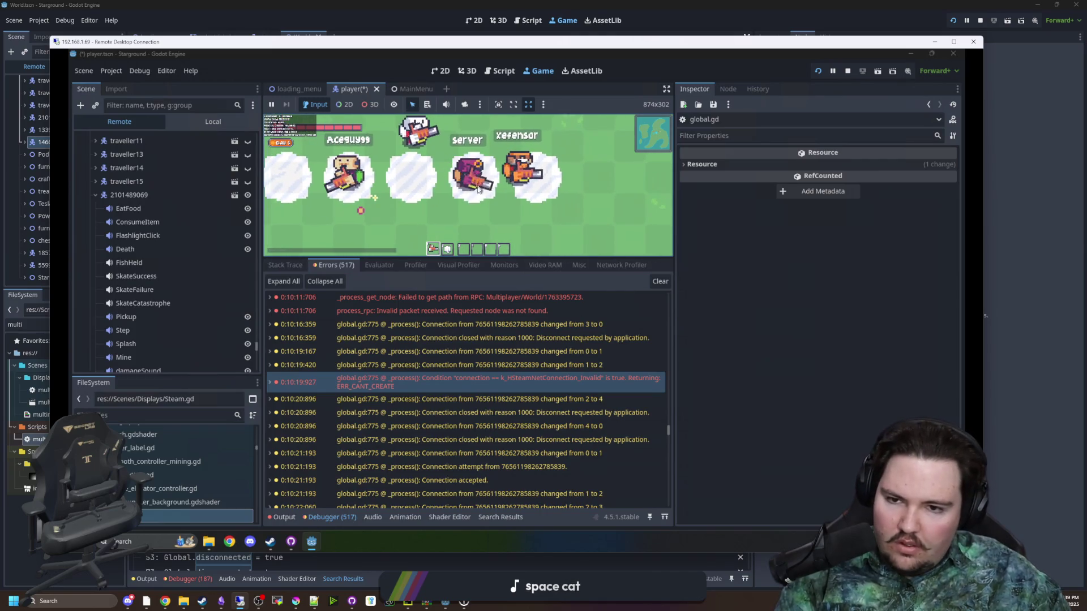
{"action": "left_click", "coordinate": [168, 194]}
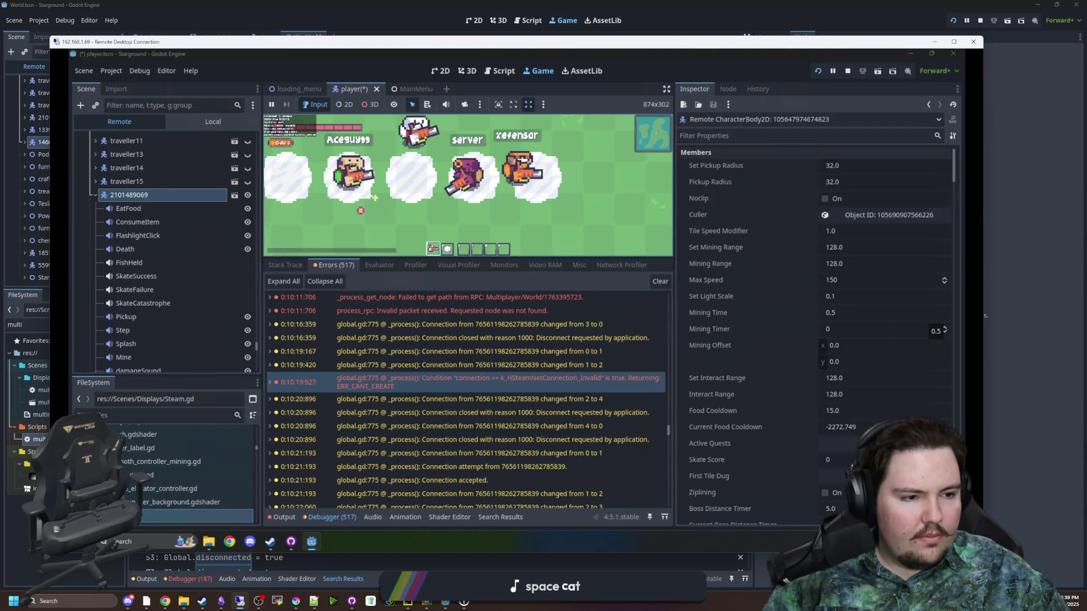
{"action": "key", "text": "super+3"}
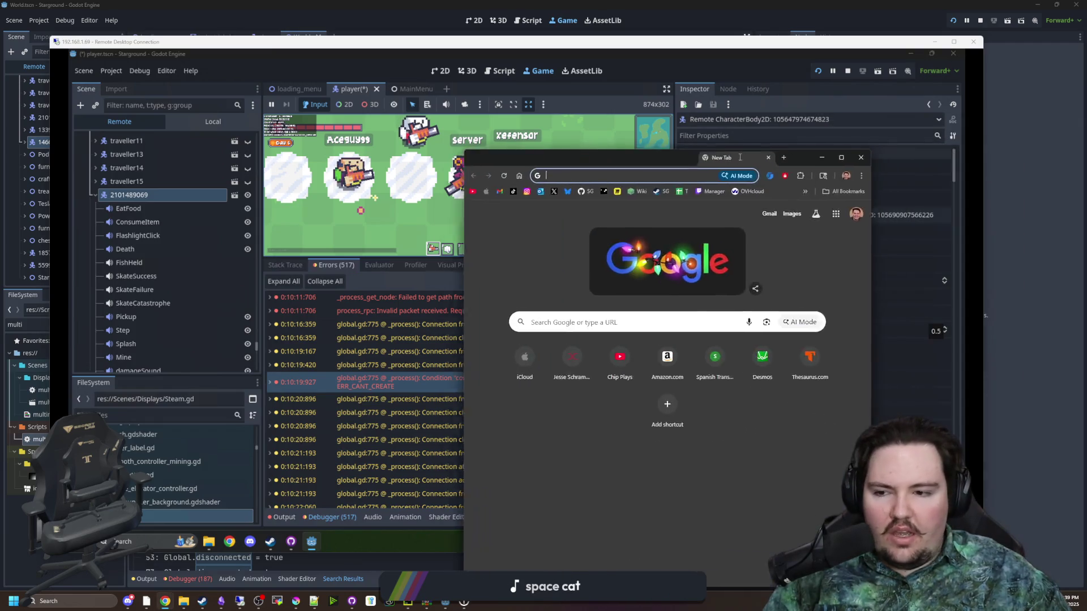
- Search Google for 'godotsteam multiplayer peer synchronizer node'
{"action": "left_click_drag", "start_coordinate": [748, 158], "coordinate": [672, 168]}
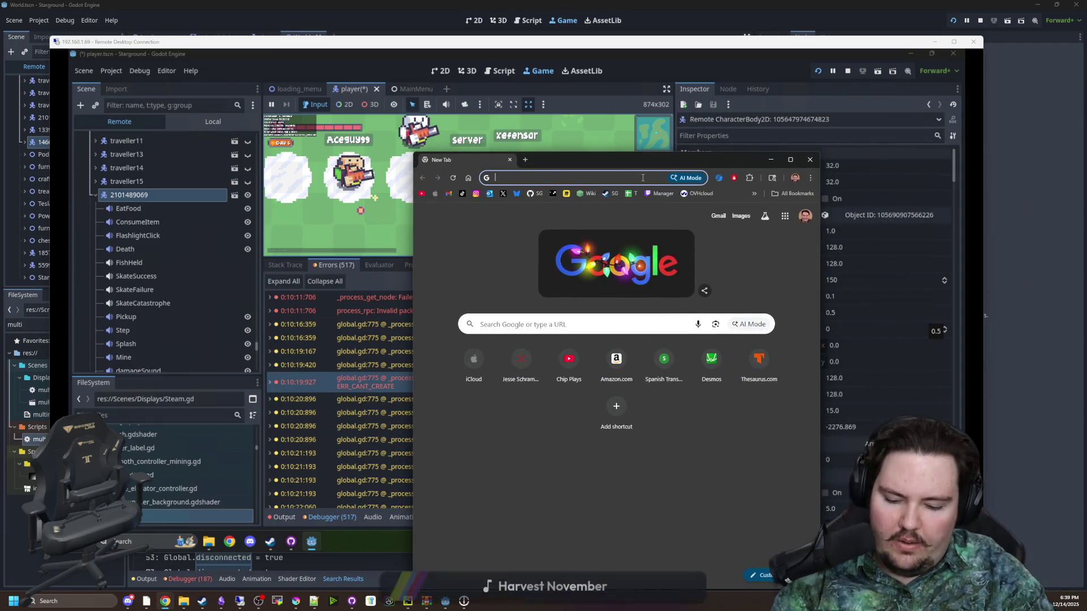
{"action": "type", "text": "godotsteam m"}
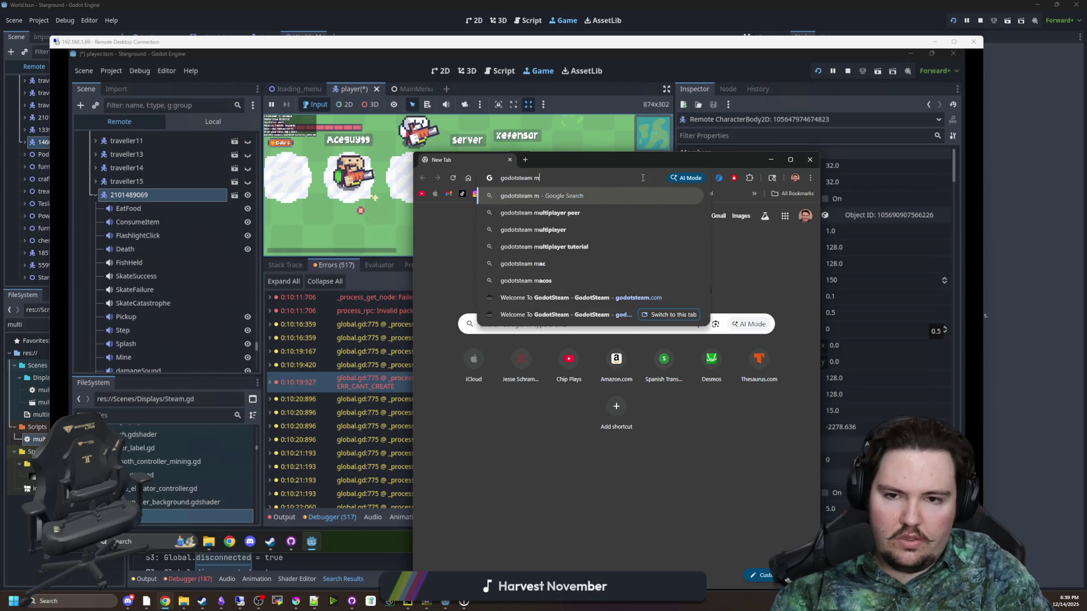
{"action": "type", "text": "ultiplayer peer "}
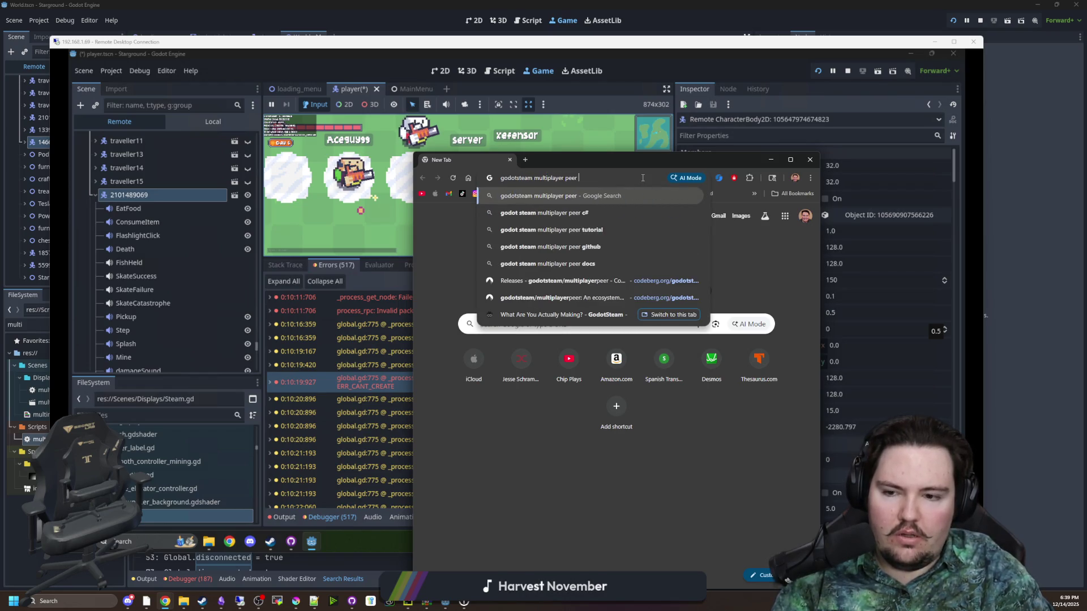
{"action": "type", "text": "synchron"}
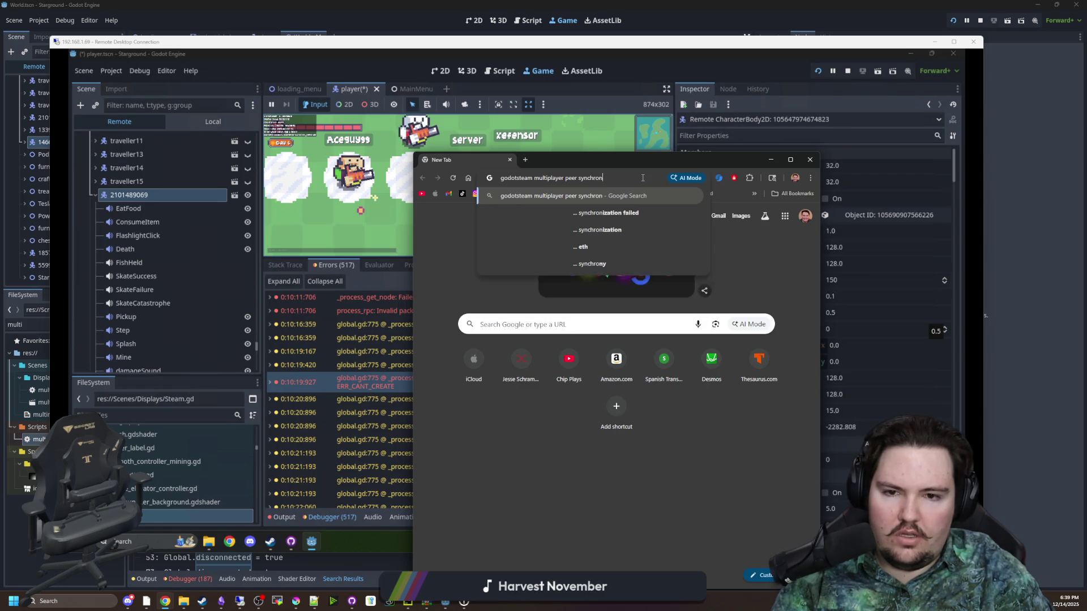
{"action": "type", "text": "izer node"}
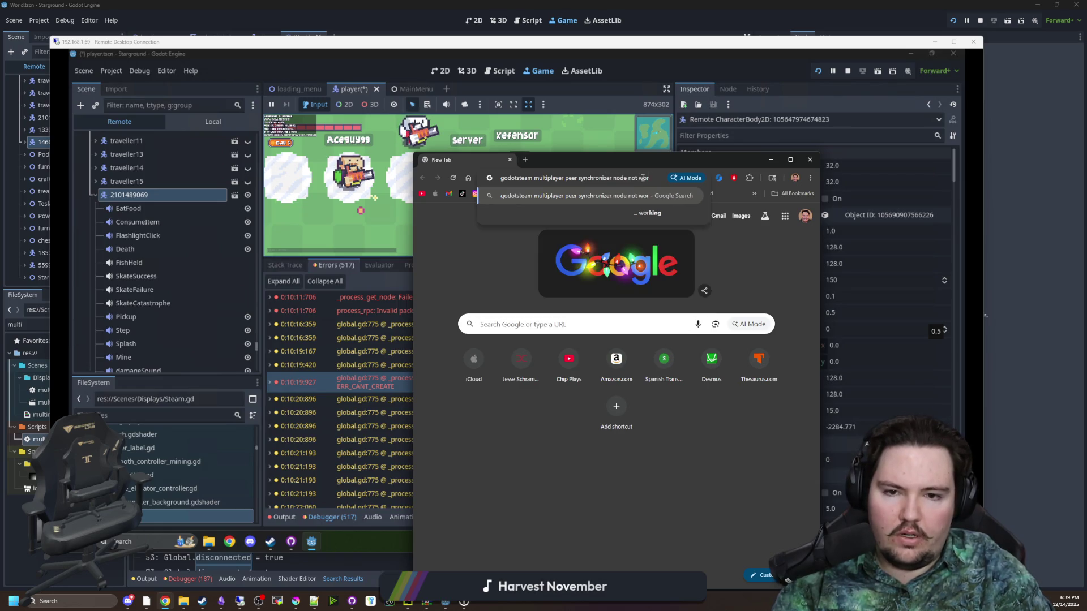
{"action": "key", "text": "Return"}
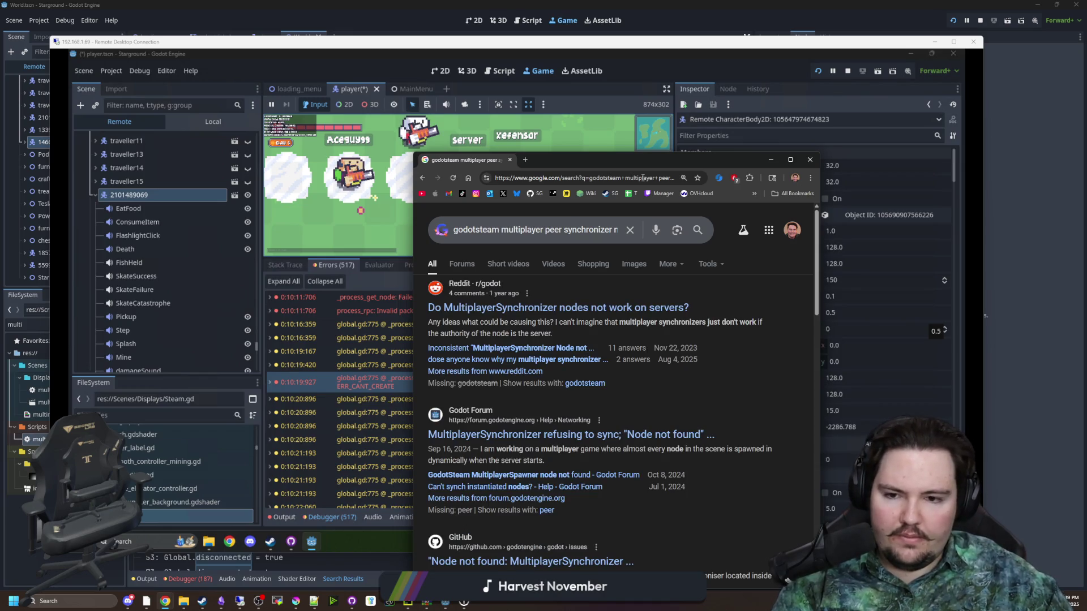
- Open the Reddit thread and GitHub 'Node not found' issue in new tabs, then return to Godot
{"action": "middle_click", "coordinate": [570, 308]}
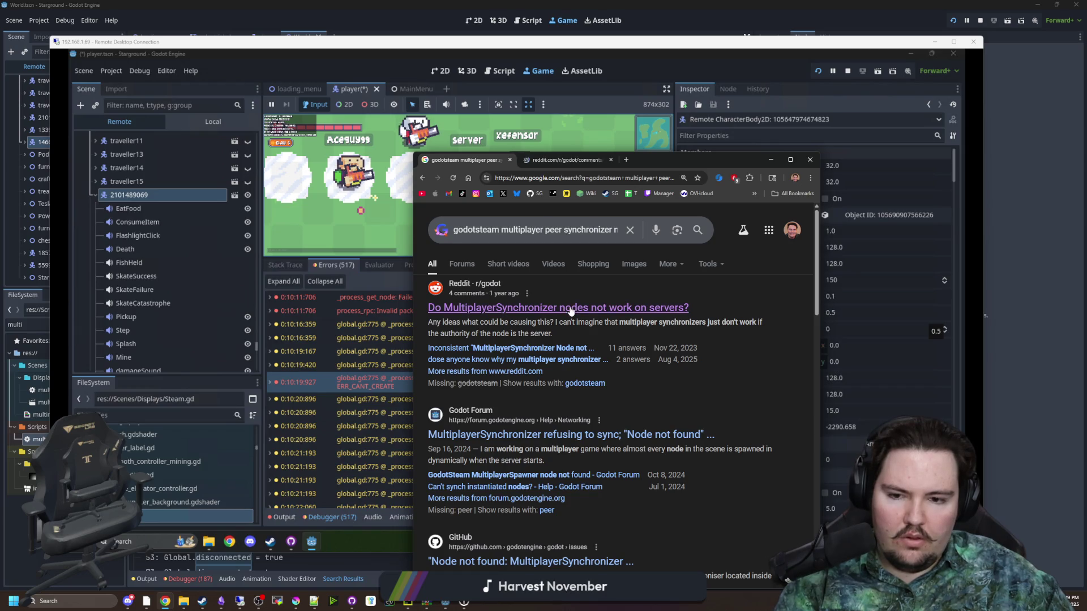
{"action": "scroll", "coordinate": [600, 412], "scroll_direction": "down", "scroll_amount": 2}
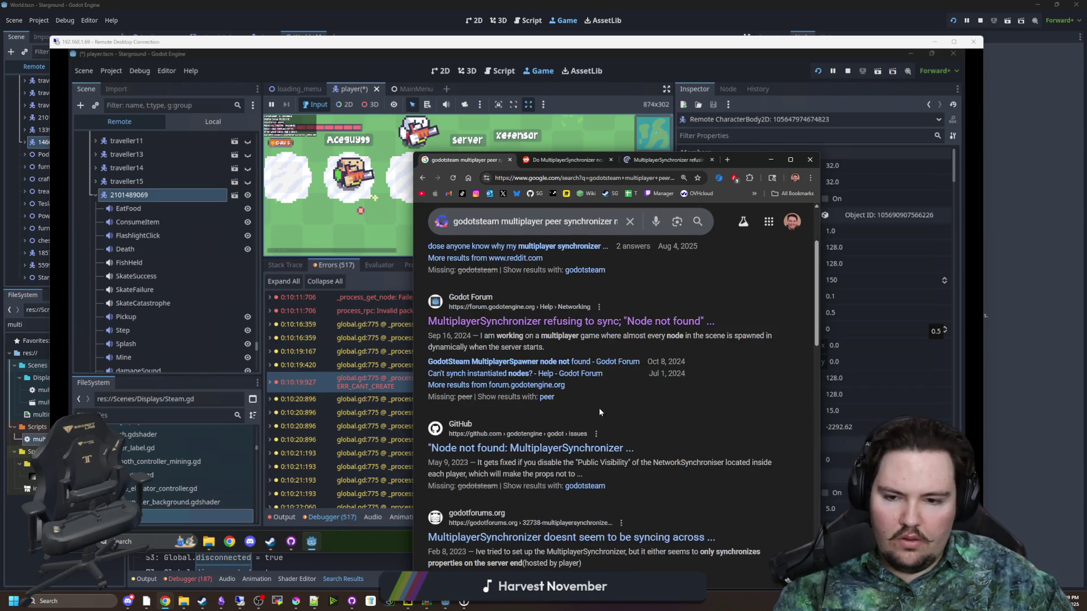
{"action": "middle_click", "coordinate": [566, 449]}
{"action": "scroll", "coordinate": [569, 441], "scroll_direction": "down", "scroll_amount": 3}
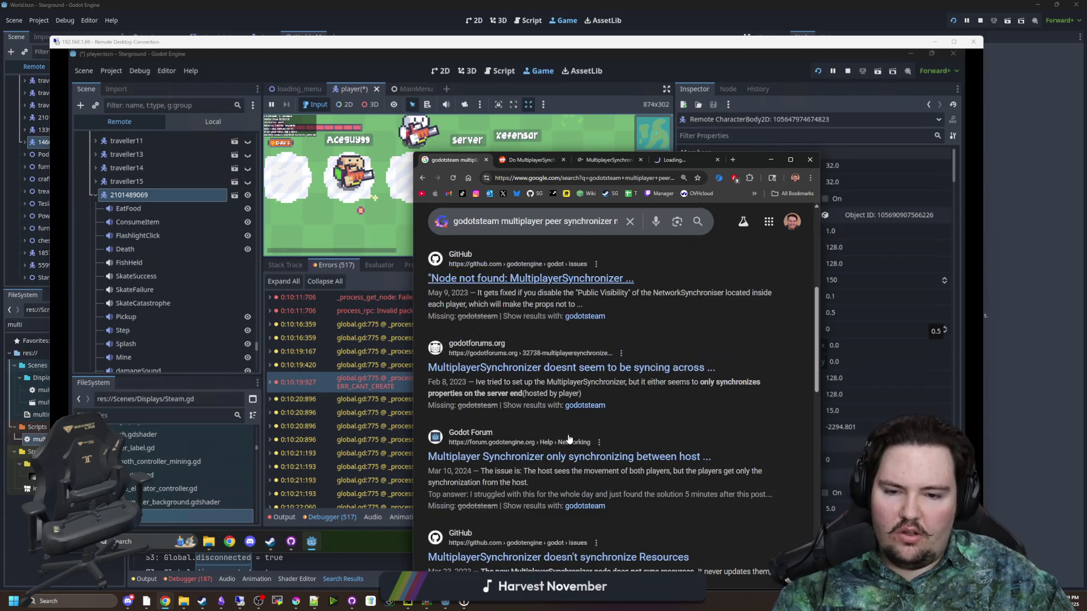
{"action": "scroll", "coordinate": [548, 266], "scroll_direction": "up", "scroll_amount": 5}
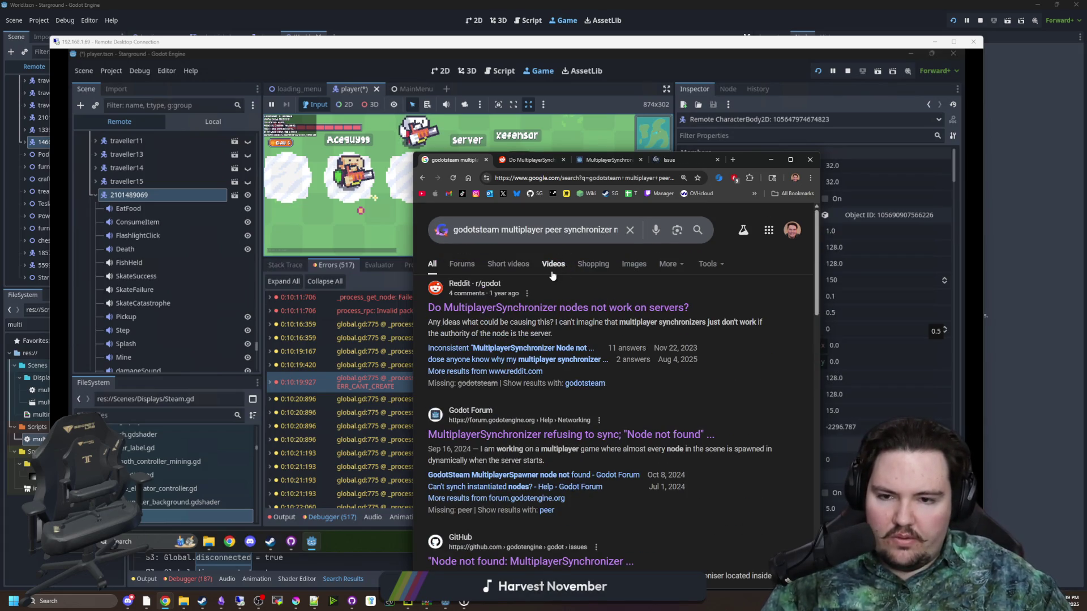
{"action": "left_click", "coordinate": [771, 160]}
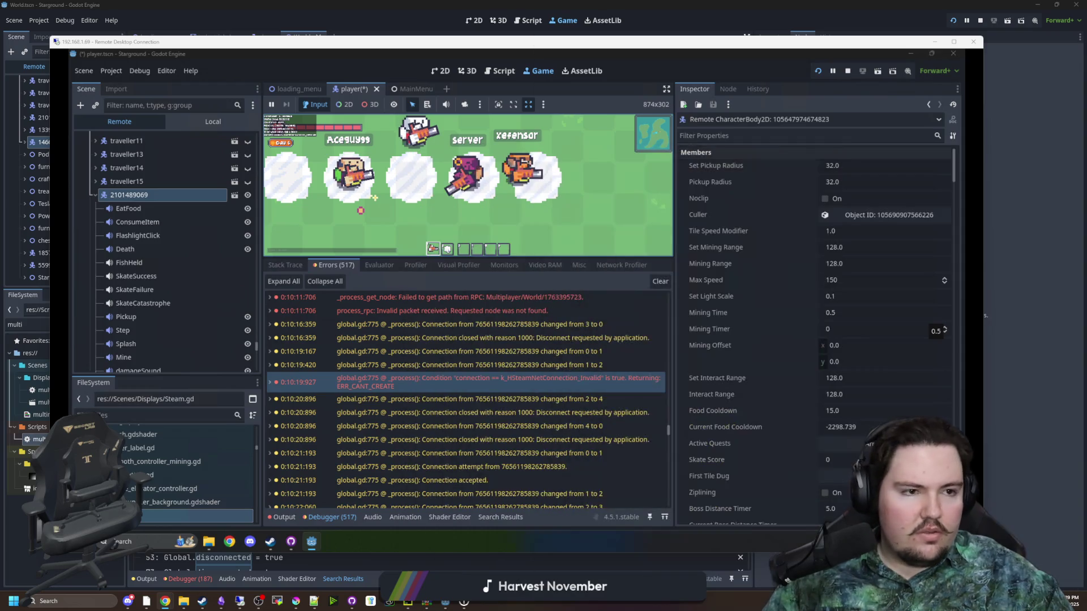
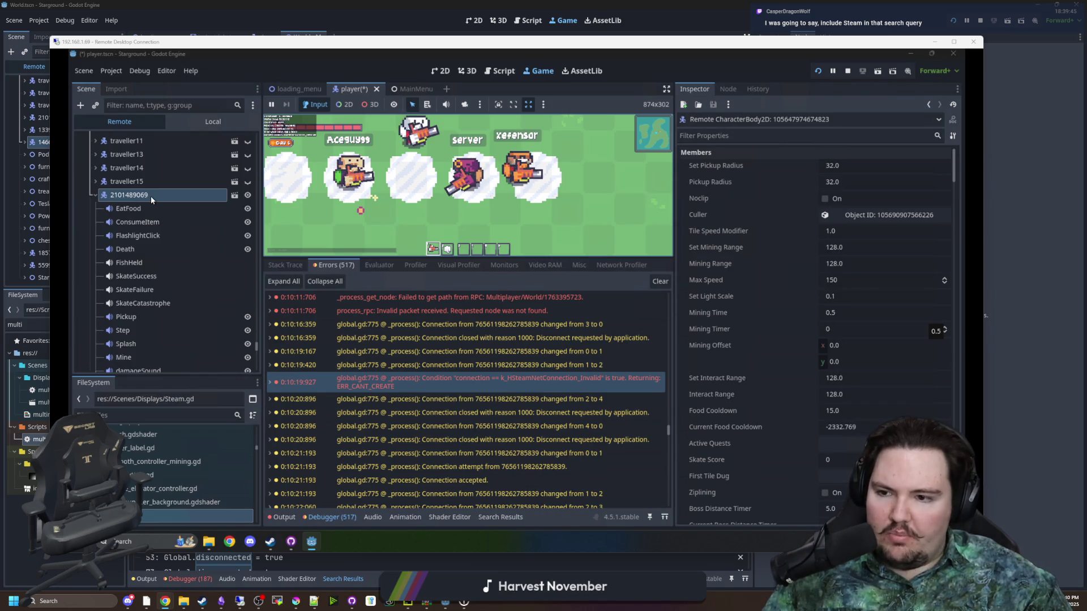
- Check the EatFood node and the remote player's properties, then select its MultiplayerSynchronizer node
{"action": "left_click", "coordinate": [138, 209]}
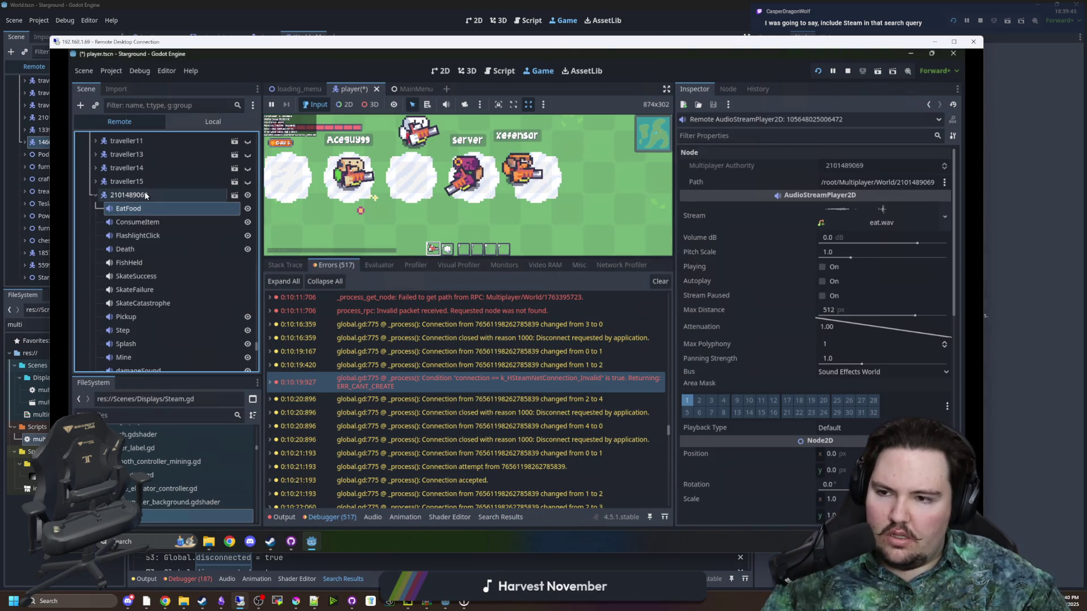
{"action": "left_click", "coordinate": [129, 195]}
{"action": "scroll", "coordinate": [778, 344], "scroll_direction": "down", "scroll_amount": 10}
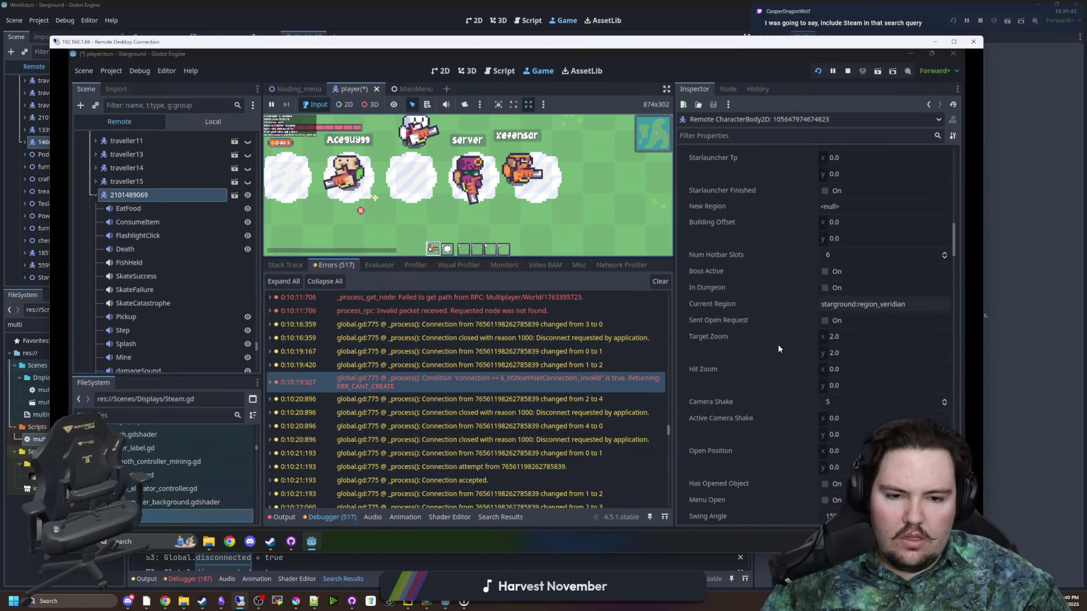
{"action": "scroll", "coordinate": [778, 348], "scroll_direction": "down", "scroll_amount": 10}
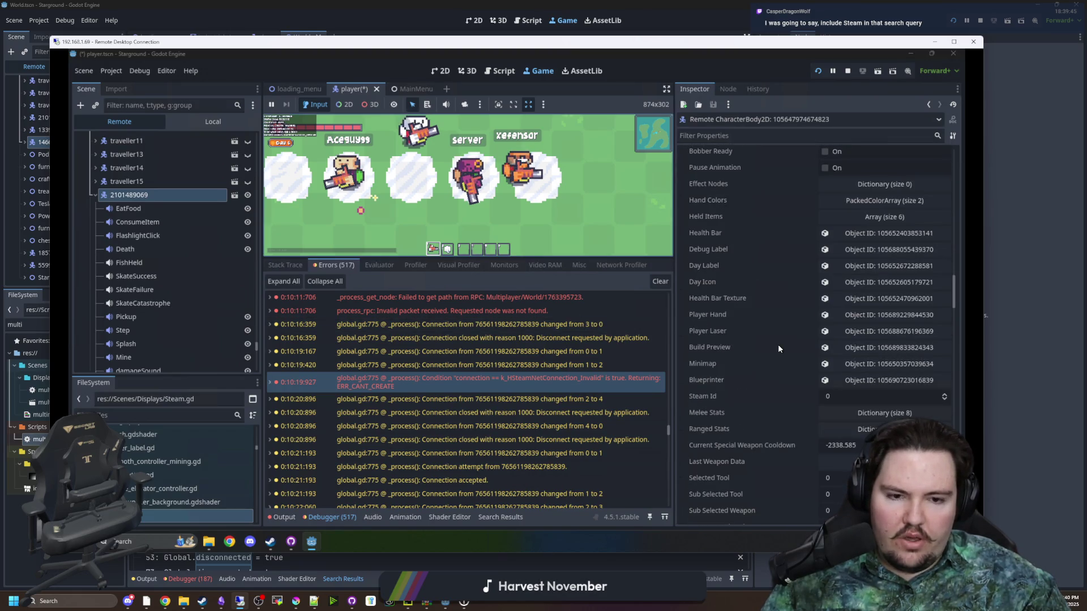
{"action": "scroll", "coordinate": [778, 348], "scroll_direction": "down", "scroll_amount": 15}
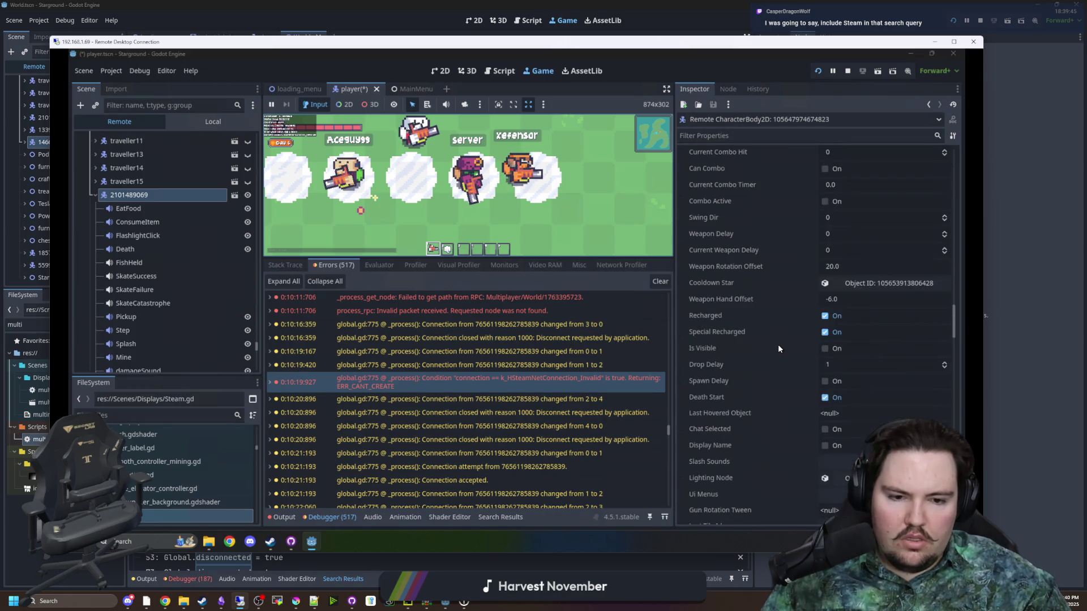
{"action": "scroll", "coordinate": [778, 344], "scroll_direction": "down", "scroll_amount": 15}
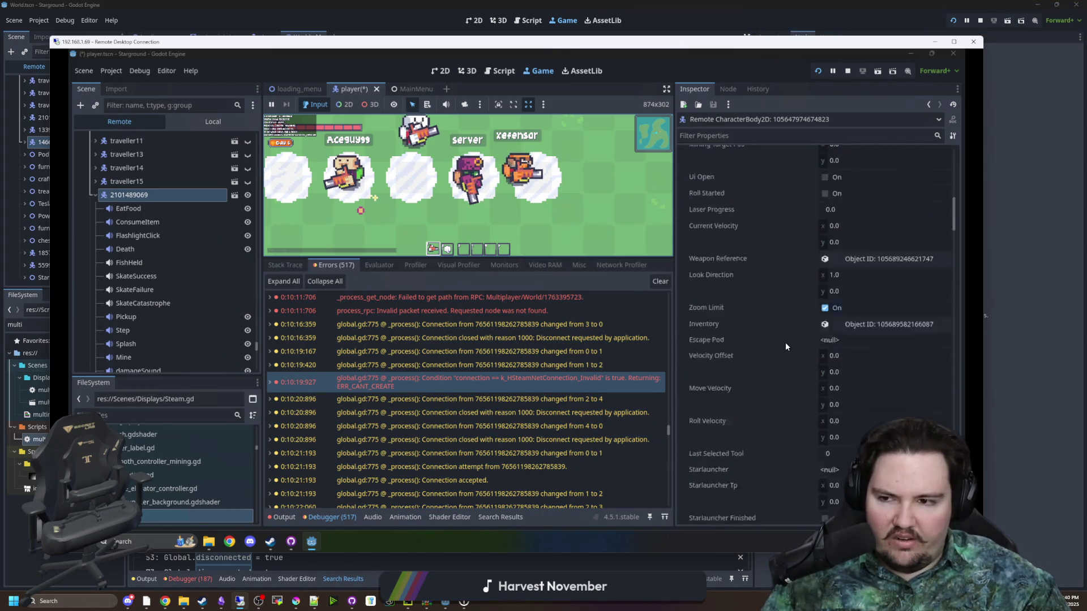
{"action": "scroll", "coordinate": [136, 249], "scroll_direction": "down", "scroll_amount": 10}
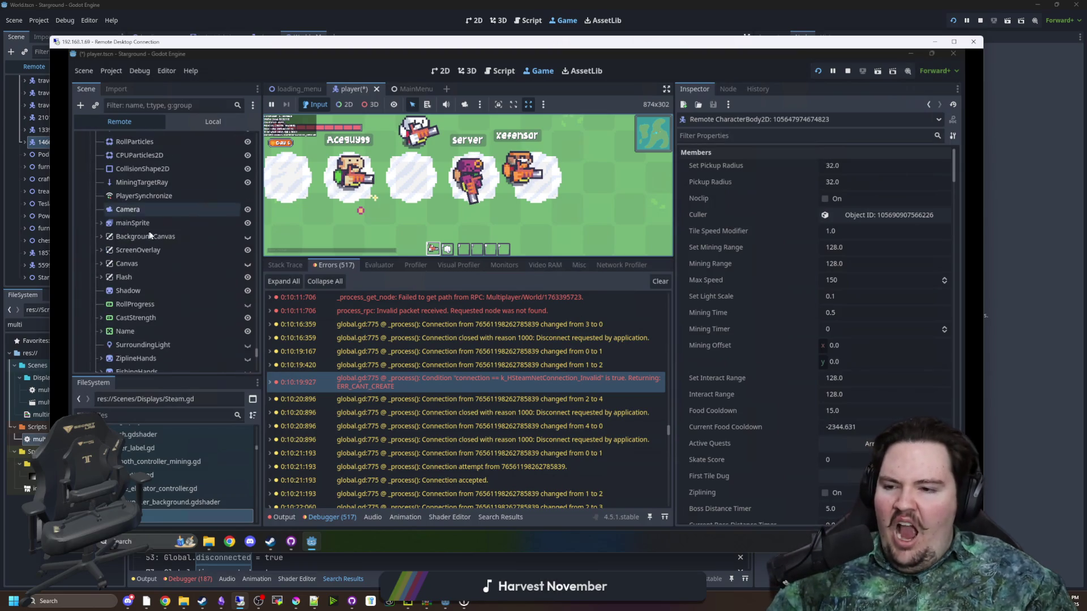
{"action": "left_click", "coordinate": [169, 197]}
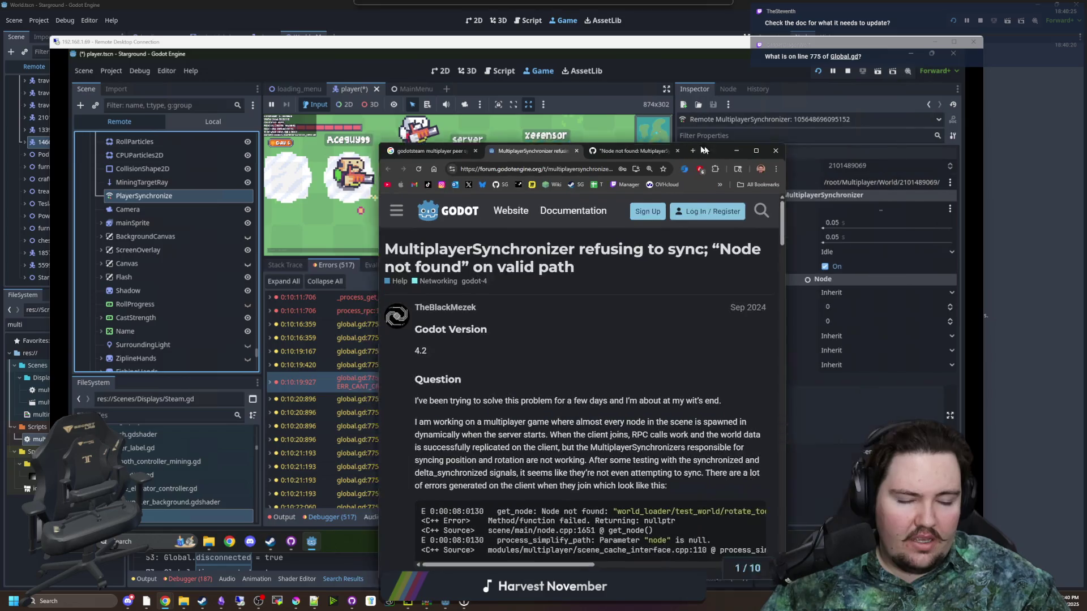
- Maximize the forum thread and read the error report and the reply about switching to RPC functions
{"action": "key", "text": "super+Up"}
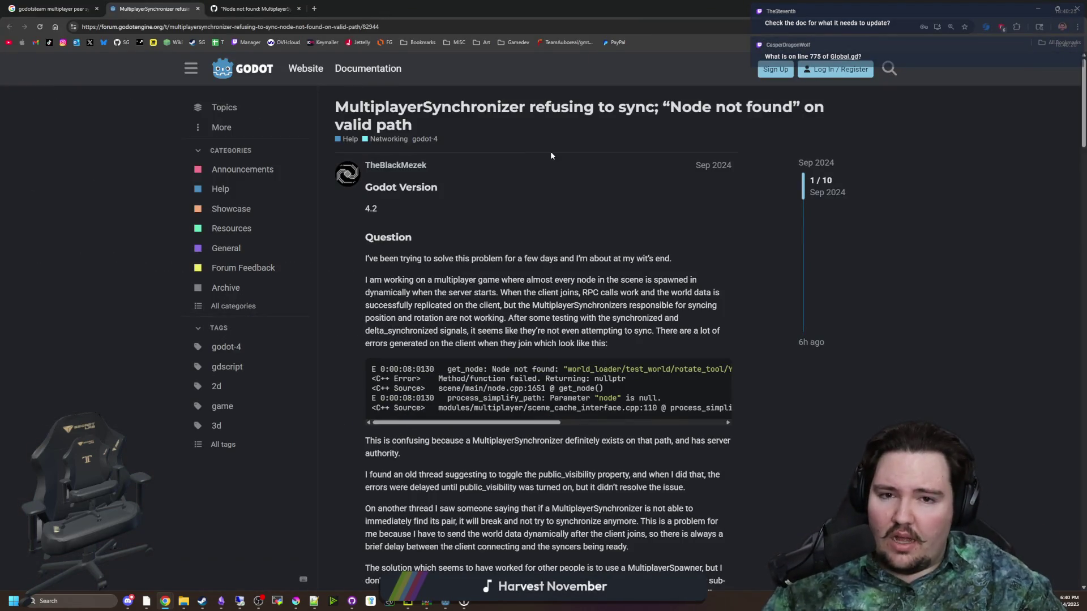
{"action": "scroll", "coordinate": [524, 207], "scroll_direction": "down", "scroll_amount": 9}
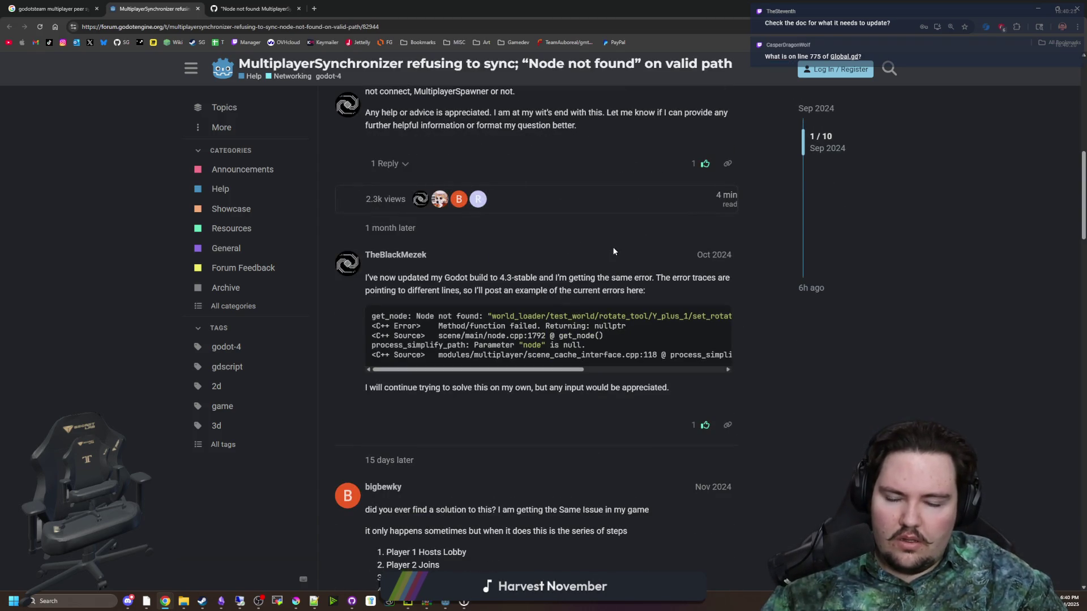
{"action": "left_click_drag", "start_coordinate": [499, 357], "coordinate": [370, 342]}
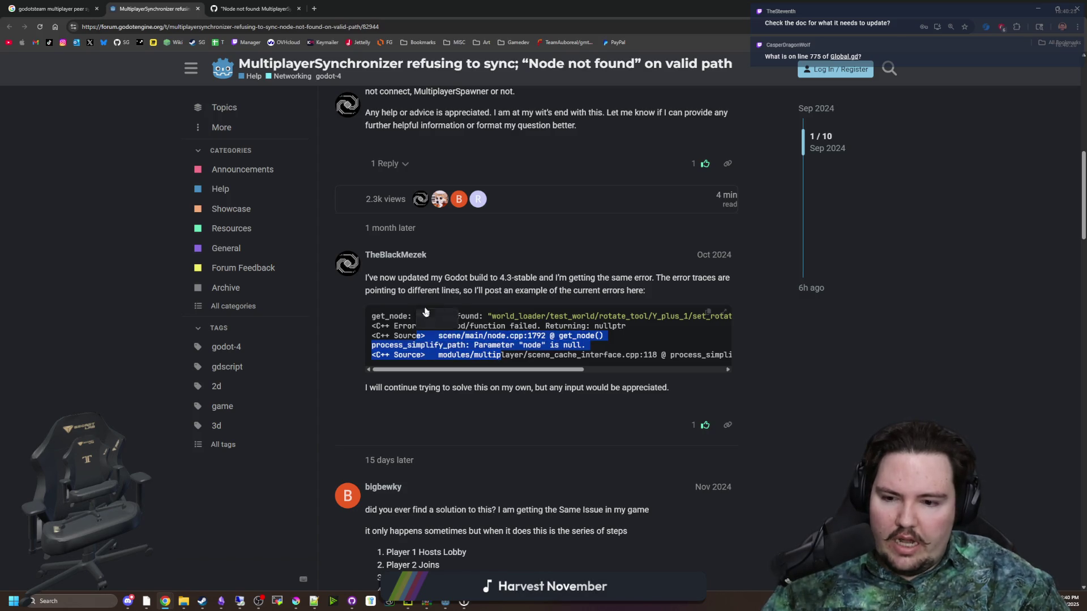
{"action": "scroll", "coordinate": [509, 368], "scroll_direction": "down", "scroll_amount": 2}
{"action": "left_click", "coordinate": [513, 383]}
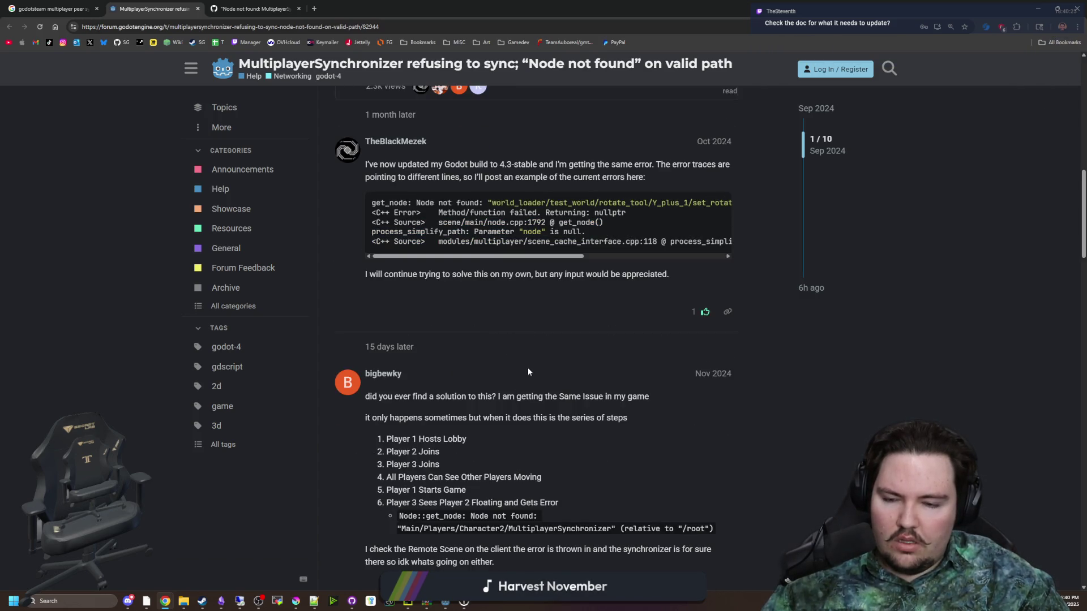
{"action": "scroll", "coordinate": [513, 436], "scroll_direction": "down", "scroll_amount": 1}
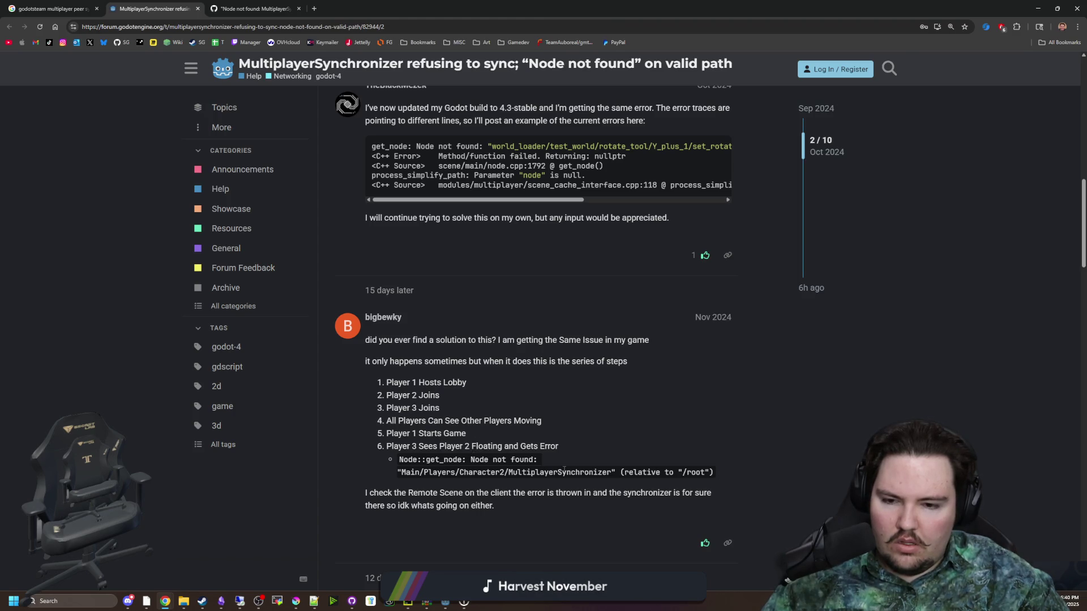
{"action": "scroll", "coordinate": [563, 470], "scroll_direction": "down", "scroll_amount": 2}
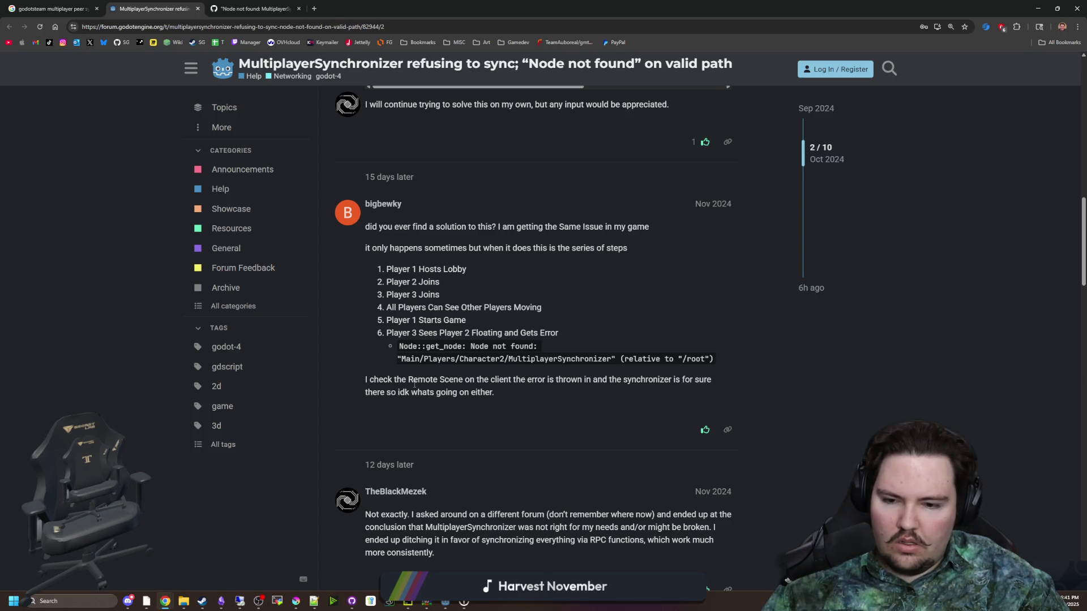
{"action": "scroll", "coordinate": [414, 384], "scroll_direction": "down", "scroll_amount": 2}
{"action": "left_click_drag", "start_coordinate": [425, 414], "coordinate": [742, 428]}
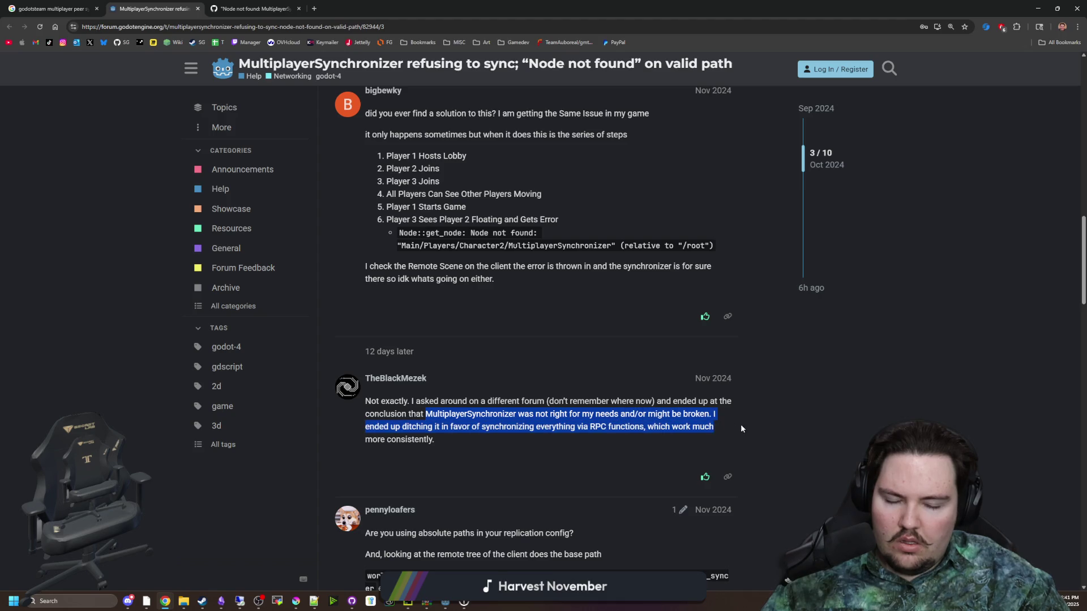
{"action": "left_click", "coordinate": [562, 431]}
- Read the remaining replies on cascading spawners, then switch to the GitHub issue tab
{"action": "scroll", "coordinate": [473, 420], "scroll_direction": "down", "scroll_amount": 3}
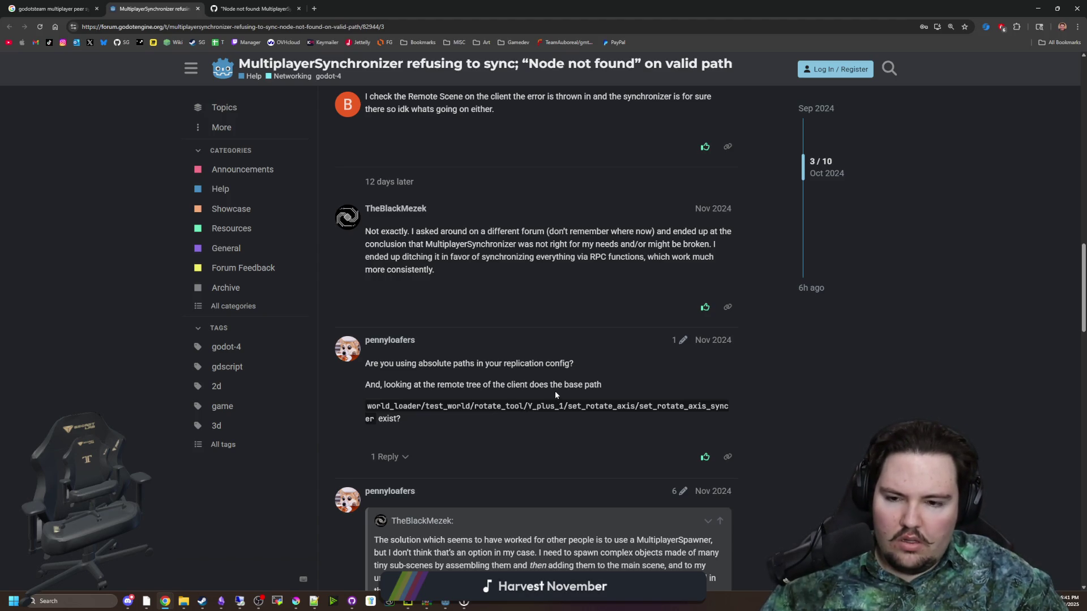
{"action": "scroll", "coordinate": [680, 409], "scroll_direction": "down", "scroll_amount": 2}
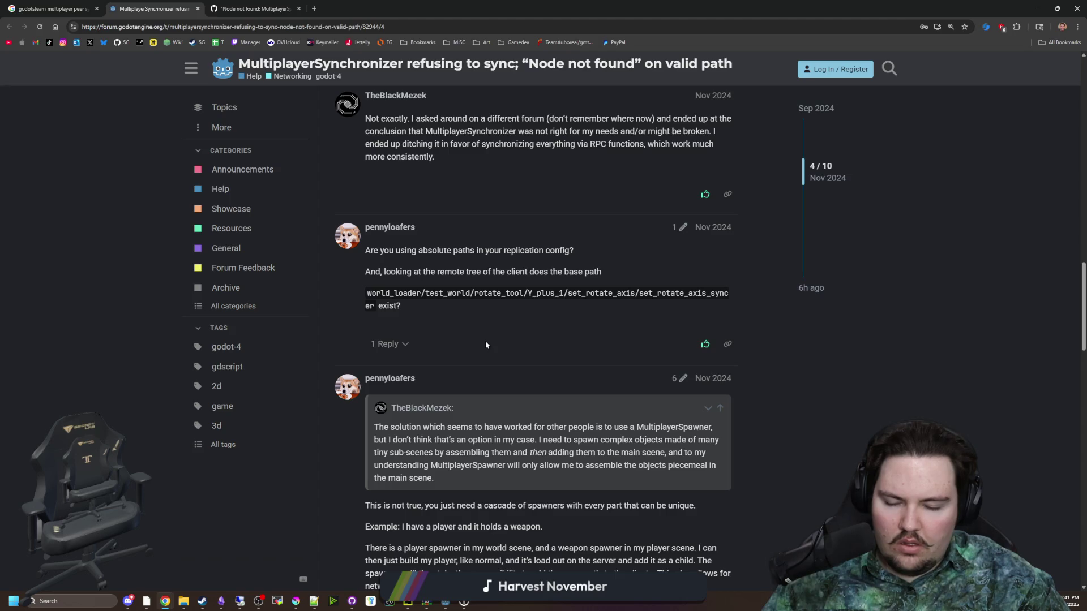
{"action": "scroll", "coordinate": [486, 344], "scroll_direction": "down", "scroll_amount": 3}
{"action": "left_click_drag", "start_coordinate": [447, 386], "coordinate": [636, 430]}
{"action": "left_click", "coordinate": [636, 430]}
{"action": "scroll", "coordinate": [578, 415], "scroll_direction": "down", "scroll_amount": 3}
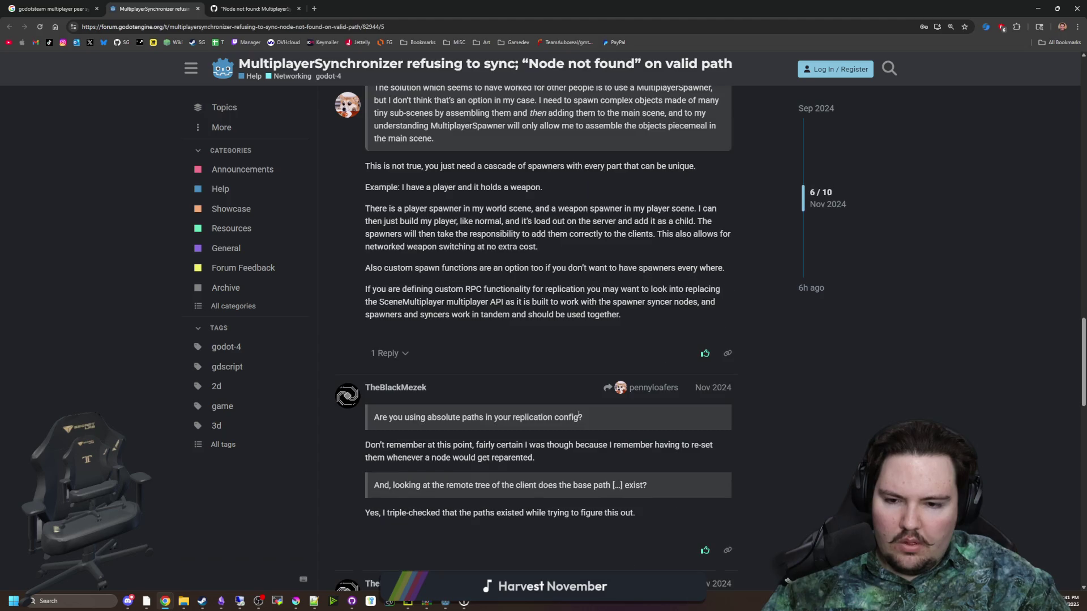
{"action": "scroll", "coordinate": [578, 415], "scroll_direction": "down", "scroll_amount": 5}
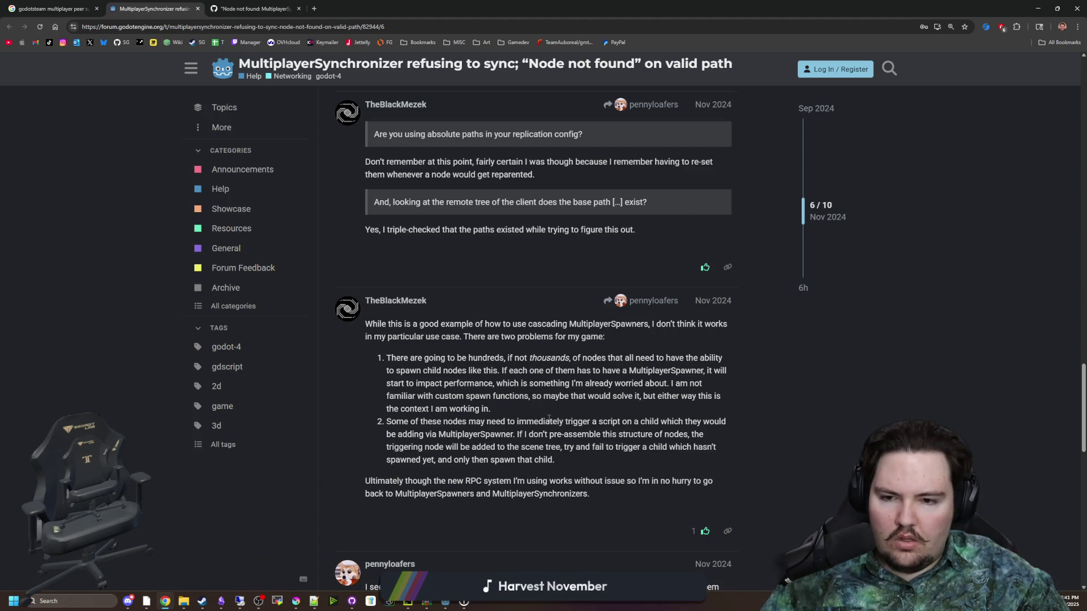
{"action": "scroll", "coordinate": [488, 390], "scroll_direction": "down", "scroll_amount": 3}
{"action": "scroll", "coordinate": [488, 390], "scroll_direction": "down", "scroll_amount": 1}
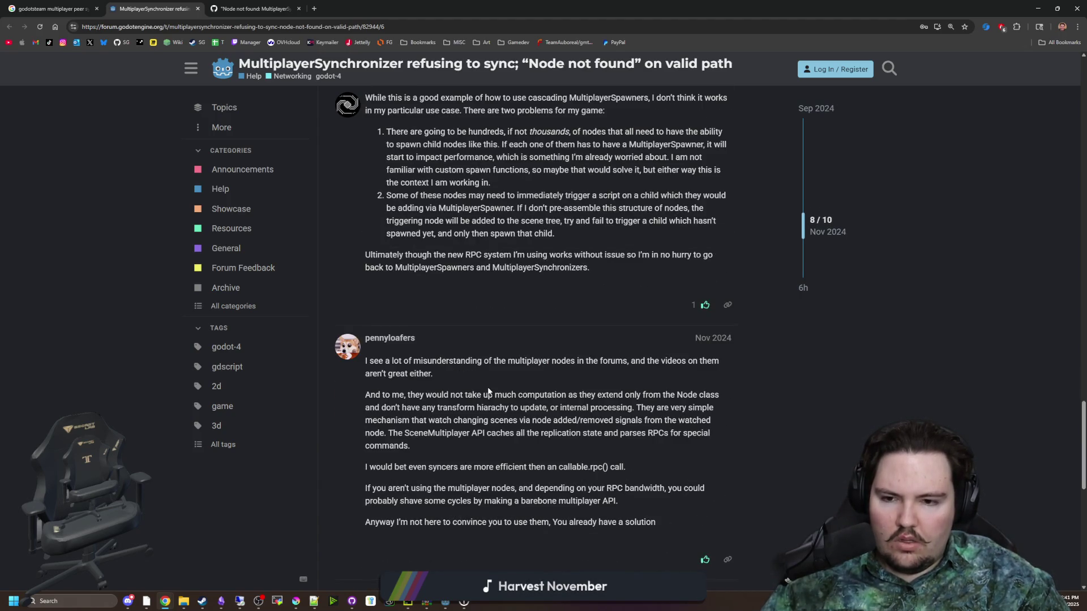
{"action": "scroll", "coordinate": [487, 386], "scroll_direction": "down", "scroll_amount": 7}
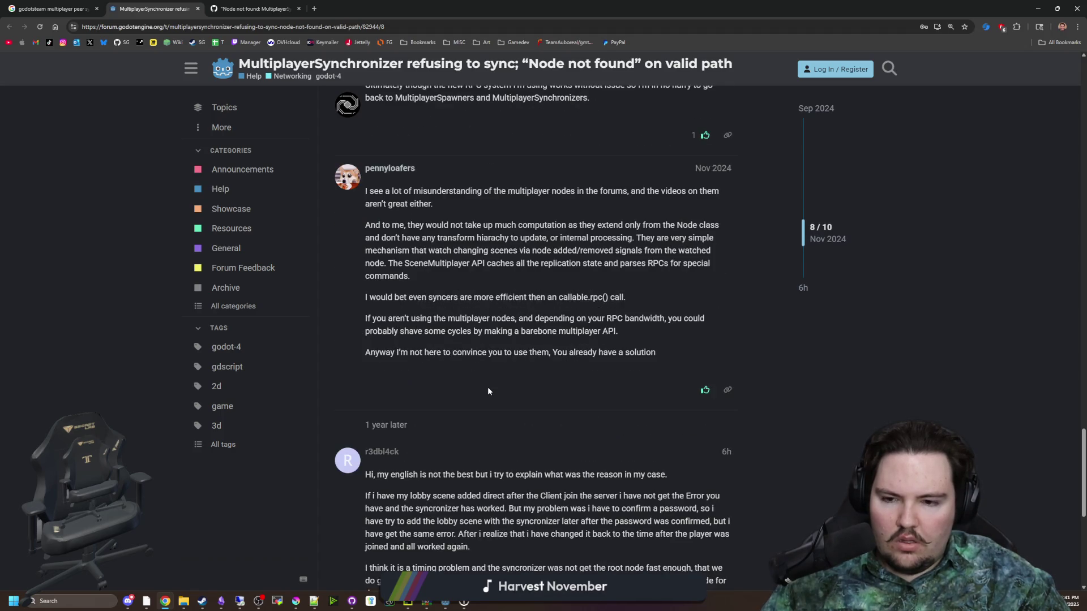
{"action": "scroll", "coordinate": [488, 389], "scroll_direction": "down", "scroll_amount": 1}
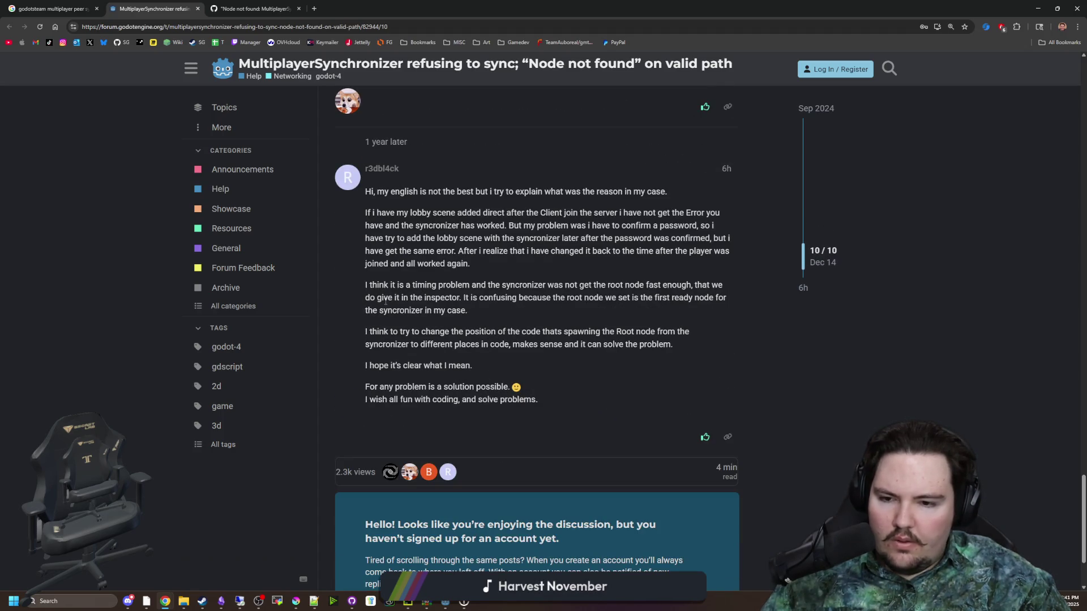
{"action": "scroll", "coordinate": [376, 284], "scroll_direction": "down", "scroll_amount": 1}
{"action": "scroll", "coordinate": [401, 249], "scroll_direction": "up", "scroll_amount": 20}
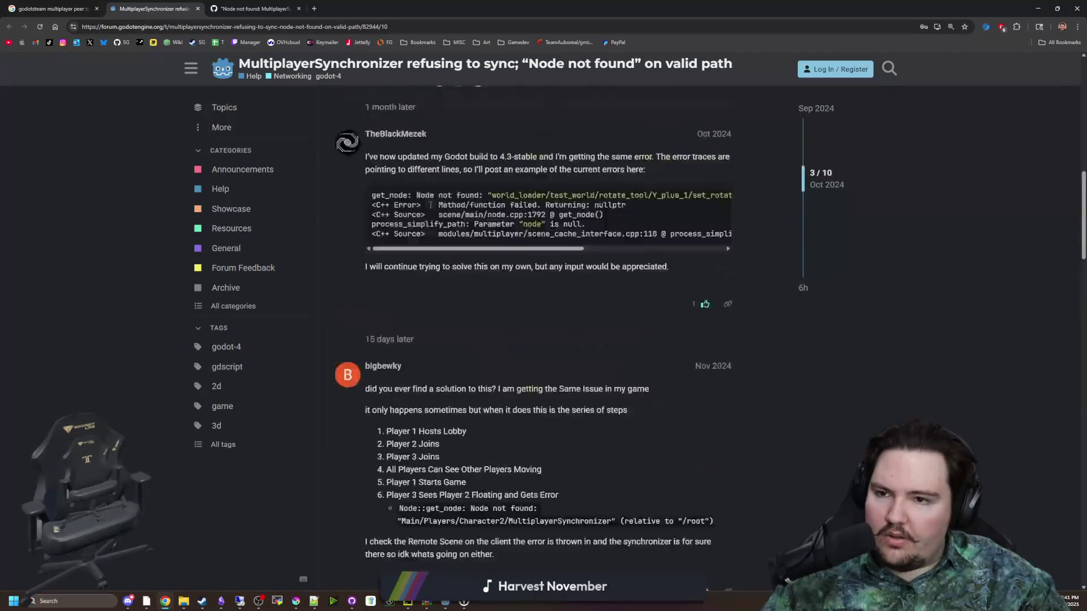
{"action": "left_click", "coordinate": [258, 9]}
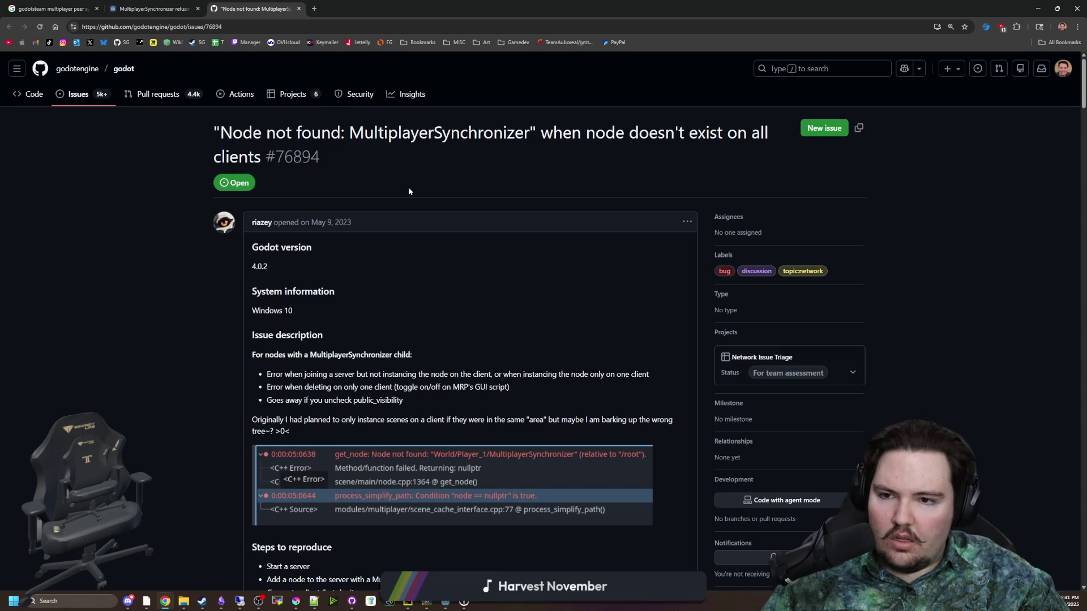
- Read issue #76894's replies on the visibility API and the Auto Spawn List advice
{"action": "scroll", "coordinate": [468, 260], "scroll_direction": "down", "scroll_amount": 4}
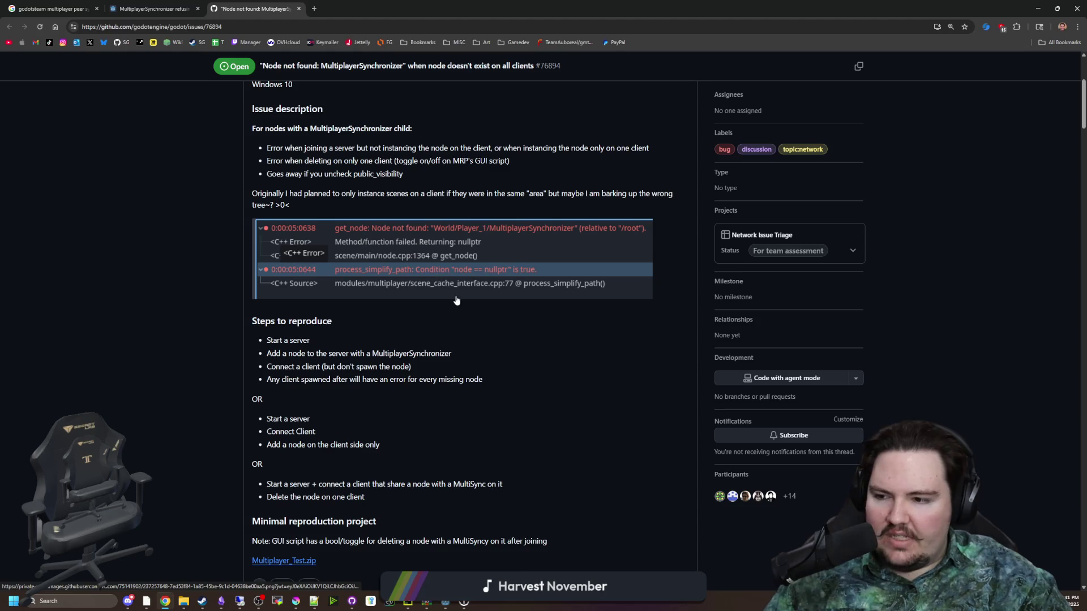
{"action": "scroll", "coordinate": [445, 304], "scroll_direction": "down", "scroll_amount": 4}
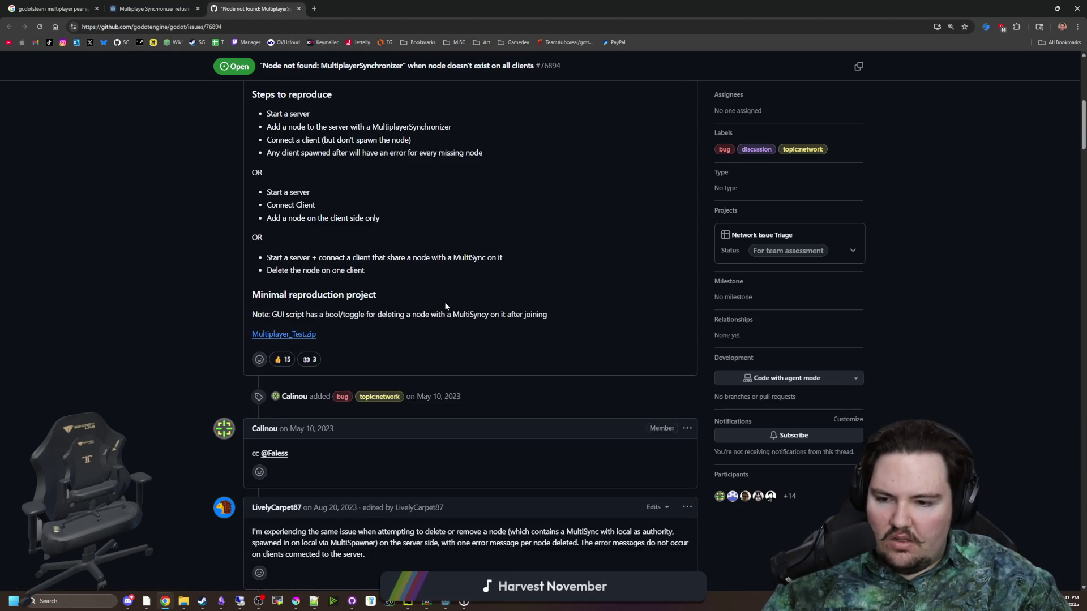
{"action": "scroll", "coordinate": [445, 305], "scroll_direction": "up", "scroll_amount": 6}
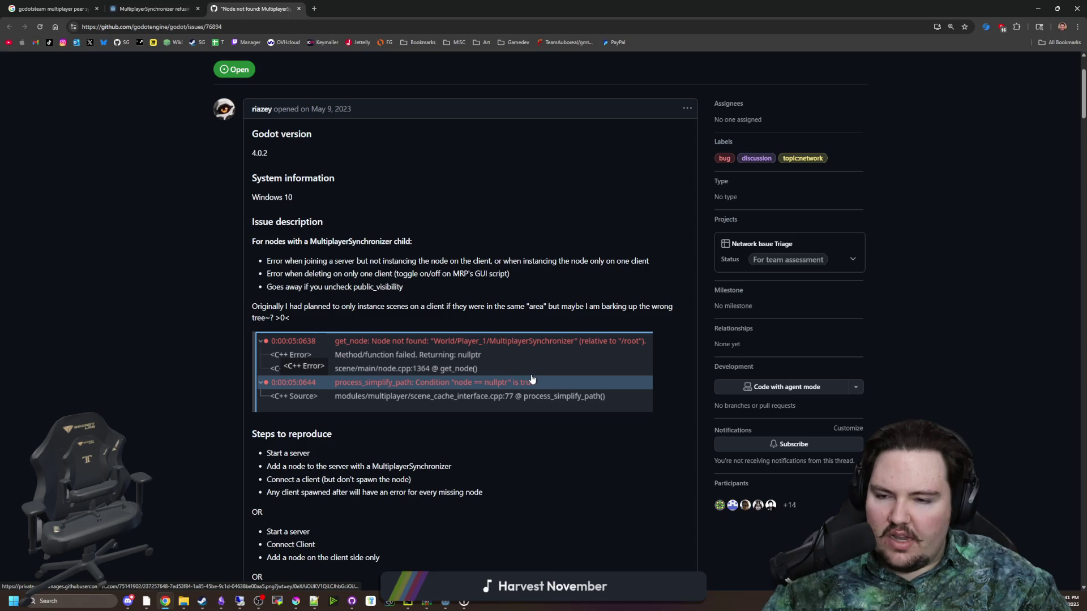
{"action": "scroll", "coordinate": [385, 312], "scroll_direction": "down", "scroll_amount": 9}
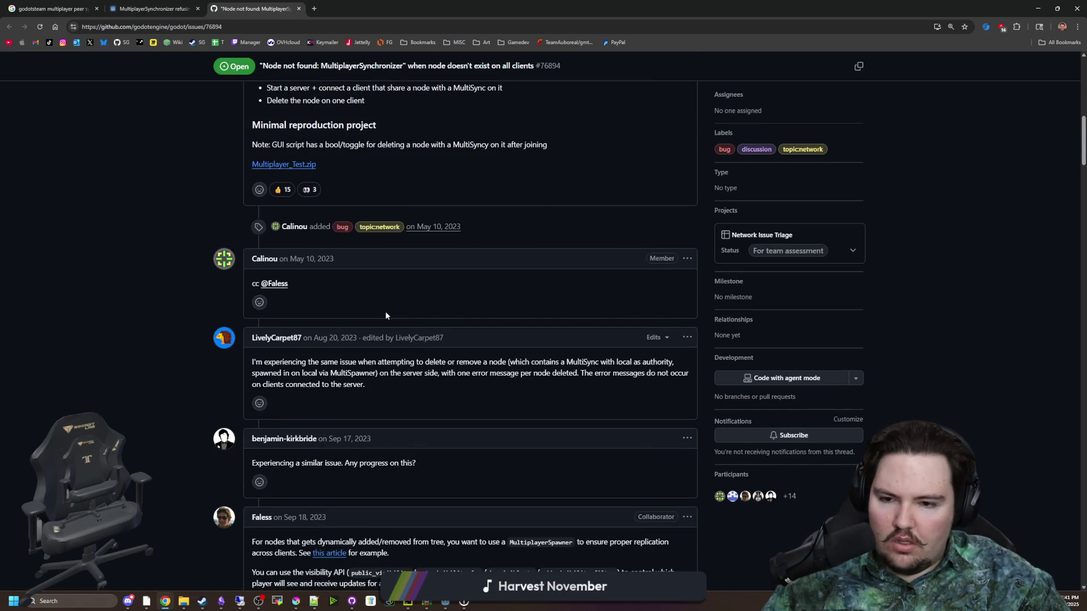
{"action": "scroll", "coordinate": [388, 346], "scroll_direction": "down", "scroll_amount": 3}
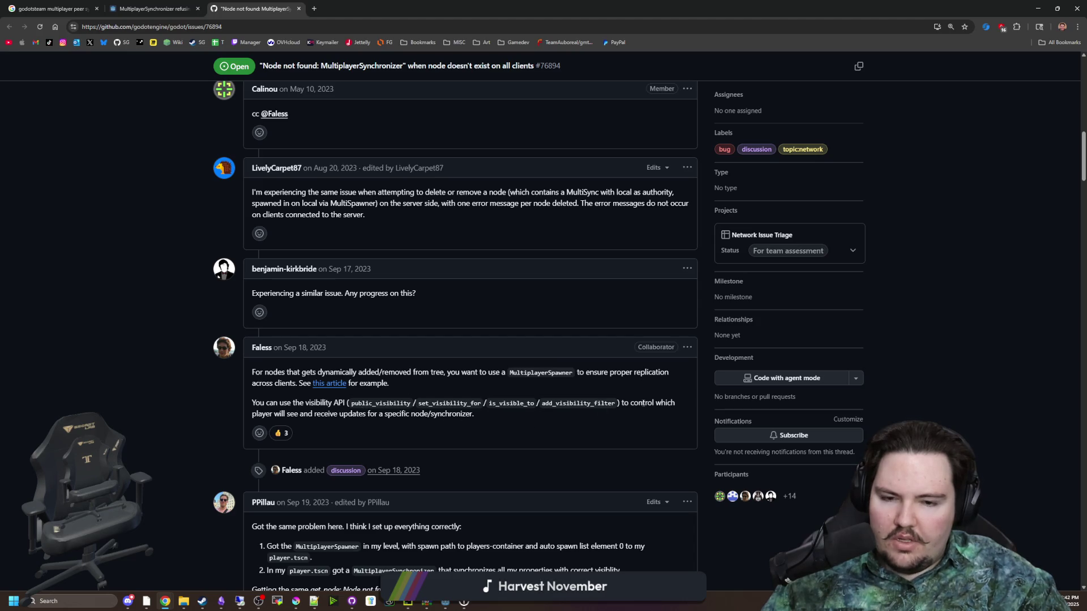
{"action": "mouse_move", "coordinate": [315, 403]}
{"action": "left_mouse_down"}
{"action": "mouse_move", "coordinate": [600, 403]}
{"action": "mouse_move", "coordinate": [568, 402]}
{"action": "left_mouse_up"}
{"action": "left_click", "coordinate": [569, 403]}
{"action": "double_click", "coordinate": [451, 402]}
{"action": "left_click", "coordinate": [481, 402]}
{"action": "scroll", "coordinate": [477, 402], "scroll_direction": "down", "scroll_amount": 3}
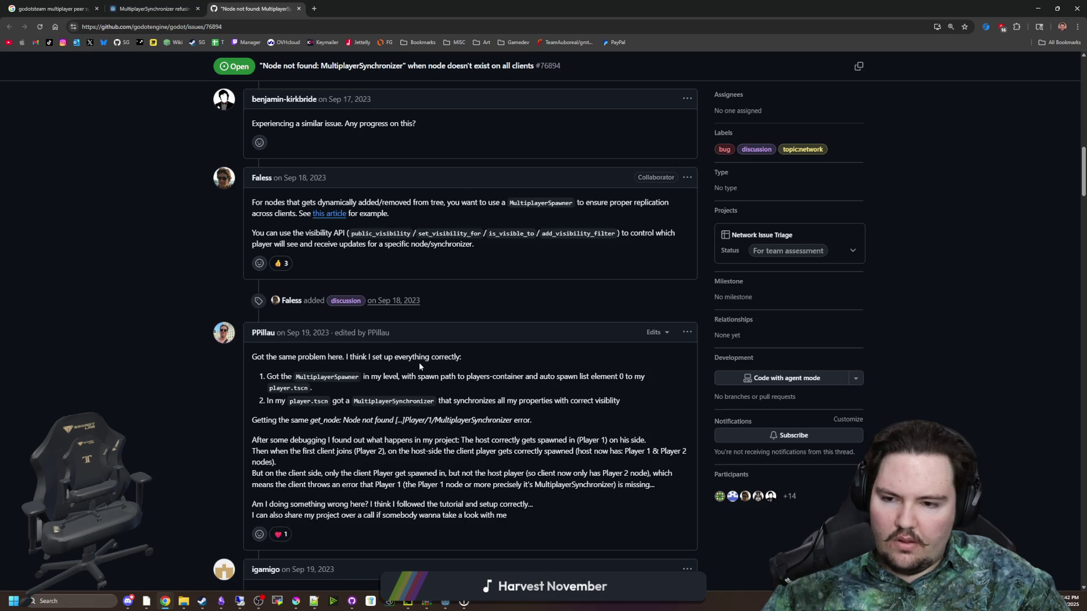
{"action": "scroll", "coordinate": [419, 365], "scroll_direction": "down", "scroll_amount": 3}
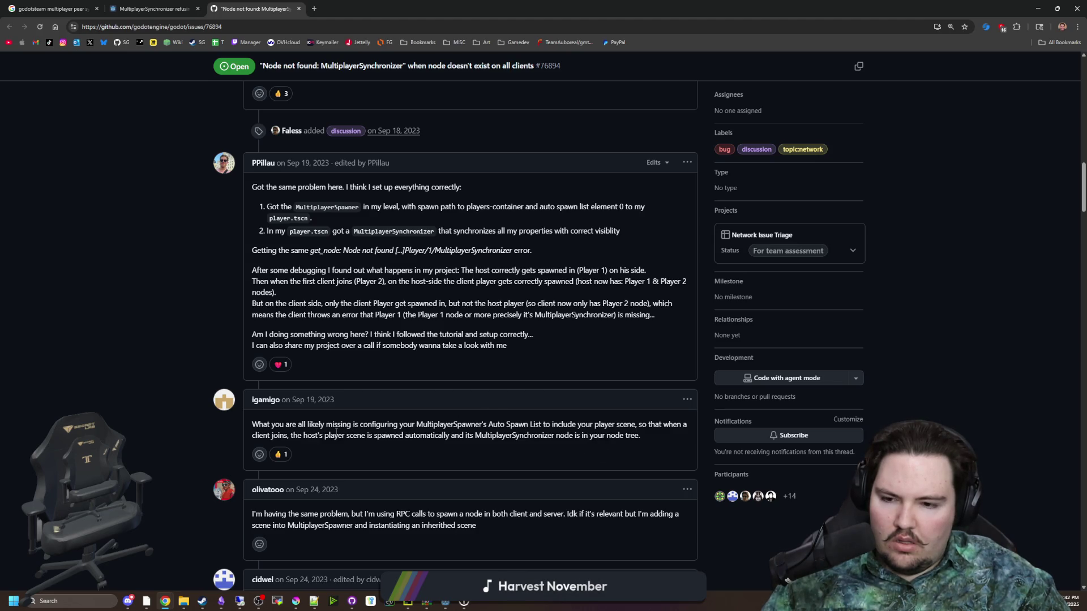
{"action": "left_click_drag", "start_coordinate": [340, 425], "coordinate": [598, 436]}
{"action": "left_click", "coordinate": [447, 427]}
{"action": "scroll", "coordinate": [446, 427], "scroll_direction": "down", "scroll_amount": 3}
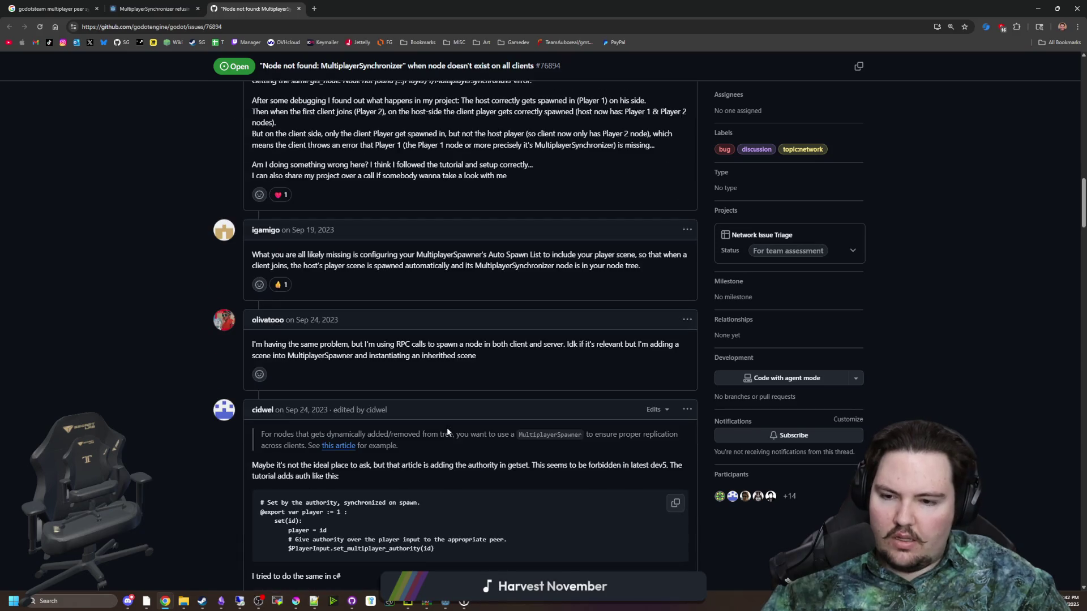
{"action": "scroll", "coordinate": [362, 366], "scroll_direction": "down", "scroll_amount": 3}
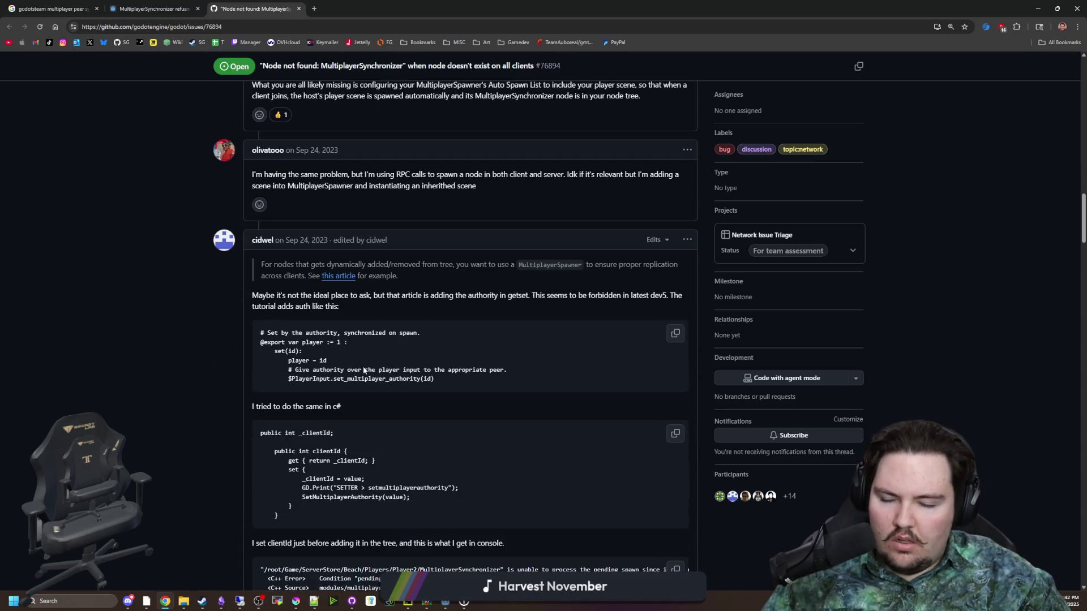
{"action": "scroll", "coordinate": [363, 368], "scroll_direction": "down", "scroll_amount": 3}
{"action": "scroll", "coordinate": [381, 338], "scroll_direction": "down", "scroll_amount": 3}
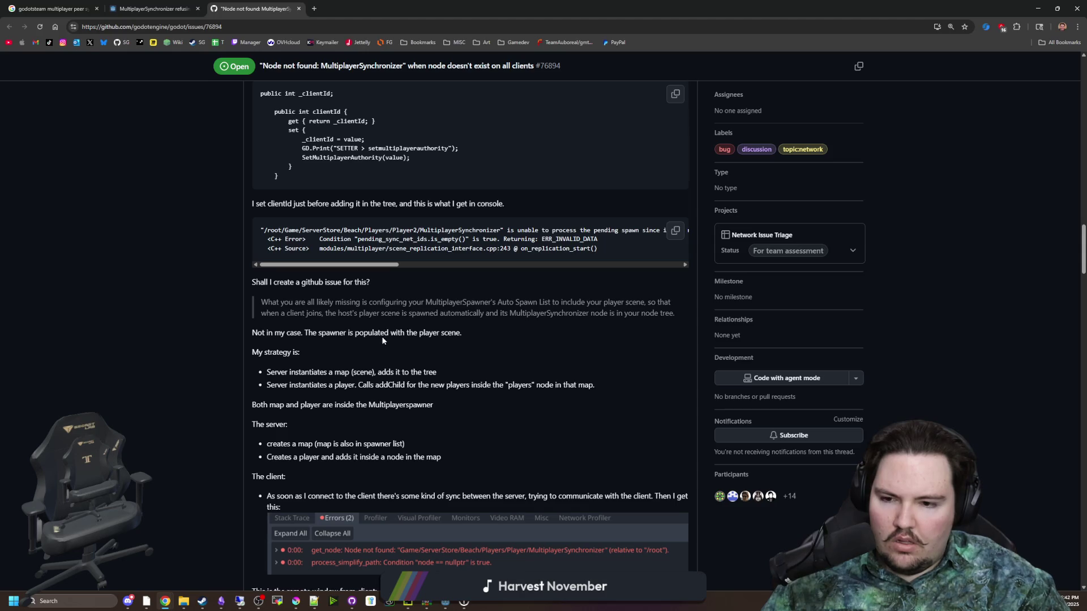
{"action": "scroll", "coordinate": [381, 338], "scroll_direction": "down", "scroll_amount": 13}
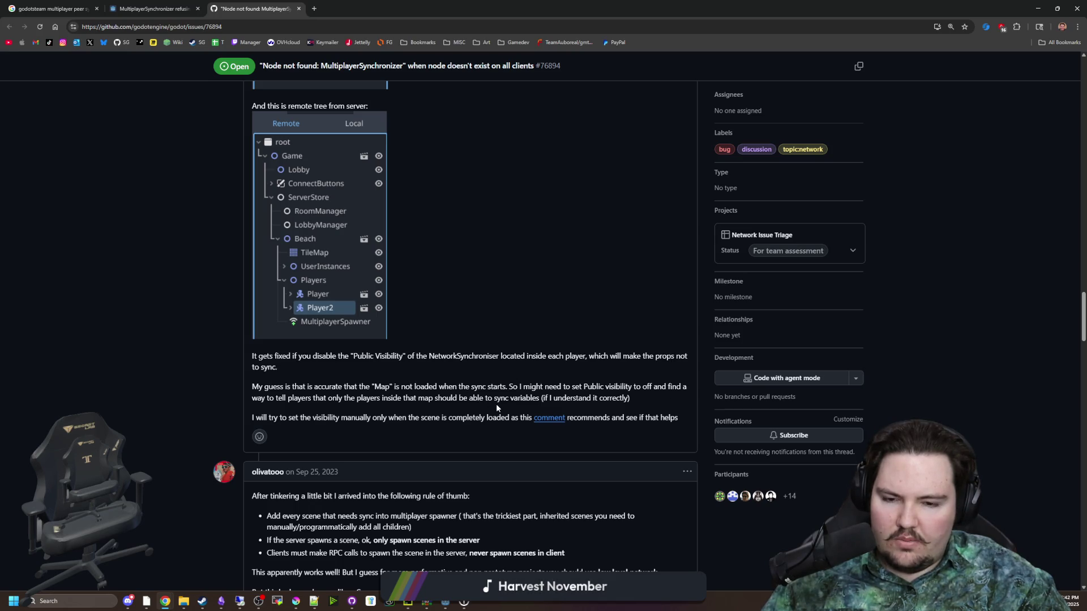
{"action": "scroll", "coordinate": [366, 376], "scroll_direction": "down", "scroll_amount": 3}
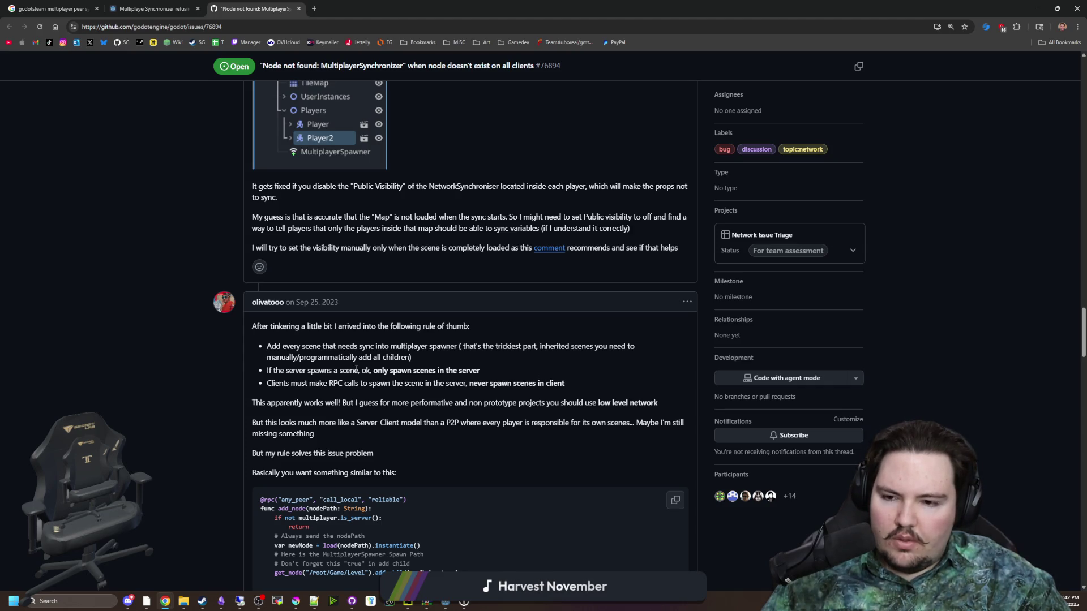
{"action": "left_click_drag", "start_coordinate": [295, 368], "coordinate": [467, 383]}
{"action": "left_click", "coordinate": [472, 374]}
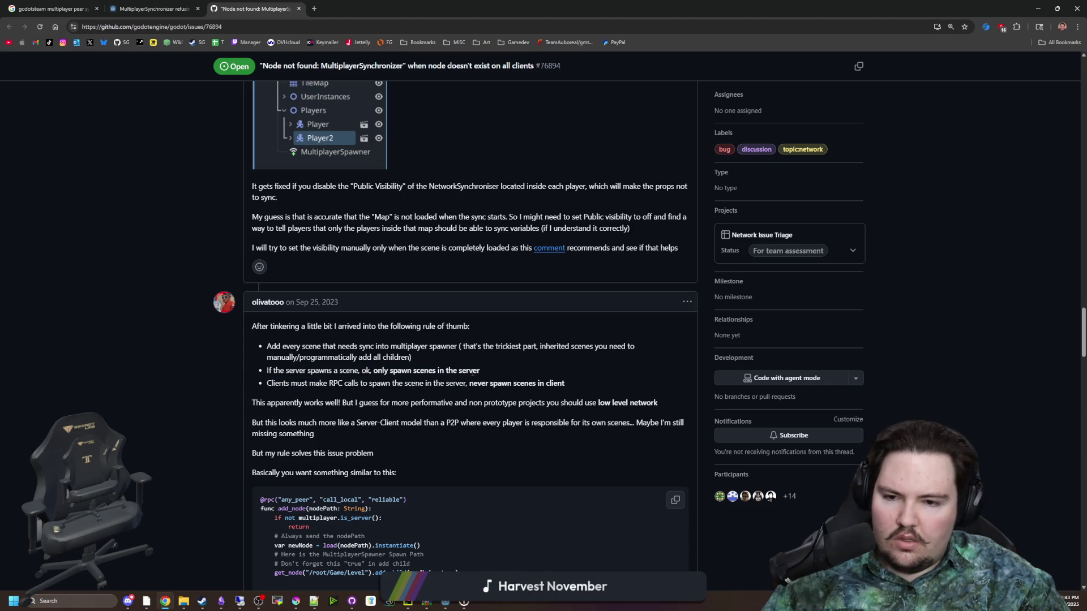
{"action": "scroll", "coordinate": [472, 374], "scroll_direction": "down", "scroll_amount": 9}
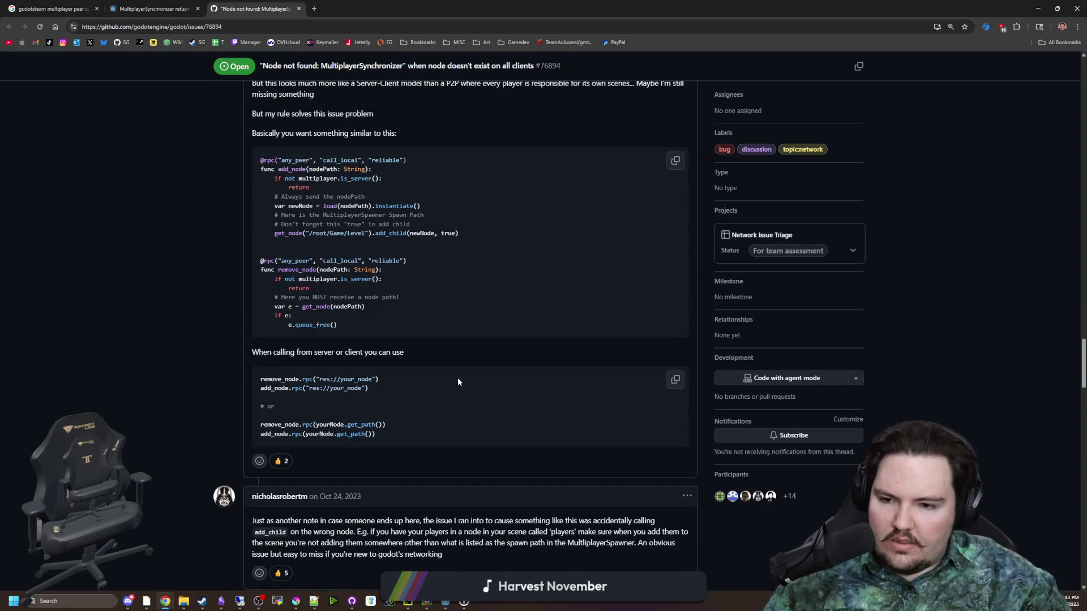
{"action": "scroll", "coordinate": [457, 382], "scroll_direction": "down", "scroll_amount": 1}
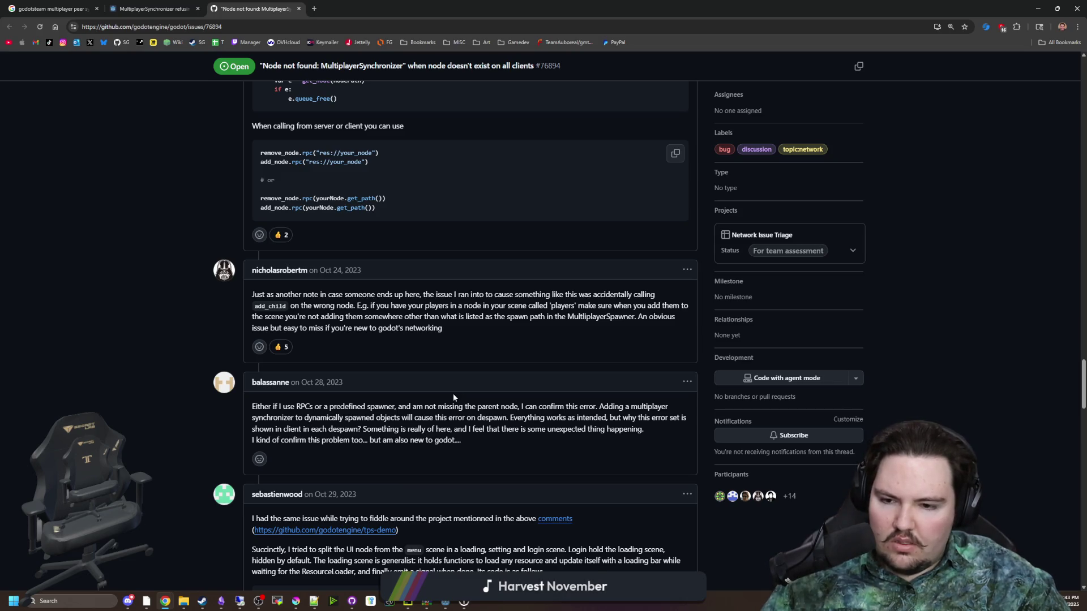
{"action": "scroll", "coordinate": [453, 393], "scroll_direction": "down", "scroll_amount": 3}
{"action": "scroll", "coordinate": [454, 398], "scroll_direction": "down", "scroll_amount": 4}
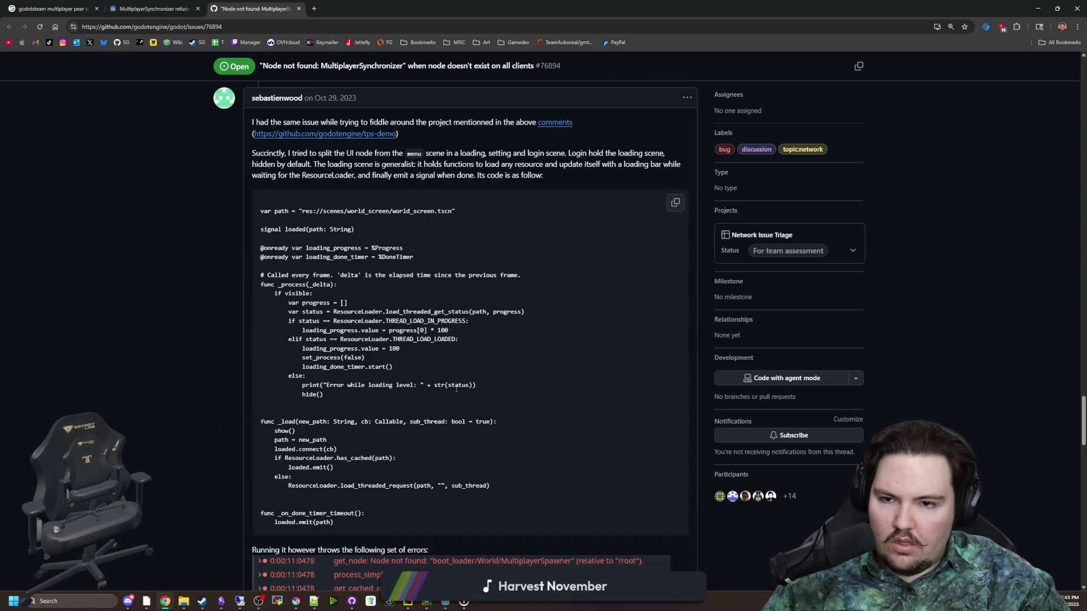
{"action": "scroll", "coordinate": [457, 390], "scroll_direction": "down", "scroll_amount": 3}
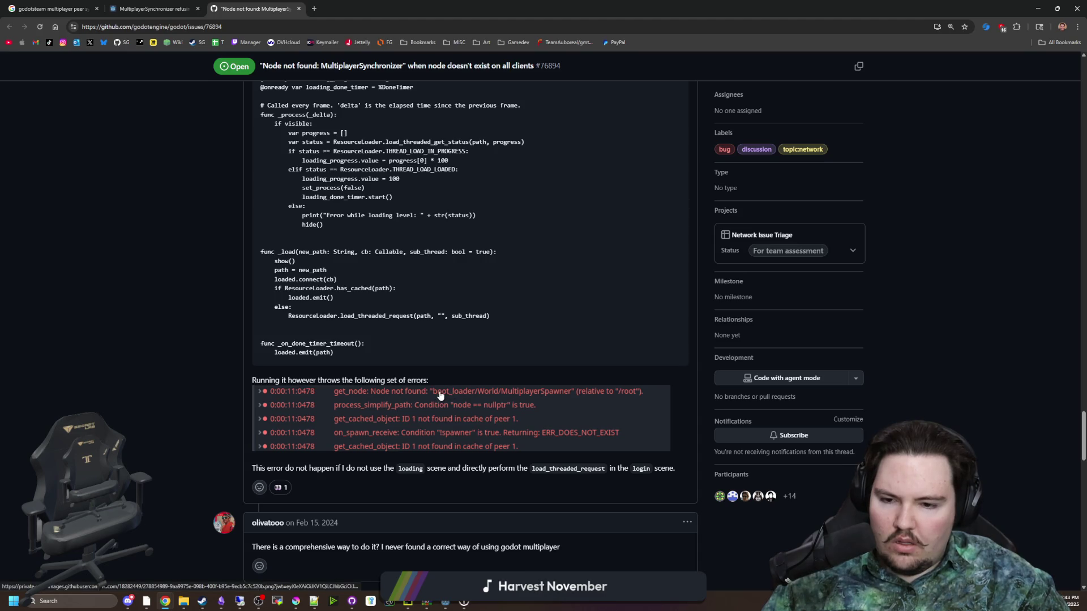
{"action": "scroll", "coordinate": [440, 394], "scroll_direction": "down", "scroll_amount": 4}
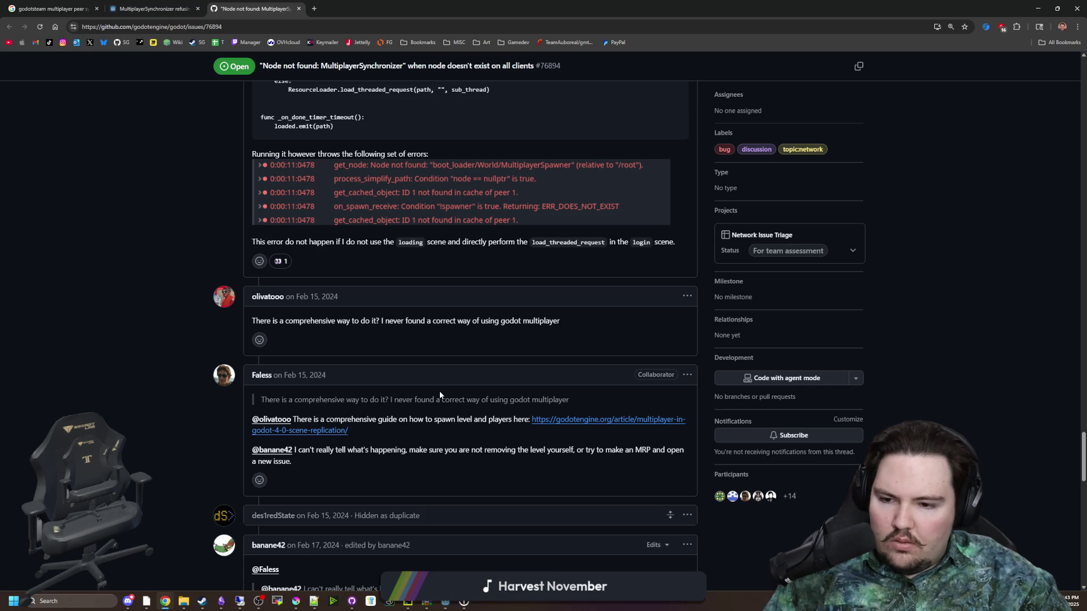
{"action": "scroll", "coordinate": [440, 394], "scroll_direction": "down", "scroll_amount": 7}
{"action": "scroll", "coordinate": [440, 394], "scroll_direction": "down", "scroll_amount": 3}
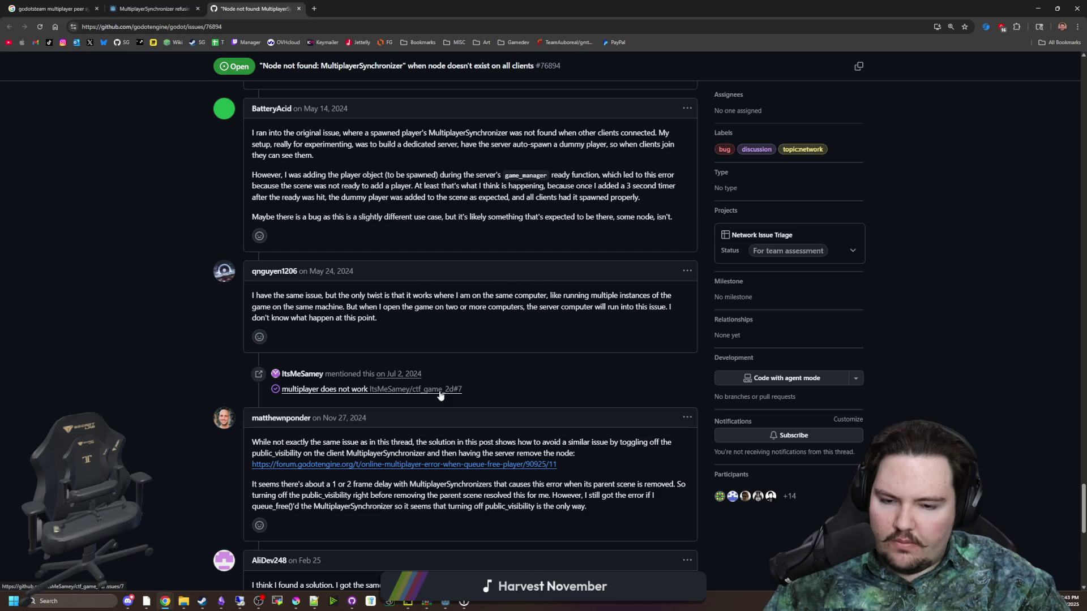
{"action": "mouse_move", "coordinate": [440, 394]}
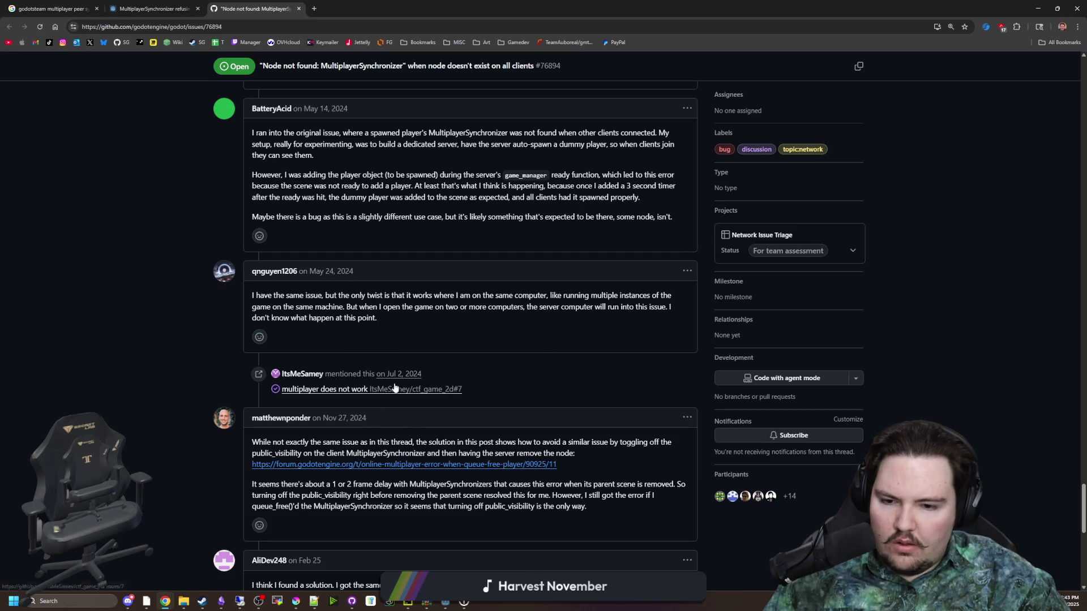
{"action": "scroll", "coordinate": [396, 387], "scroll_direction": "down", "scroll_amount": 2}
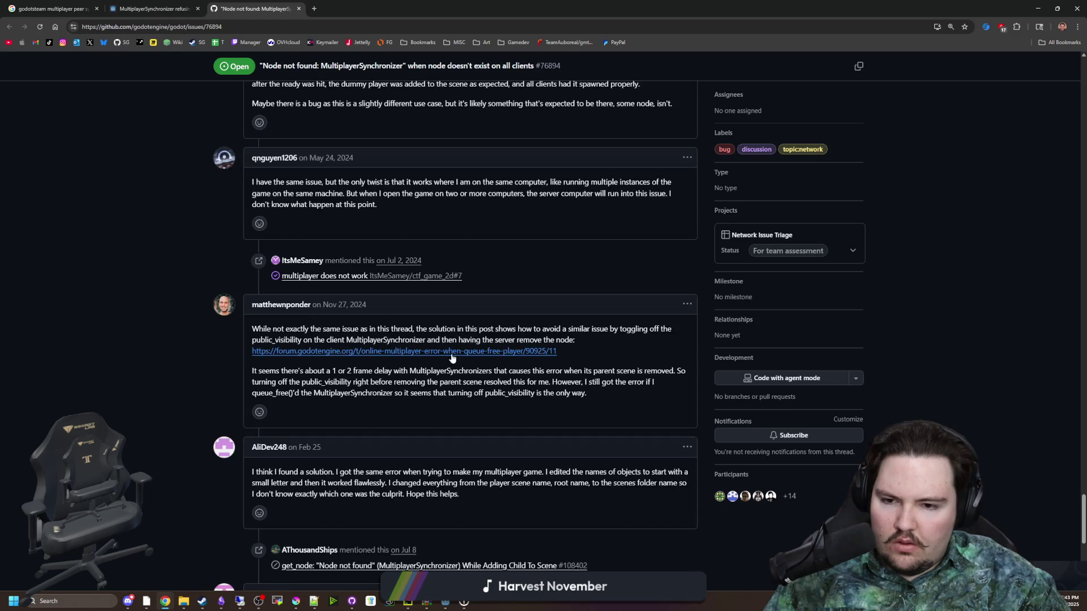
{"action": "mouse_move", "coordinate": [374, 372]}
{"action": "left_mouse_down"}
{"action": "mouse_move", "coordinate": [662, 384]}
{"action": "mouse_move", "coordinate": [683, 372]}
{"action": "left_mouse_up"}
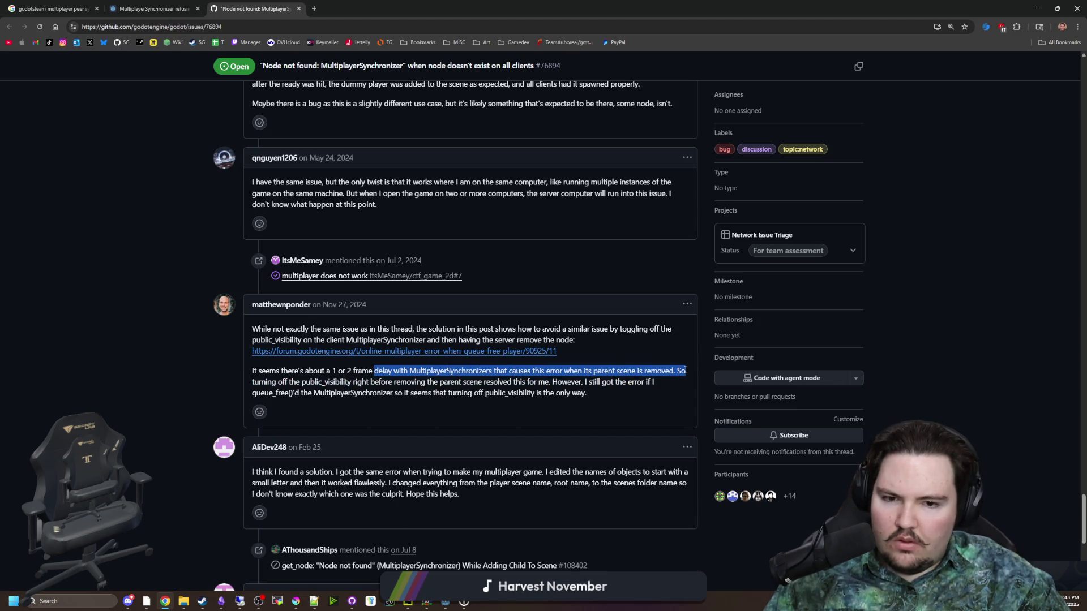
{"action": "left_click", "coordinate": [684, 372]}
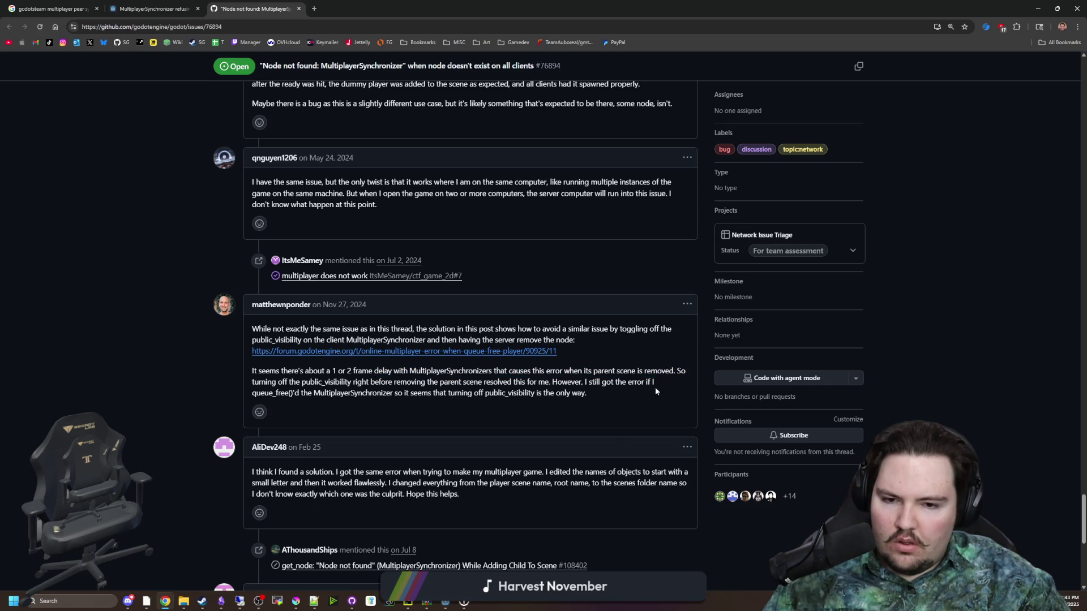
{"action": "scroll", "coordinate": [398, 390], "scroll_direction": "down", "scroll_amount": 2}
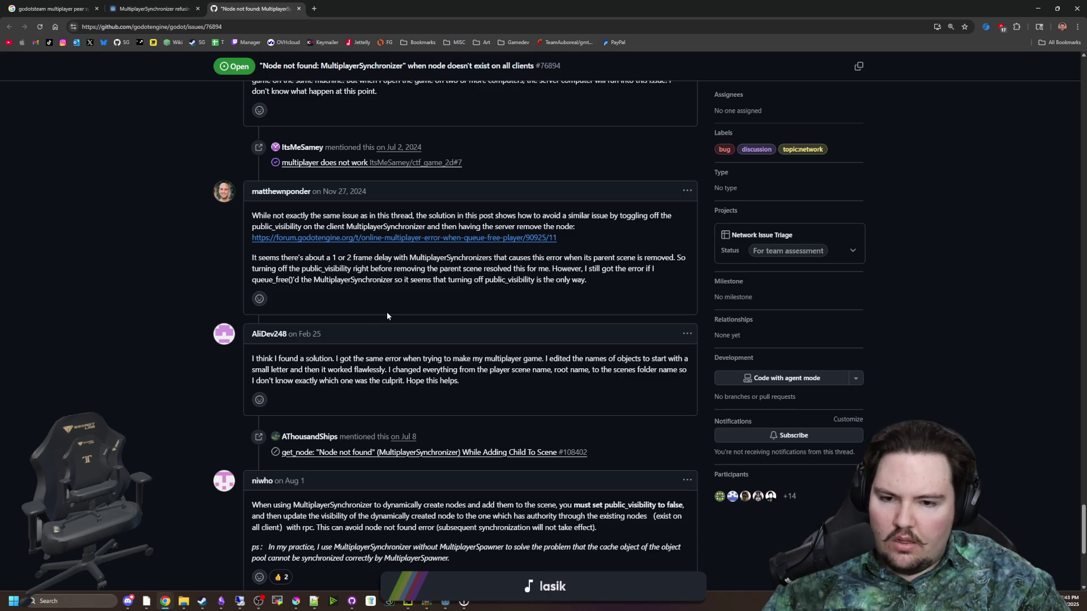
{"action": "scroll", "coordinate": [424, 346], "scroll_direction": "down", "scroll_amount": 2}
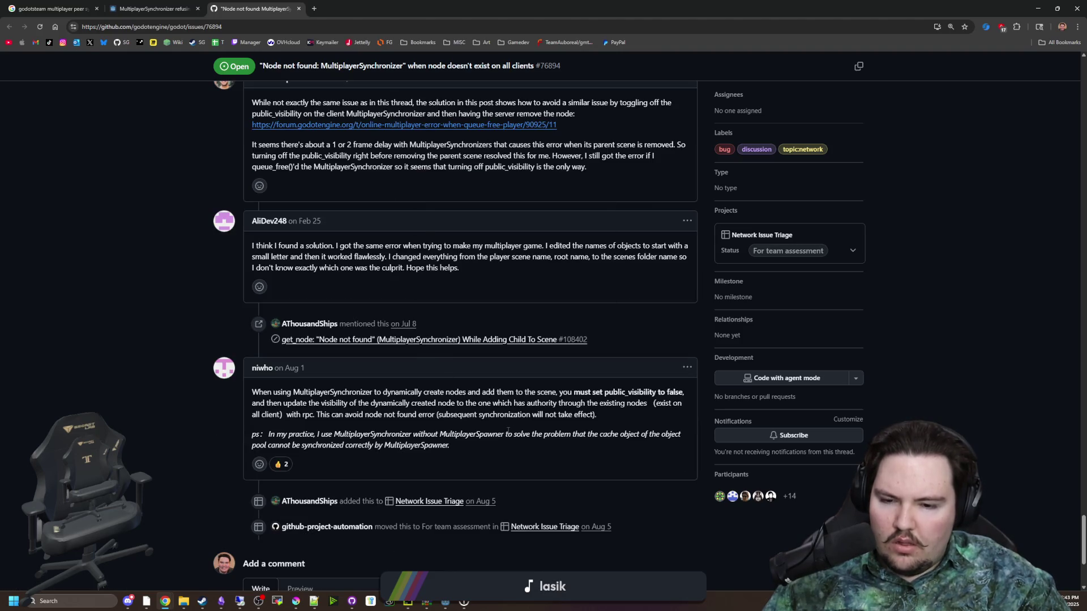
{"action": "scroll", "coordinate": [498, 403], "scroll_direction": "down", "scroll_amount": 2}
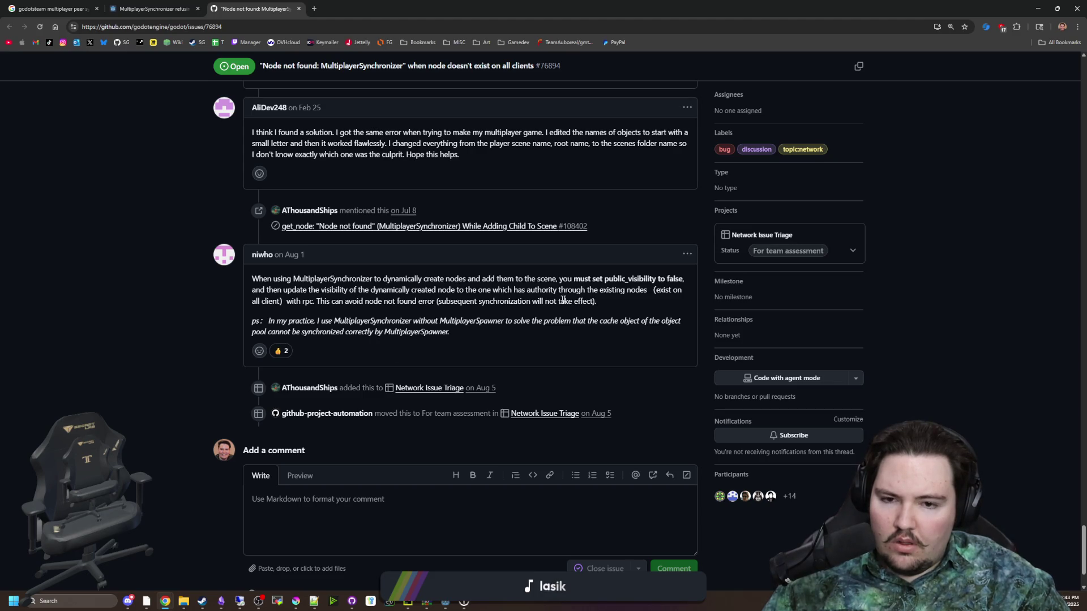
{"action": "mouse_move", "coordinate": [386, 292]}
{"action": "left_mouse_down"}
{"action": "mouse_move", "coordinate": [496, 302]}
{"action": "mouse_move", "coordinate": [669, 291]}
{"action": "mouse_move", "coordinate": [362, 302]}
{"action": "mouse_move", "coordinate": [495, 301]}
{"action": "left_mouse_up"}
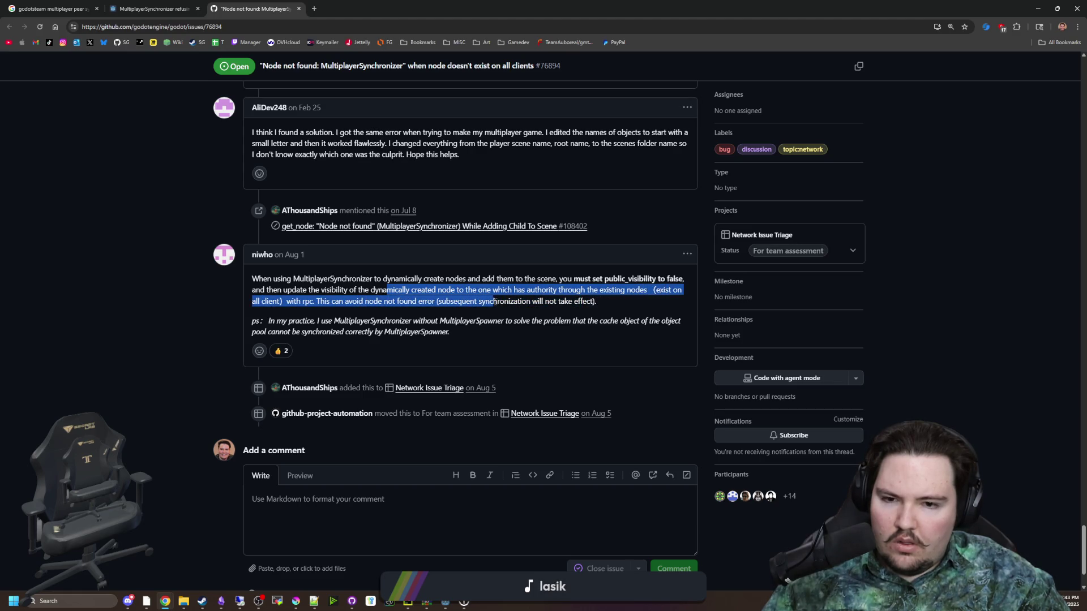
{"action": "key", "text": "alt+Tab"}
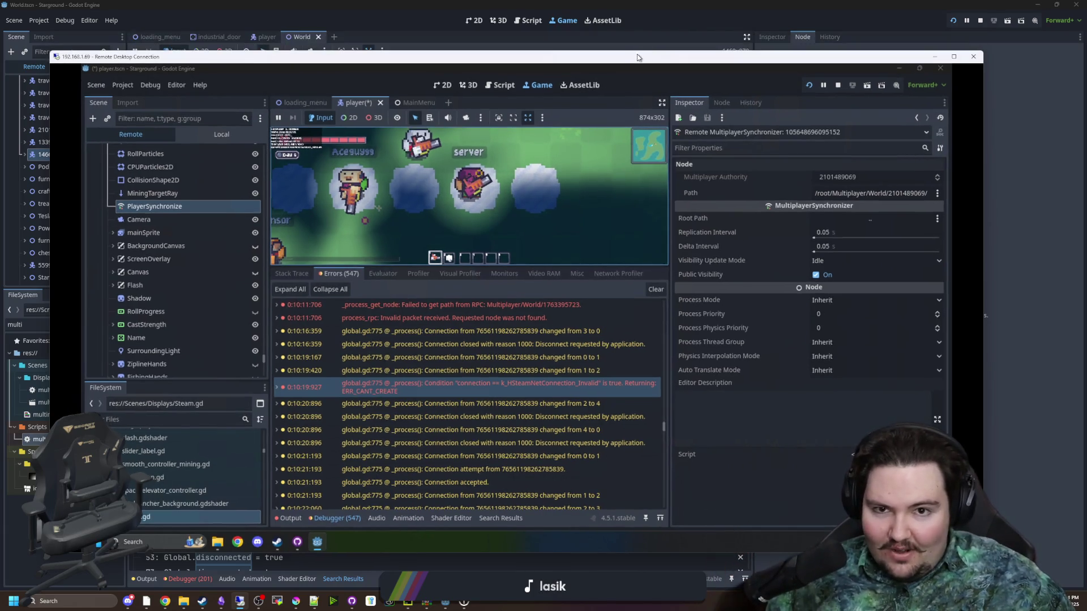
- Walk the host player right in the local World game, then restore the remote machine's editor
{"action": "key", "text": "alt+Tab"}
{"action": "key", "text": "d"}
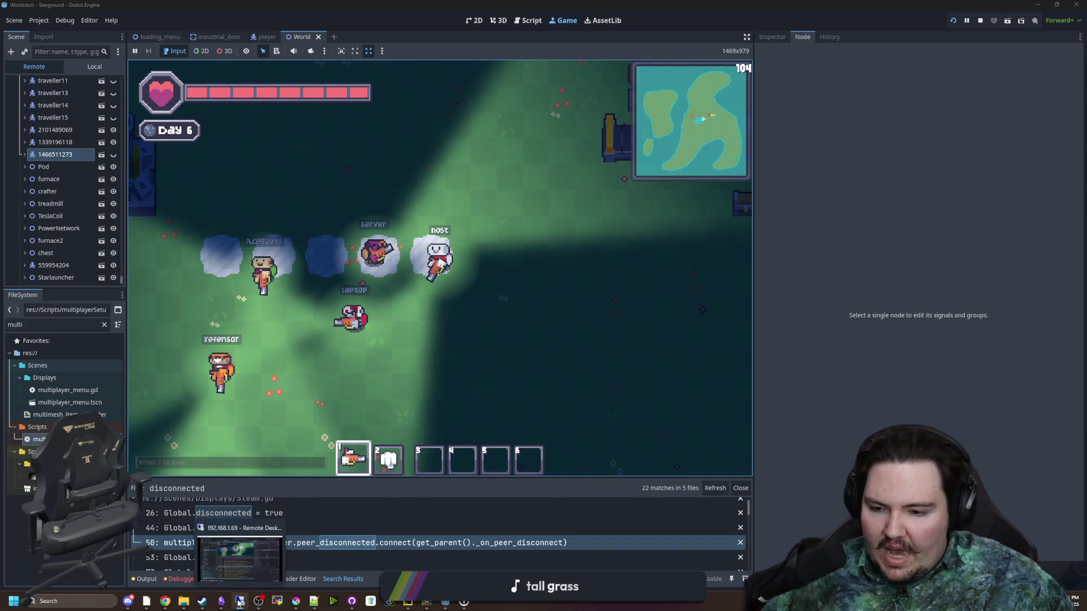
{"action": "left_click", "coordinate": [257, 600]}
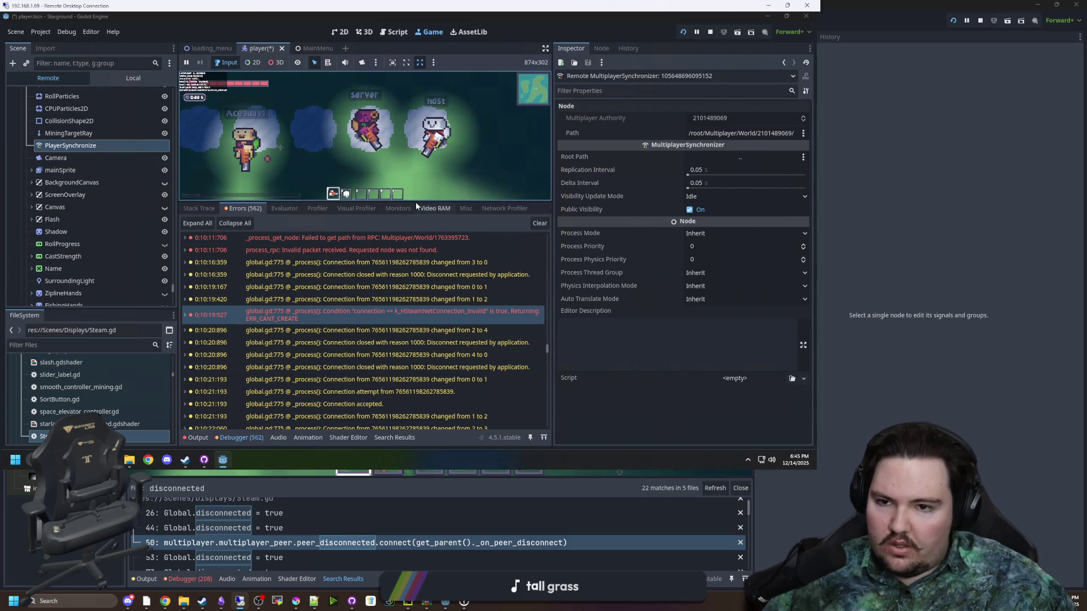
- Make the running game view taller and wider and scroll through the synchronizer's properties
{"action": "left_click_drag", "start_coordinate": [424, 203], "coordinate": [411, 352]}
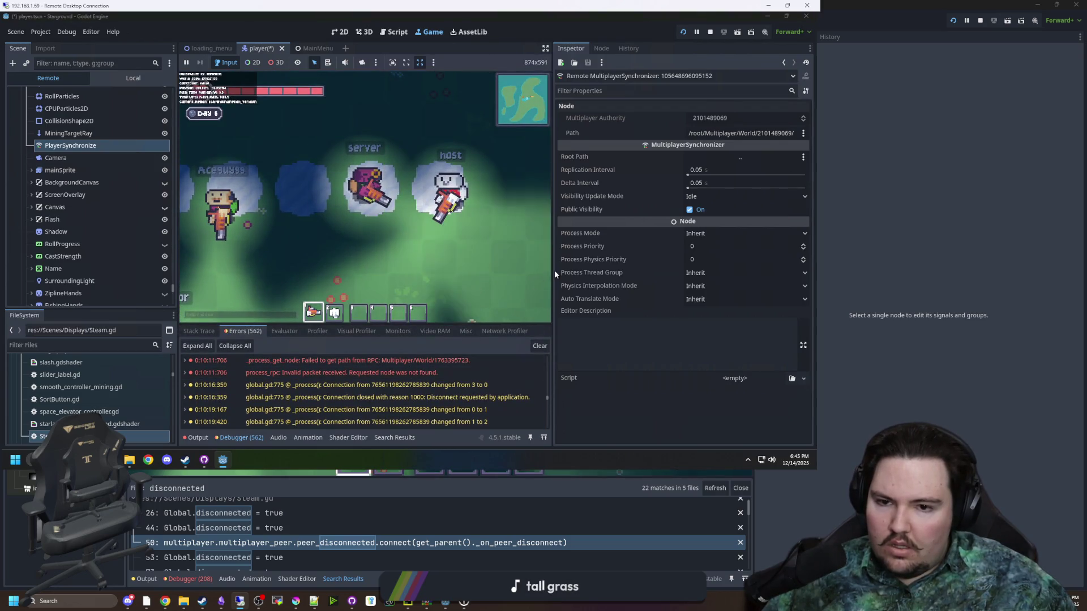
{"action": "left_click_drag", "start_coordinate": [553, 266], "coordinate": [721, 266]}
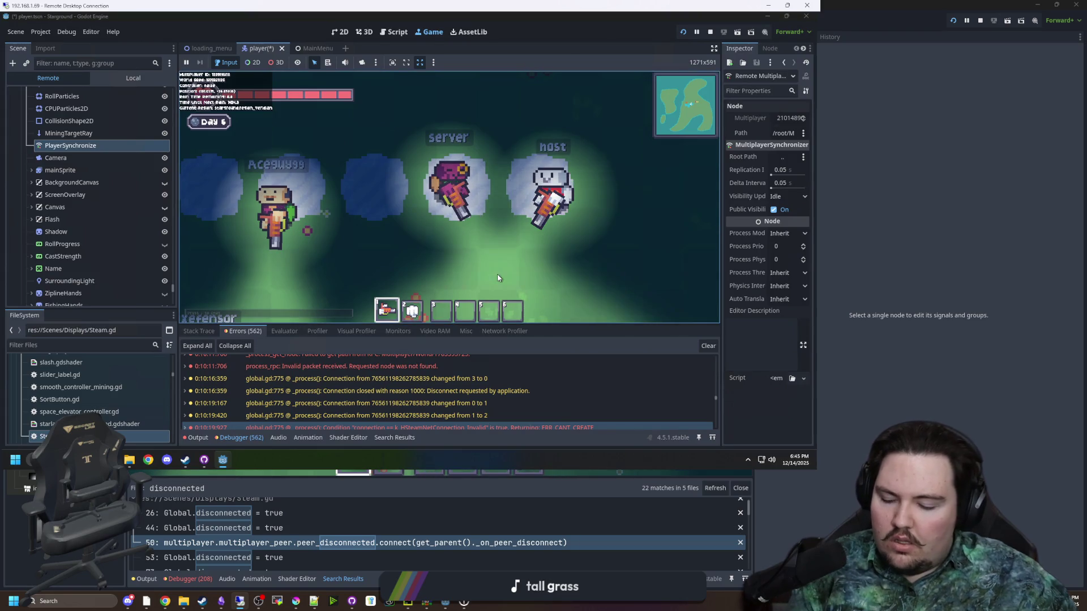
{"action": "scroll", "coordinate": [434, 197], "scroll_direction": "down", "scroll_amount": 3}
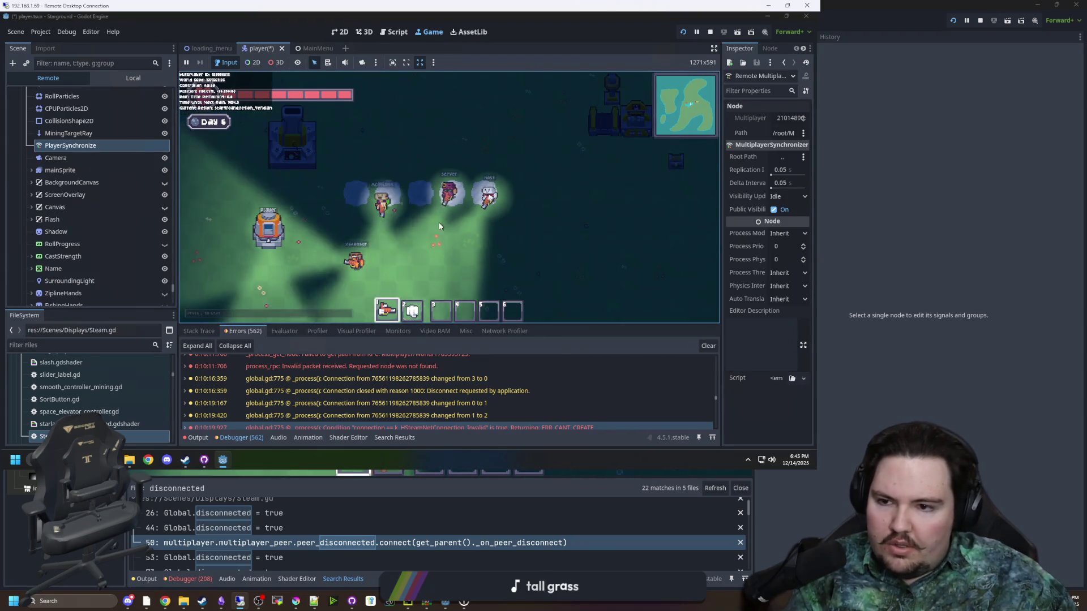
{"action": "scroll", "coordinate": [120, 167], "scroll_direction": "up", "scroll_amount": 5}
{"action": "scroll", "coordinate": [120, 167], "scroll_direction": "up", "scroll_amount": 8}
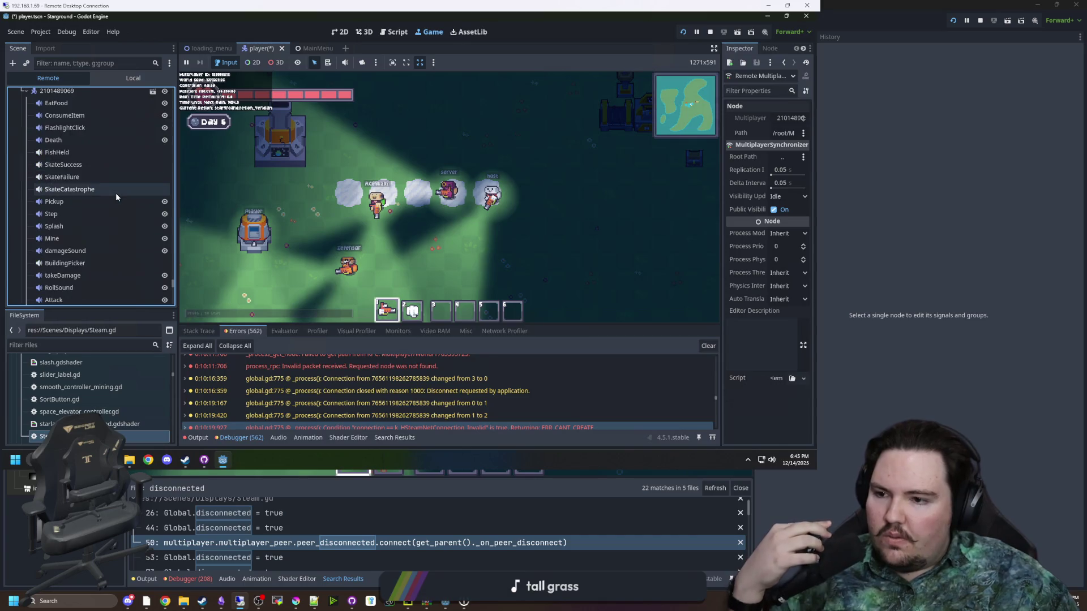
{"action": "scroll", "coordinate": [116, 192], "scroll_direction": "down", "scroll_amount": 5}
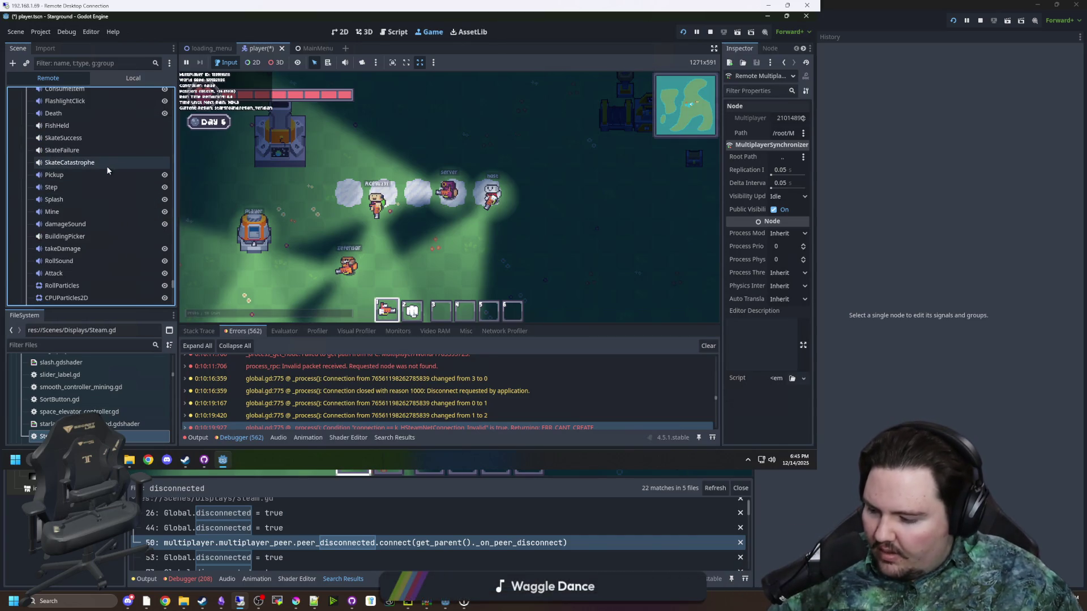
{"action": "scroll", "coordinate": [93, 224], "scroll_direction": "down", "scroll_amount": 4}
{"action": "scroll", "coordinate": [94, 216], "scroll_direction": "down", "scroll_amount": 1}
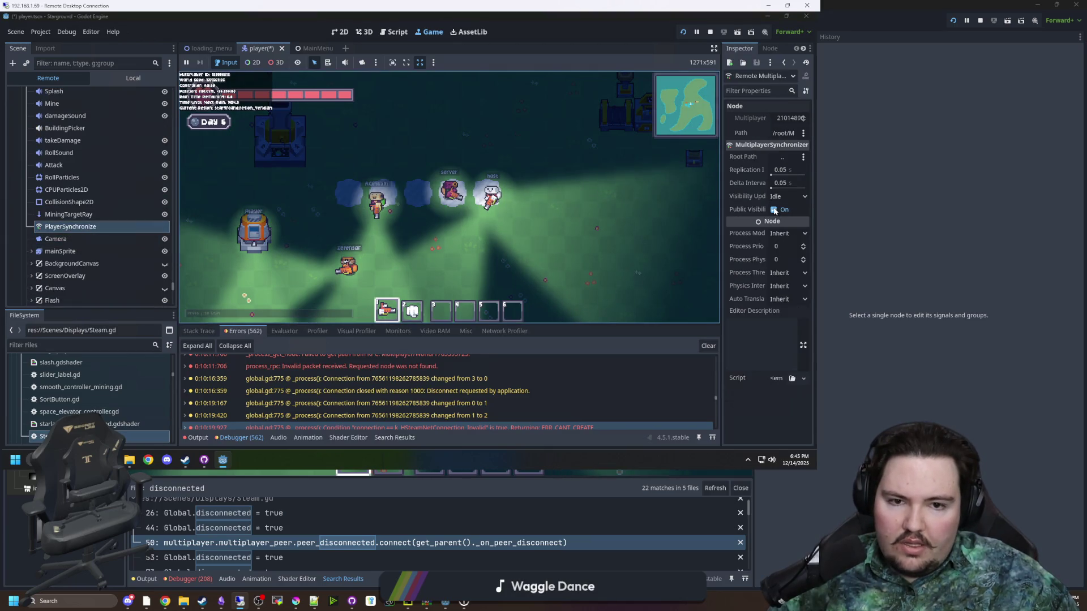
- Turn off Public Visibility, set Root Path to a node under /root, and enlarge the remote window
{"action": "left_click", "coordinate": [774, 210]}
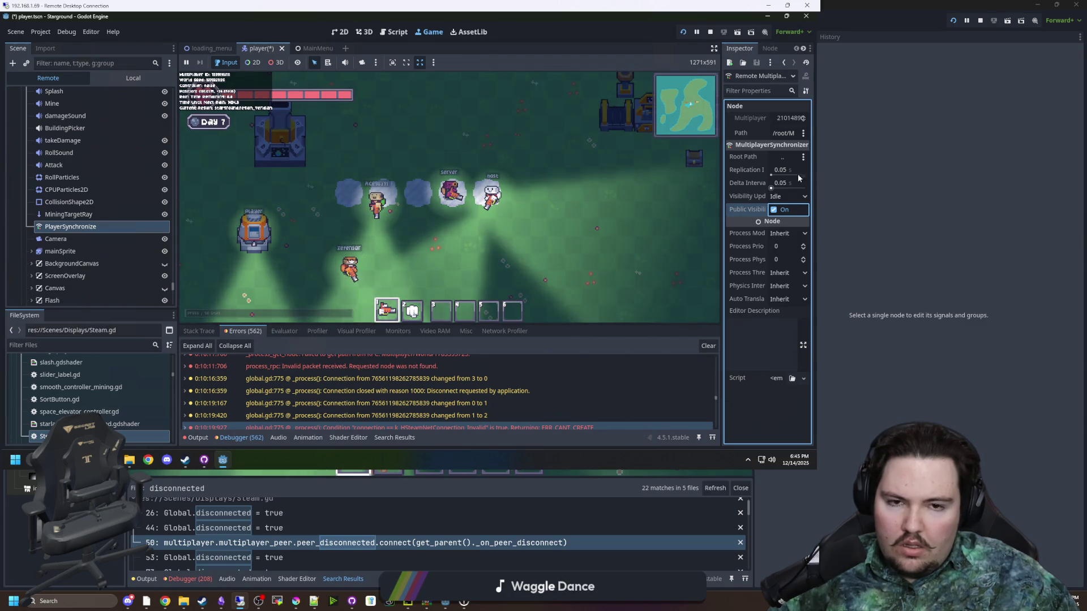
{"action": "left_click", "coordinate": [789, 161]}
{"action": "double_click", "coordinate": [358, 115]}
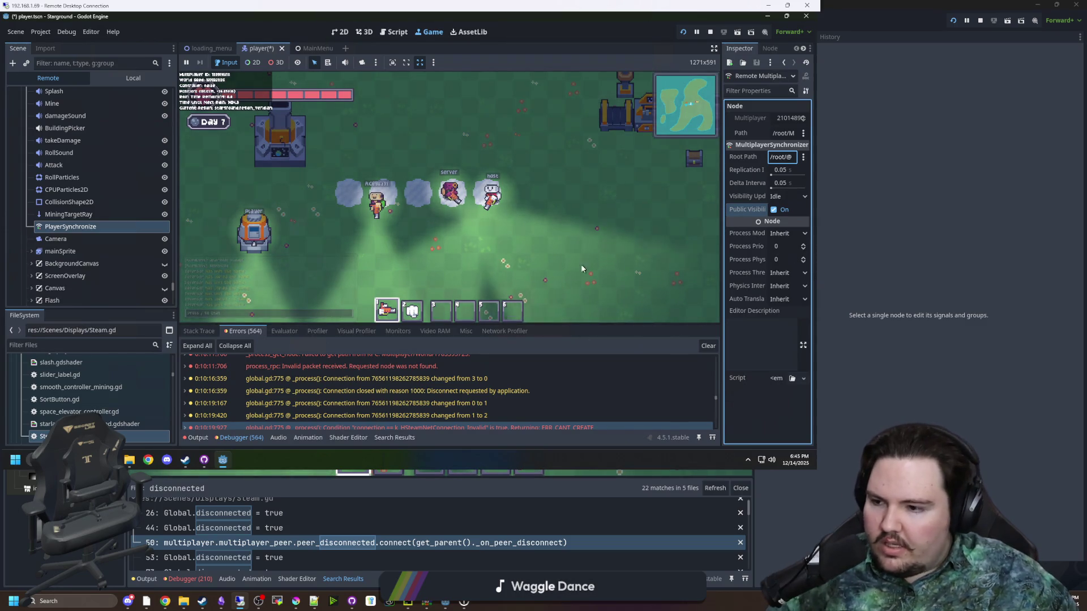
{"action": "mouse_move", "coordinate": [598, 7]}
{"action": "left_mouse_down"}
{"action": "mouse_move", "coordinate": [598, 18]}
{"action": "mouse_move", "coordinate": [724, 45]}
{"action": "left_mouse_up"}
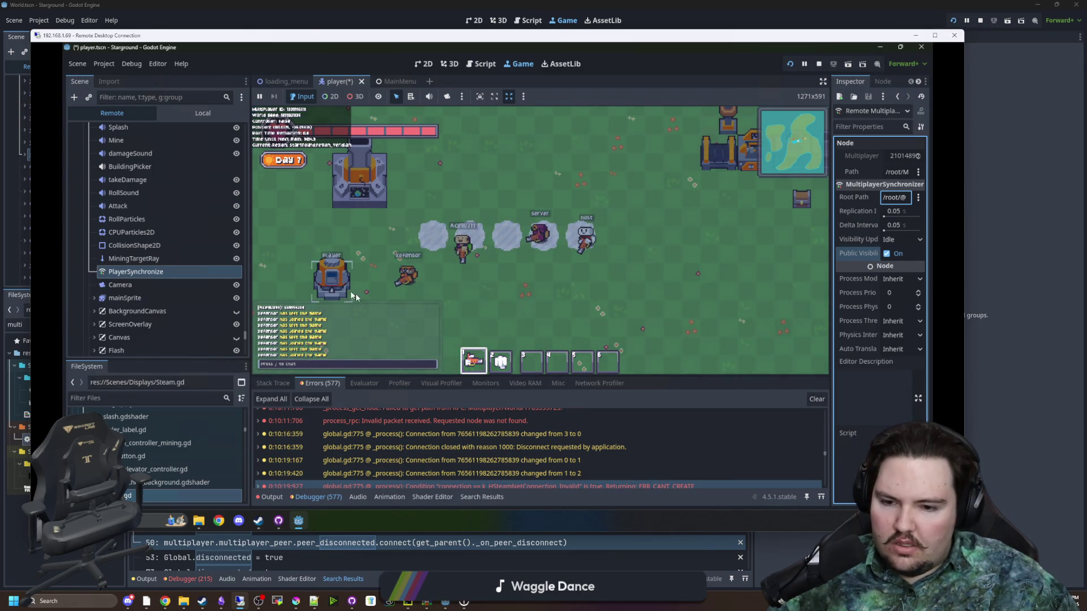
- Check the latest debugger errors and switch Visibility Update to Physics, then back to Idle
{"action": "scroll", "coordinate": [566, 447], "scroll_direction": "down", "scroll_amount": 5}
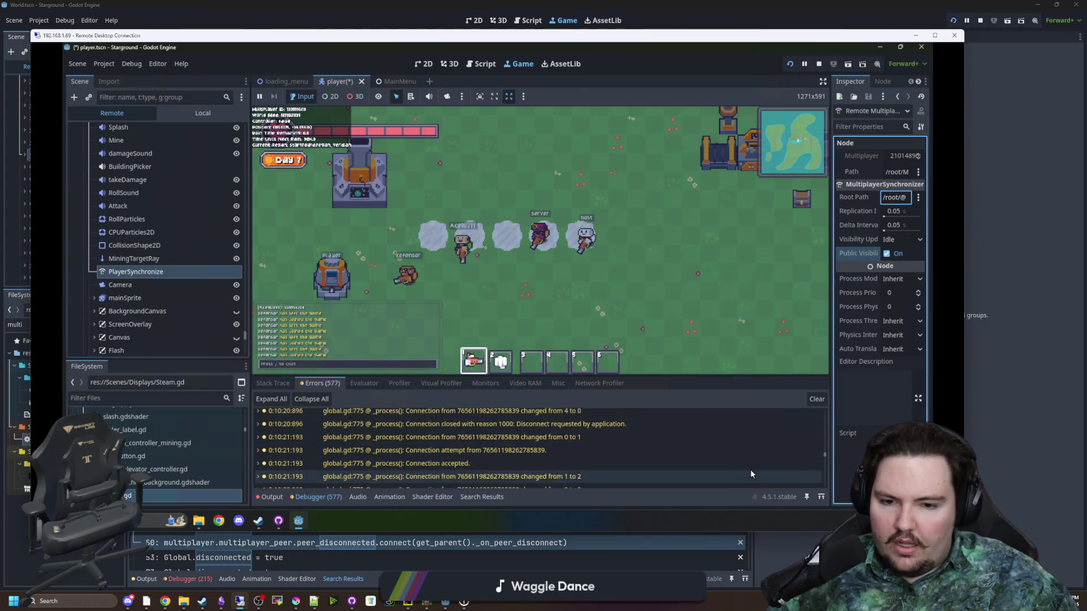
{"action": "left_click_drag", "start_coordinate": [822, 456], "coordinate": [827, 485]}
{"action": "scroll", "coordinate": [432, 430], "scroll_direction": "up", "scroll_amount": 5}
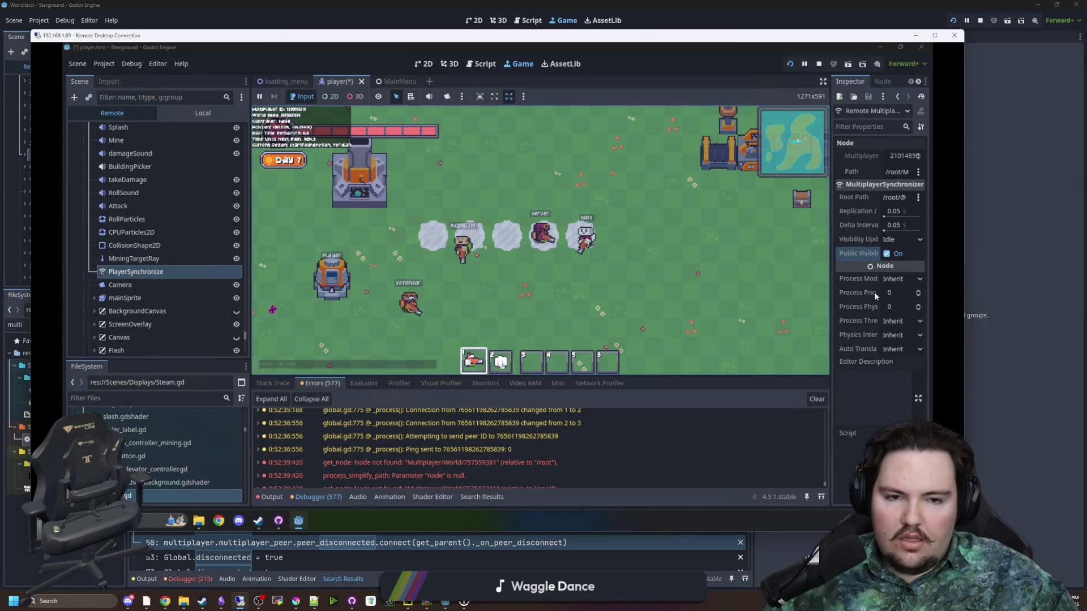
{"action": "left_click", "coordinate": [896, 240]}
{"action": "left_click", "coordinate": [902, 265]}
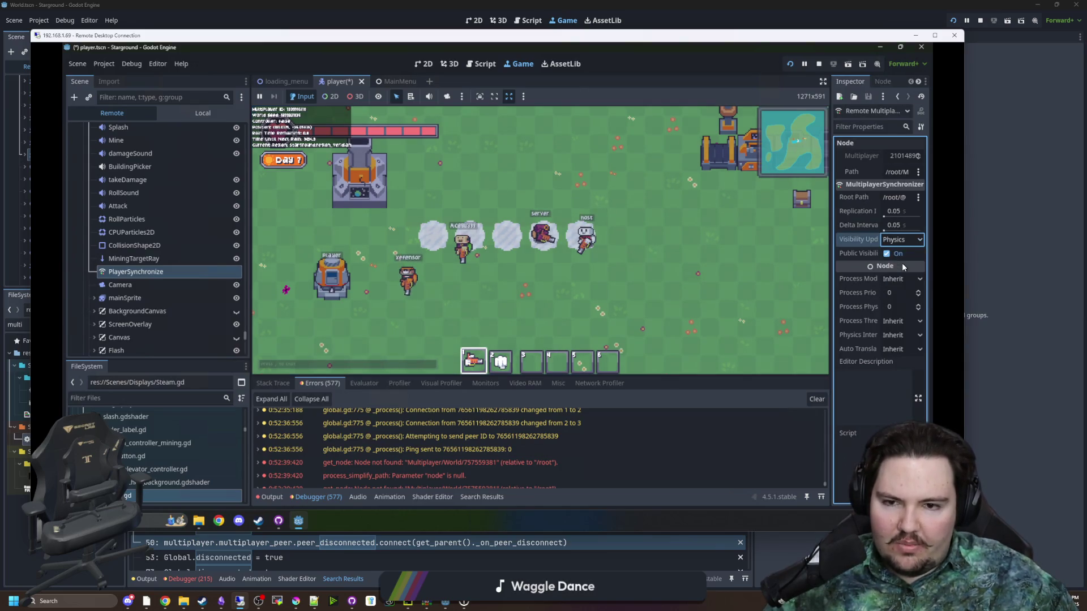
{"action": "left_click", "coordinate": [901, 240]}
{"action": "left_click", "coordinate": [899, 253]}
{"action": "left_click", "coordinate": [888, 253]}
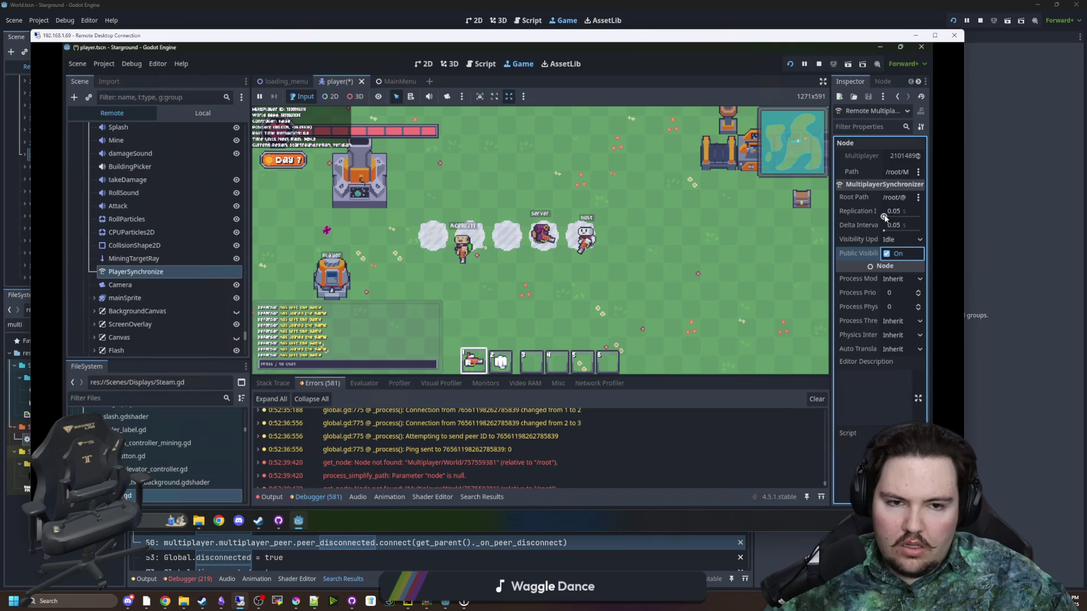
- Set the Replication Interval and Delta Interval to 0.05
{"action": "left_click", "coordinate": [898, 211]}
{"action": "type", "text": "0"}
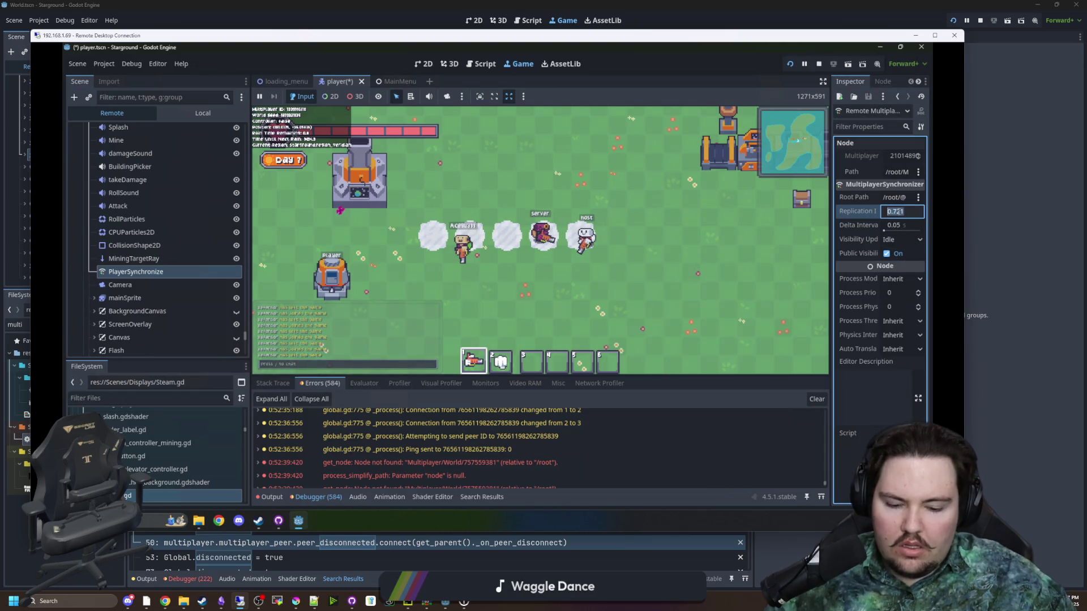
{"action": "type", "text": ".05"}
{"action": "left_click", "coordinate": [905, 226]}
{"action": "left_click", "coordinate": [857, 211]}
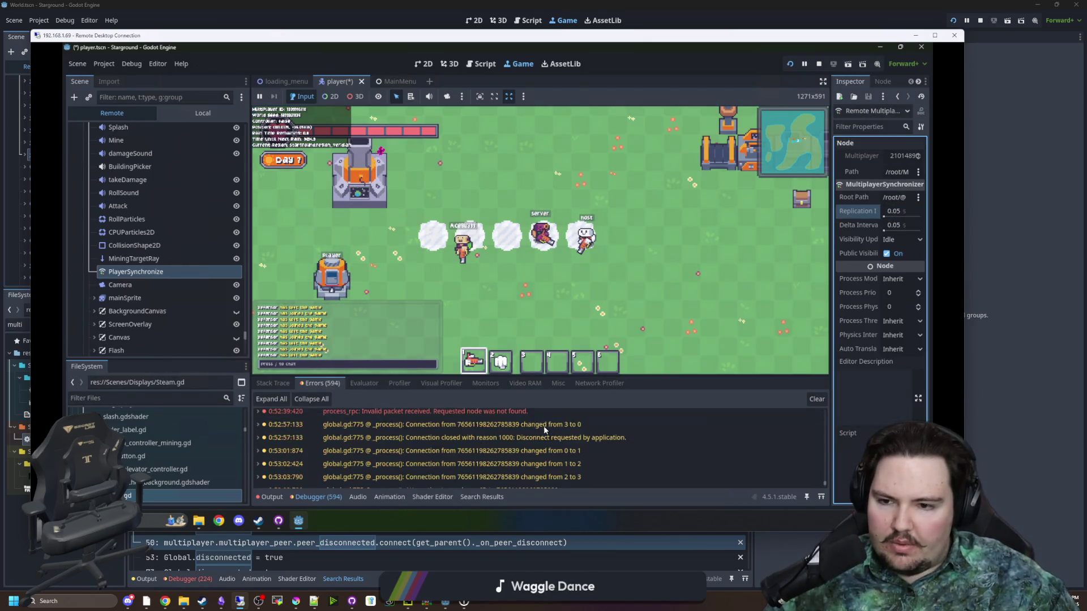
{"action": "scroll", "coordinate": [543, 426], "scroll_direction": "down", "scroll_amount": 5}
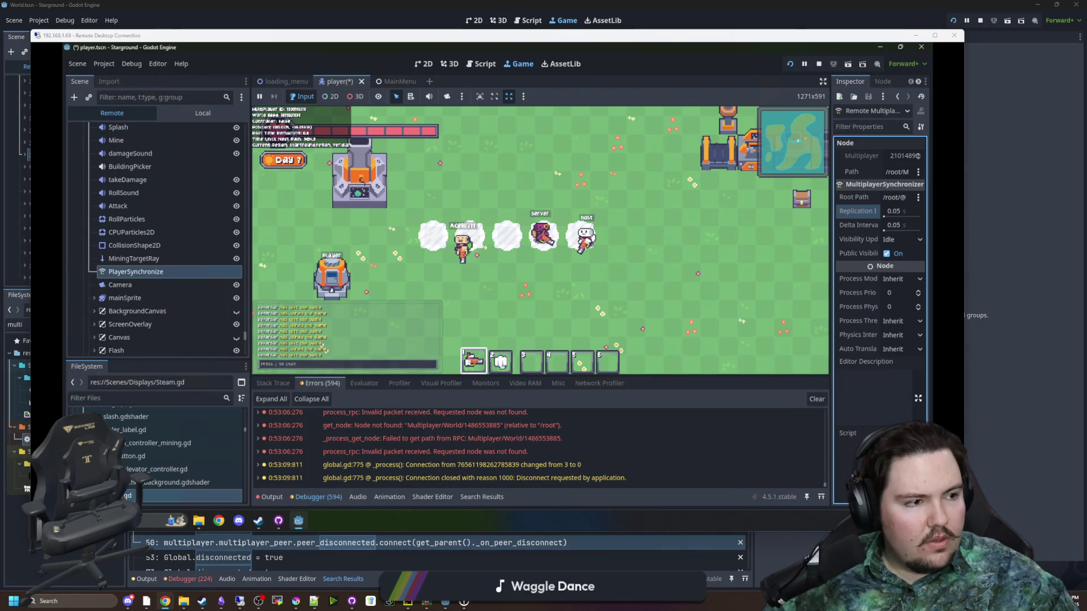
{"action": "left_click", "coordinate": [218, 521]}
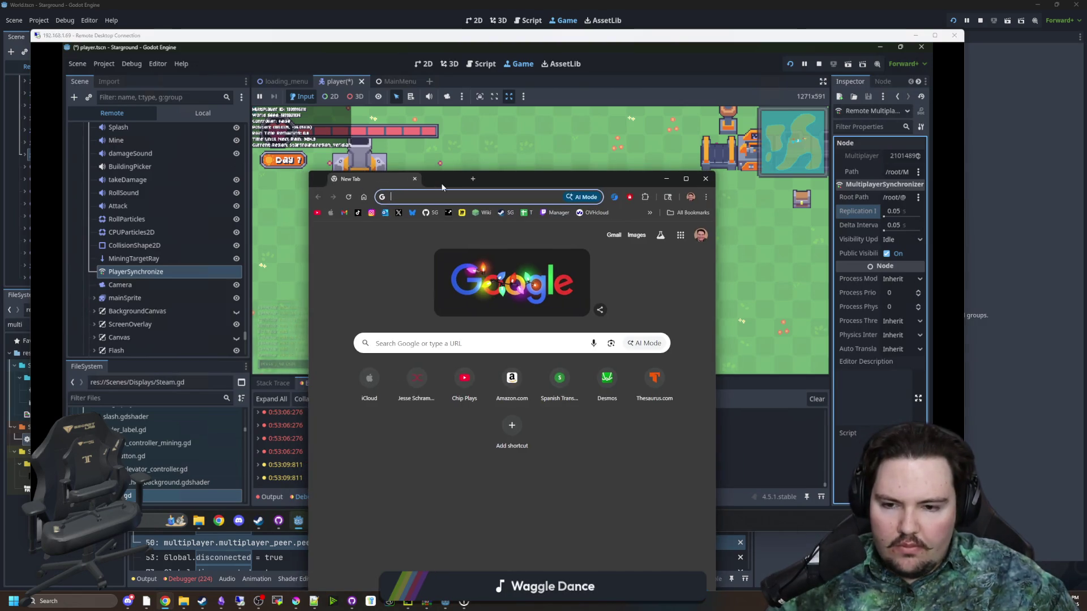
- Load the GodotSteam website and browse its documentation and common issues menus
{"action": "type", "text": "godotsteam"}
{"action": "key", "text": "Return"}
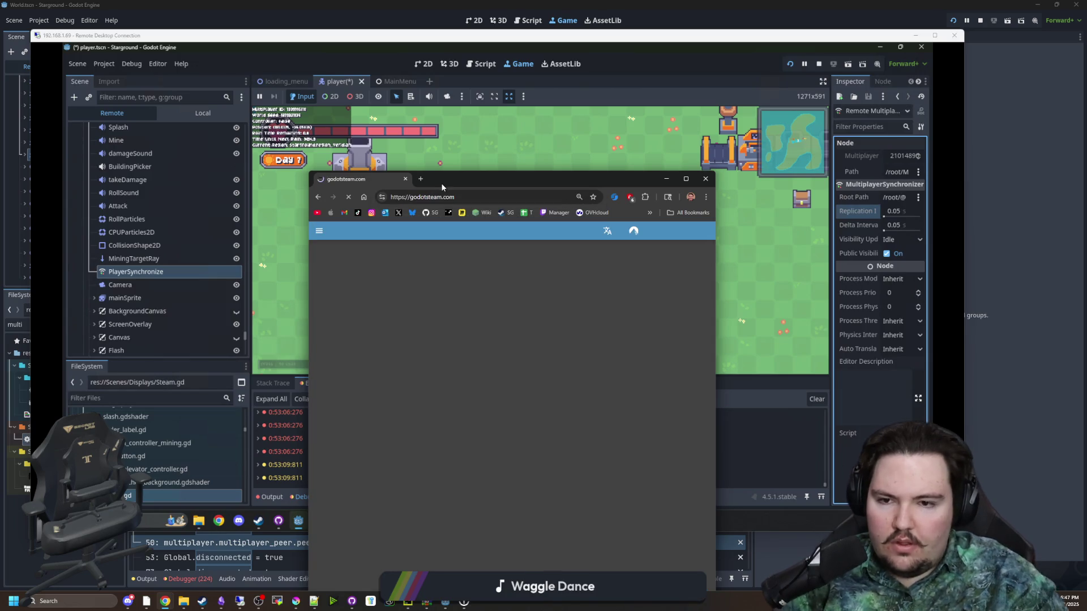
{"action": "left_click_drag", "start_coordinate": [502, 186], "coordinate": [629, 179]}
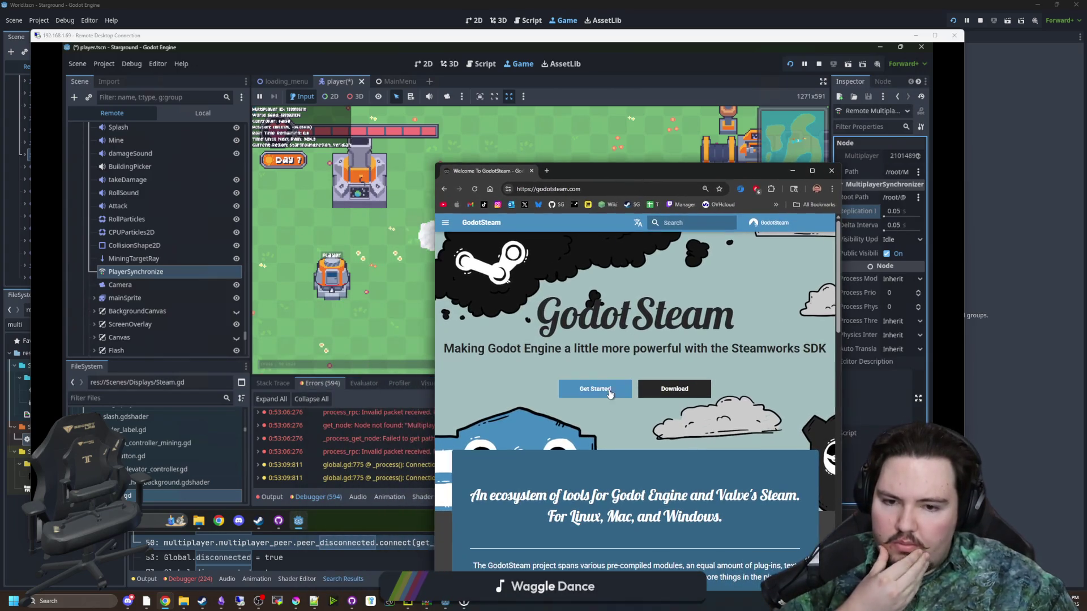
{"action": "left_click", "coordinate": [445, 223]}
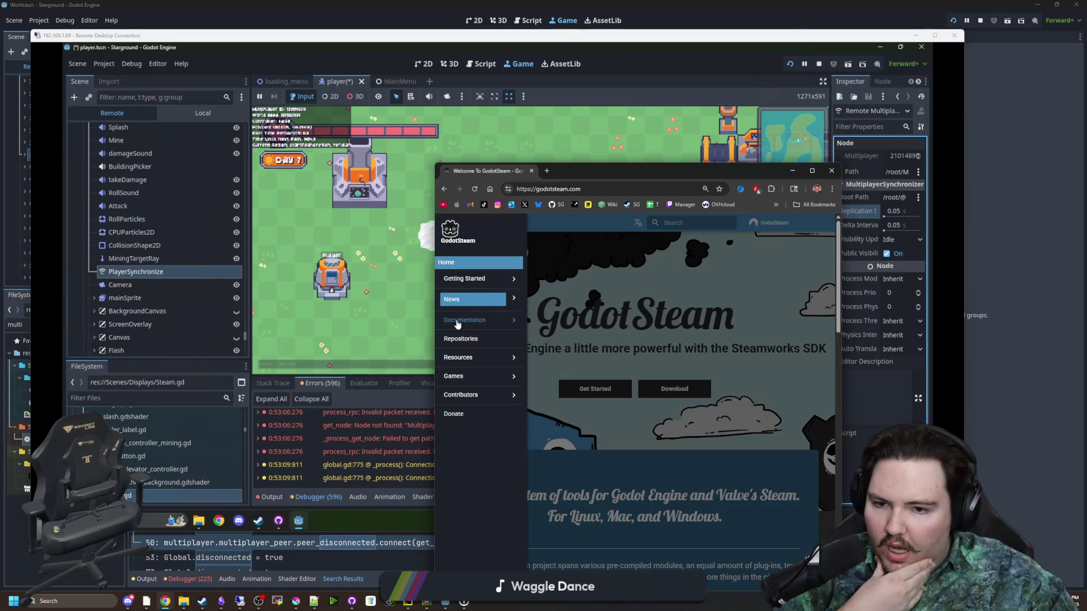
{"action": "left_click", "coordinate": [457, 321]}
{"action": "left_click", "coordinate": [491, 284]}
{"action": "double_click", "coordinate": [606, 176]}
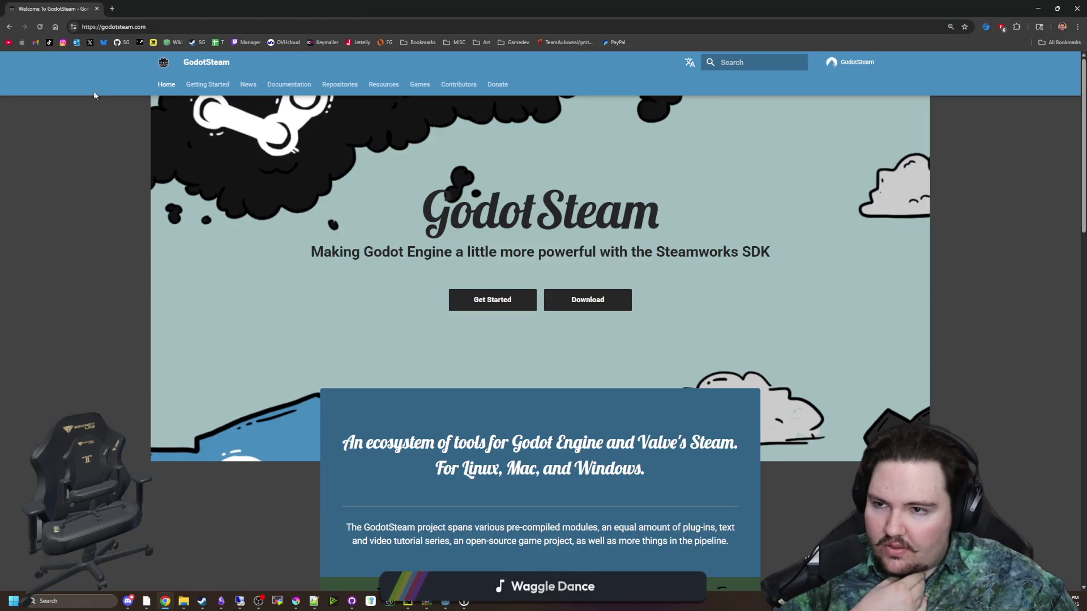
- Read the MultiplayerPeer docs, open connectP2P in a new tab, then return to the Godot session
{"action": "left_click", "coordinate": [285, 87]}
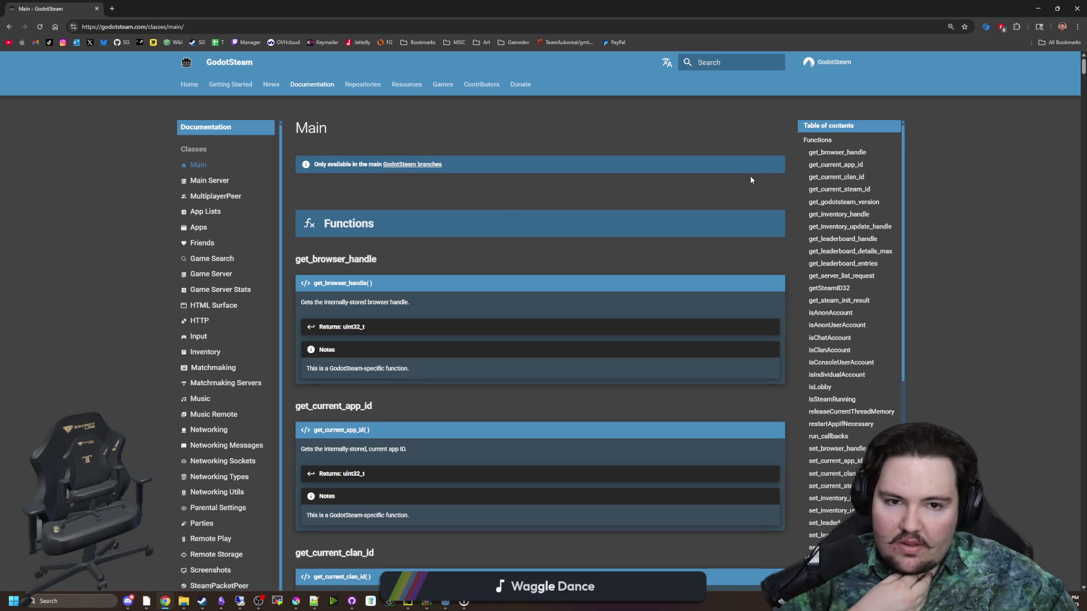
{"action": "scroll", "coordinate": [420, 170], "scroll_direction": "down", "scroll_amount": 20}
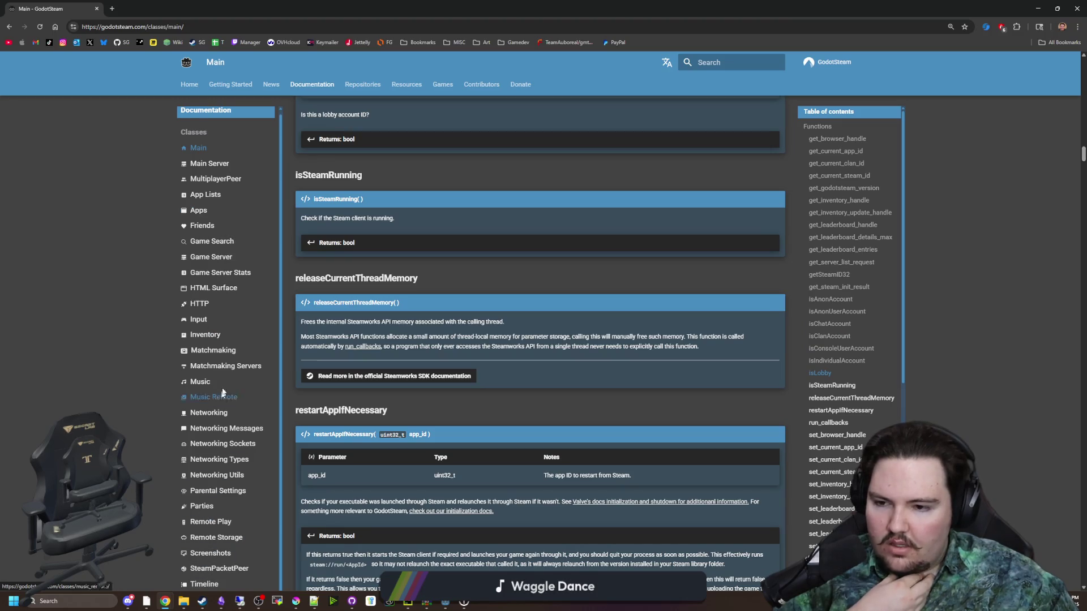
{"action": "left_click", "coordinate": [215, 182]}
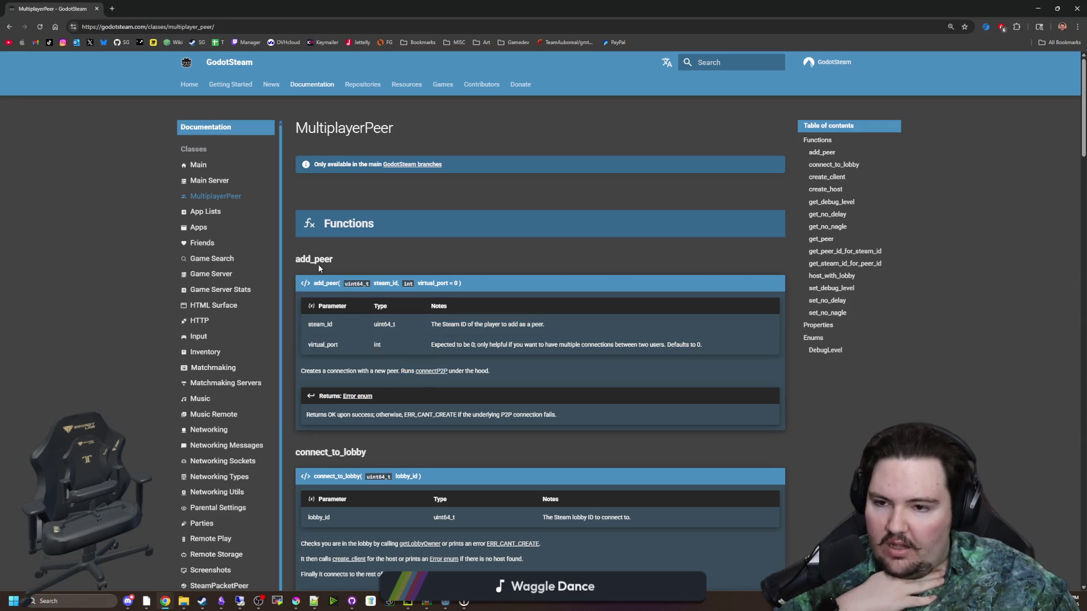
{"action": "scroll", "coordinate": [394, 368], "scroll_direction": "down", "scroll_amount": 4}
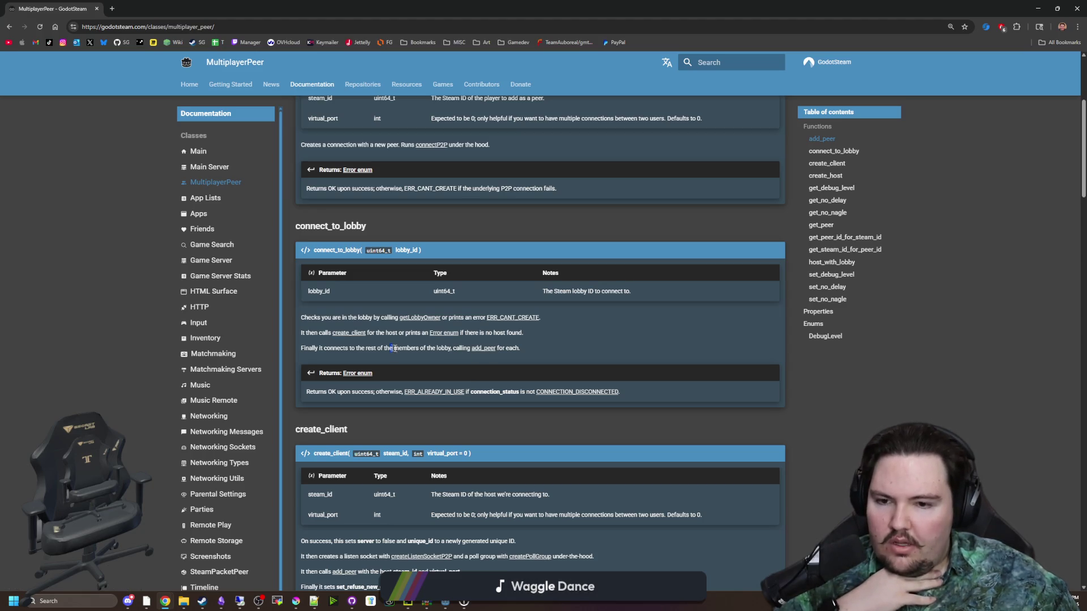
{"action": "scroll", "coordinate": [449, 352], "scroll_direction": "up", "scroll_amount": 4}
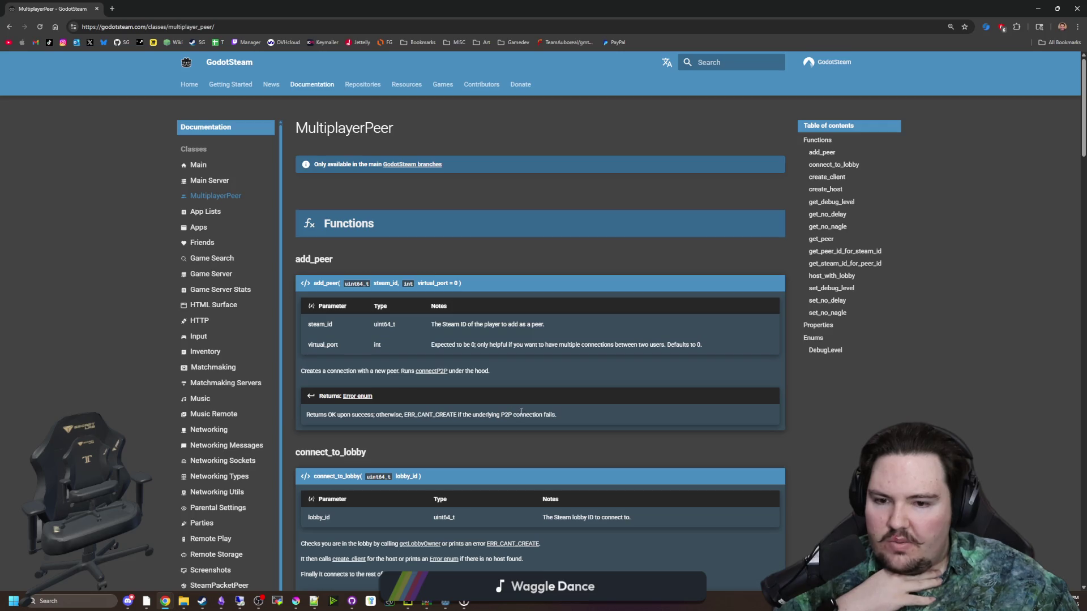
{"action": "middle_click", "coordinate": [438, 374]}
{"action": "key", "text": "ctrl+Tab"}
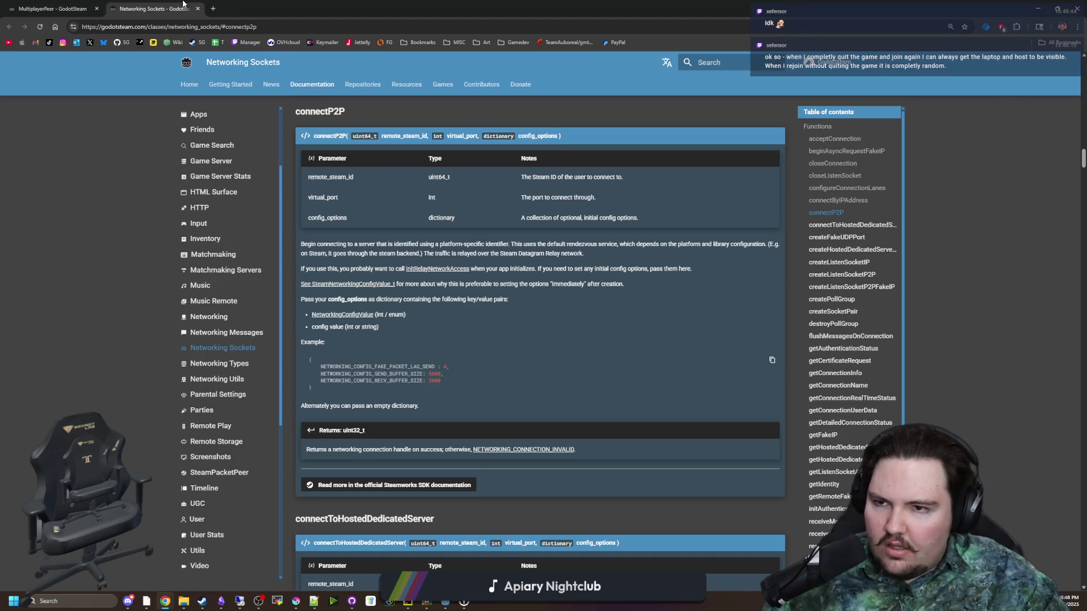
{"action": "left_click_drag", "start_coordinate": [136, 9], "coordinate": [974, 145]}
{"action": "left_click", "coordinate": [815, 159]}
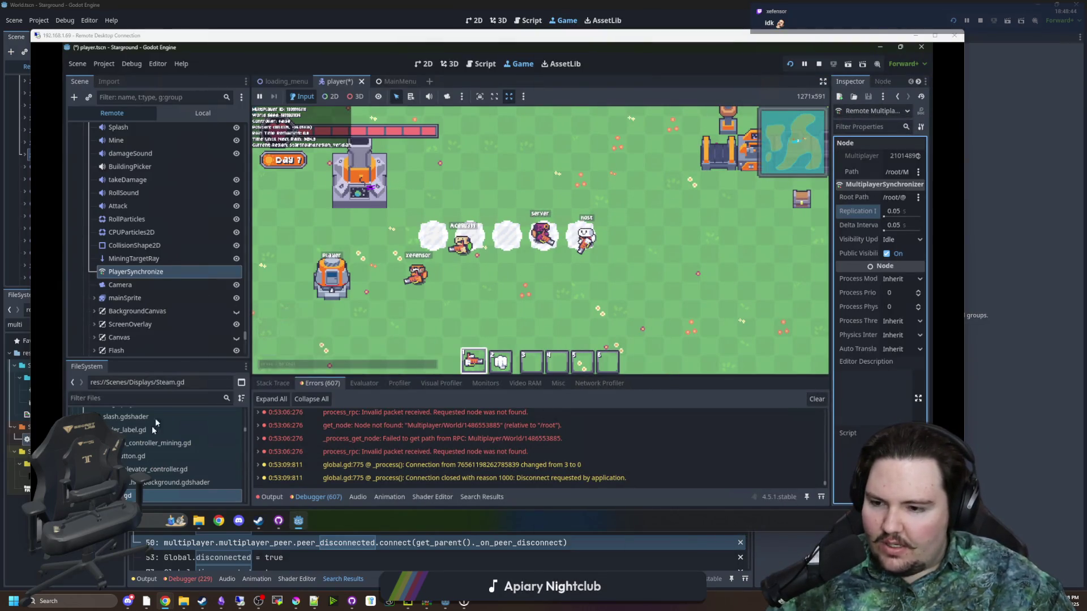
- Back in the local Godot editor, search the script for exit_game and go to its definition
{"action": "left_click", "coordinate": [156, 396]}
{"action": "key", "text": "alt+Tab"}
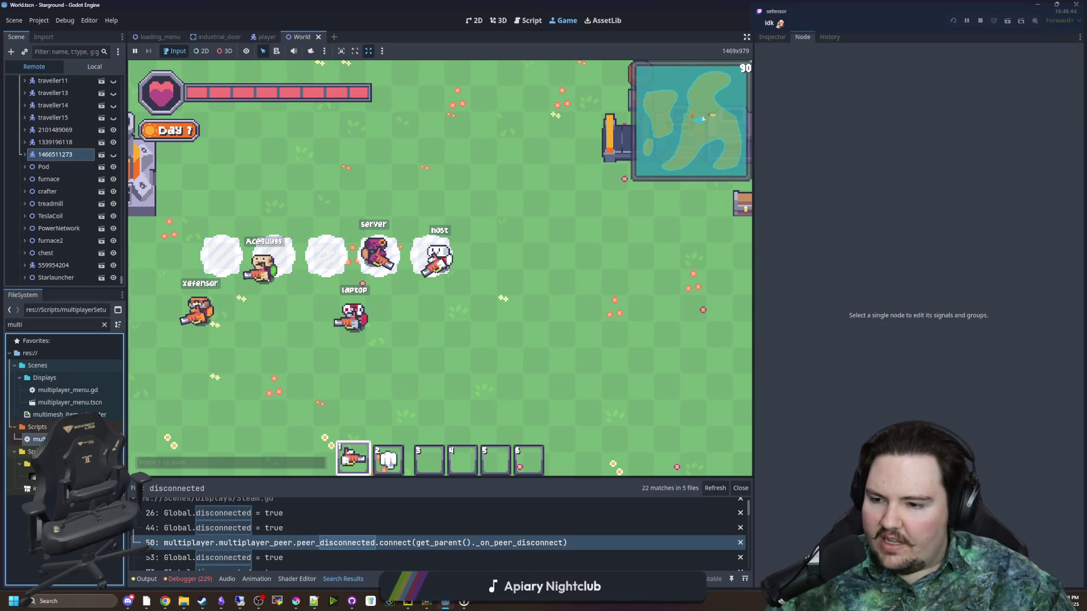
{"action": "key", "text": "ctrl+F3"}
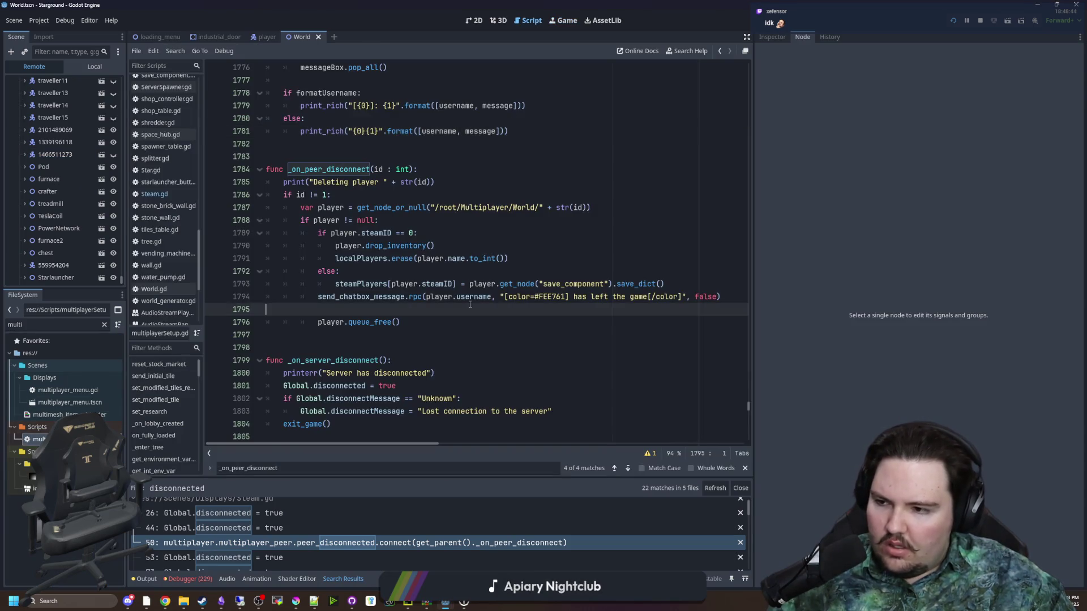
{"action": "key", "text": "ctrl+f"}
{"action": "type", "text": "exit_game"}
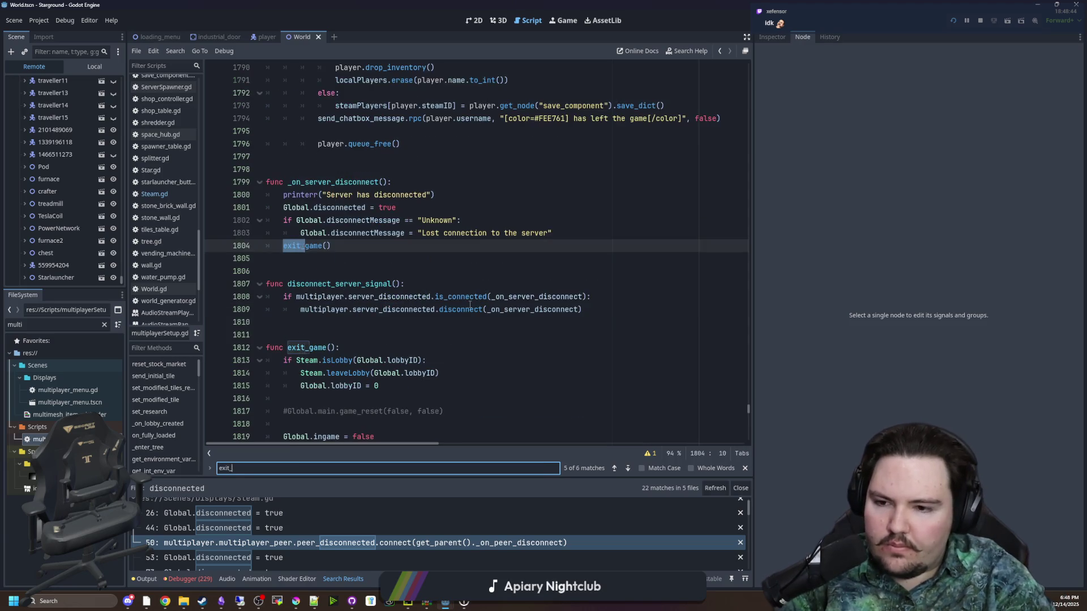
{"action": "scroll", "coordinate": [470, 304], "scroll_direction": "down", "scroll_amount": 3}
{"action": "left_click", "coordinate": [377, 233]}
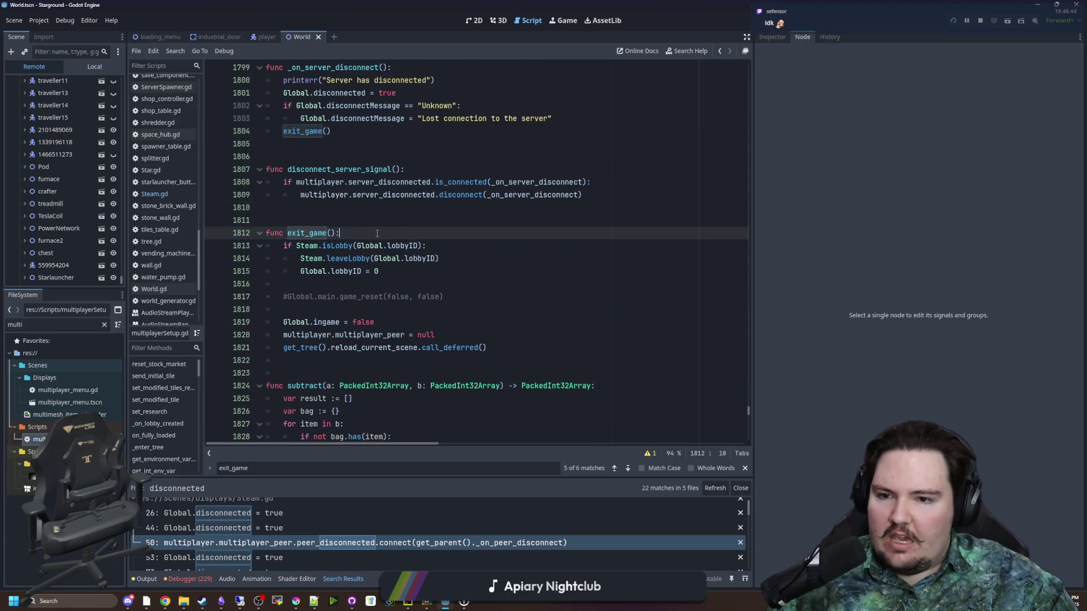
- Review exit_game's leaveLobby call, lobbyID reset, ingame flag and multiplayer peer clearing lines
{"action": "left_click", "coordinate": [438, 245]}
{"action": "left_click_drag", "start_coordinate": [308, 261], "coordinate": [440, 259]}
{"action": "key", "text": "End"}
{"action": "left_click_drag", "start_coordinate": [300, 274], "coordinate": [380, 275]}
{"action": "left_click", "coordinate": [392, 276]}
{"action": "scroll", "coordinate": [348, 287], "scroll_direction": "down", "scroll_amount": 1}
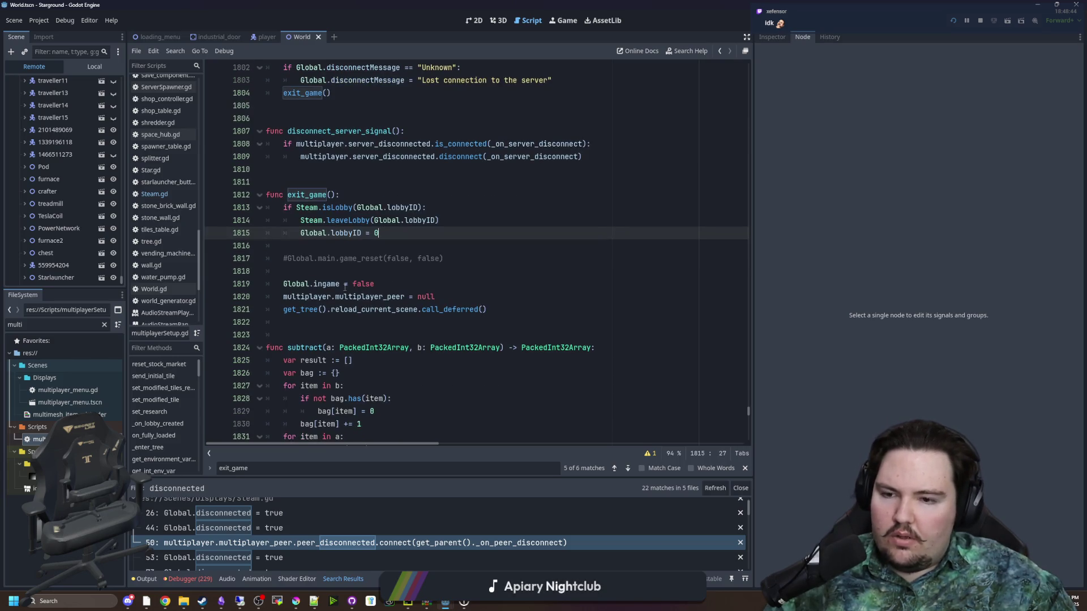
{"action": "left_click_drag", "start_coordinate": [285, 284], "coordinate": [382, 285]}
{"action": "left_click_drag", "start_coordinate": [283, 297], "coordinate": [470, 299]}
{"action": "left_click", "coordinate": [469, 298]}
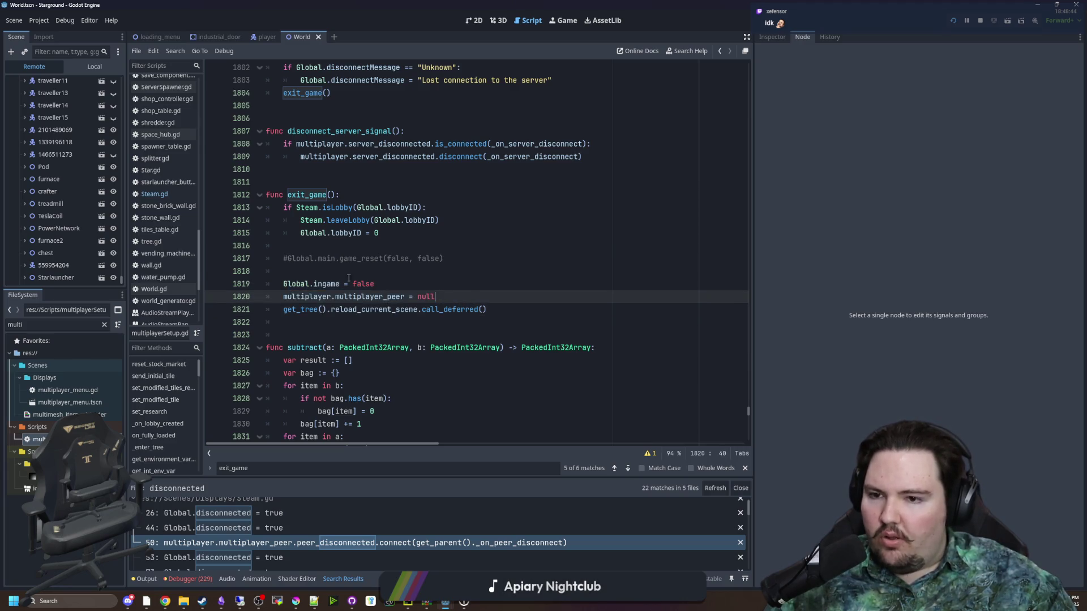
{"action": "left_click", "coordinate": [332, 275]}
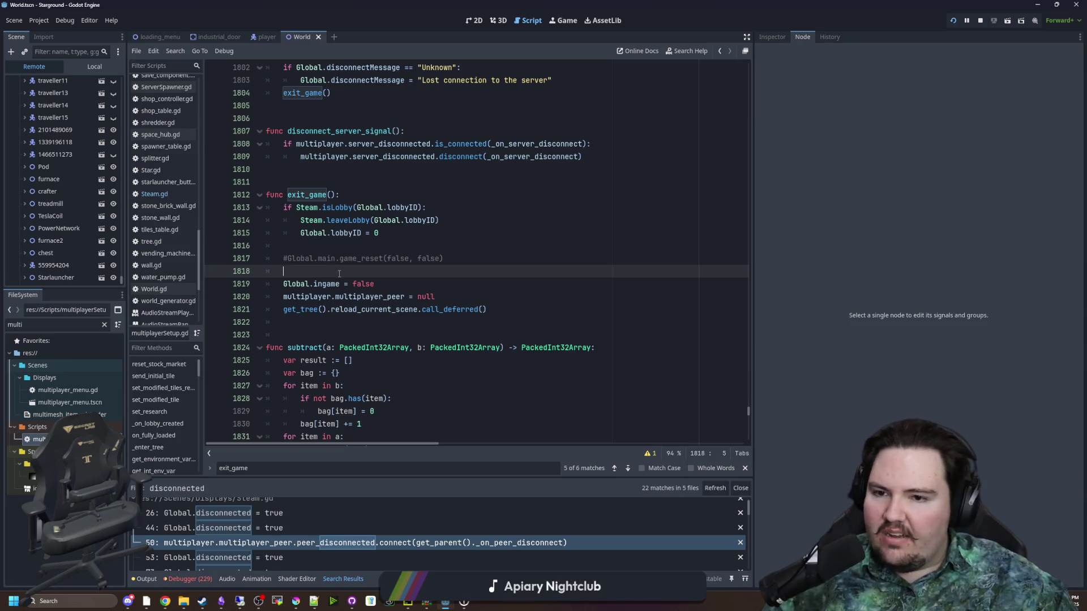
{"action": "left_click", "coordinate": [390, 234]}
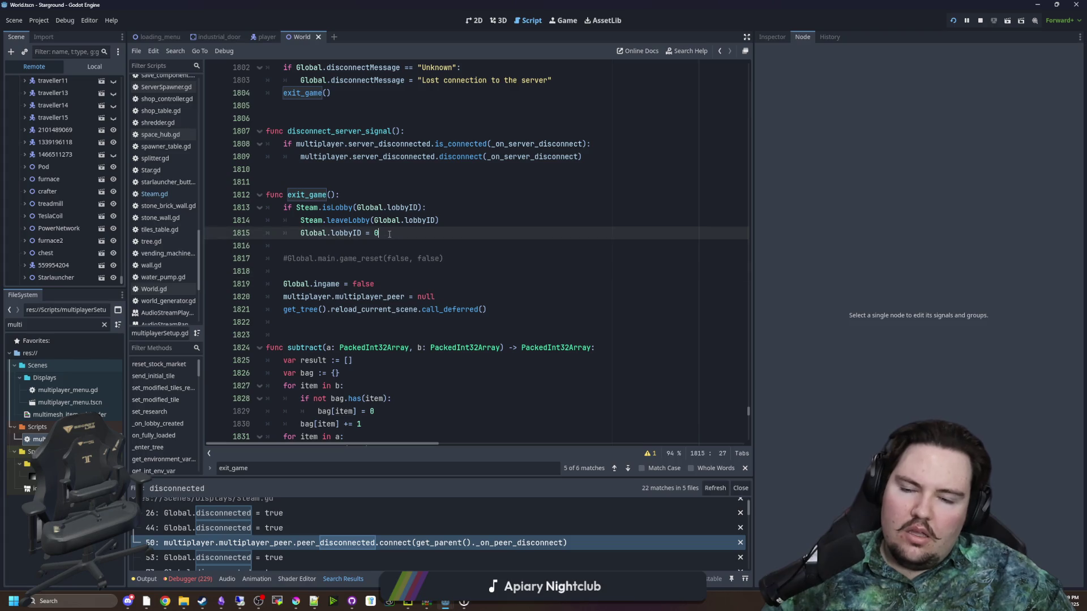
{"action": "left_click", "coordinate": [353, 247]}
- Add a 'peer' line under func exit_game() and jump to peer's declaration
{"action": "left_click", "coordinate": [339, 194]}
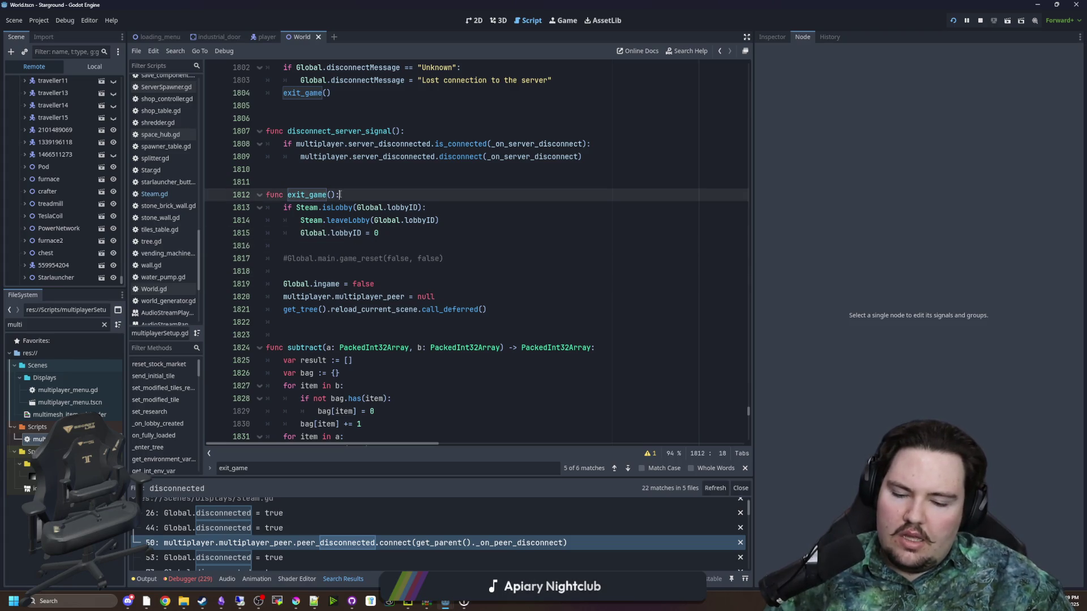
{"action": "key", "text": "Return"}
{"action": "type", "text": "peer"}
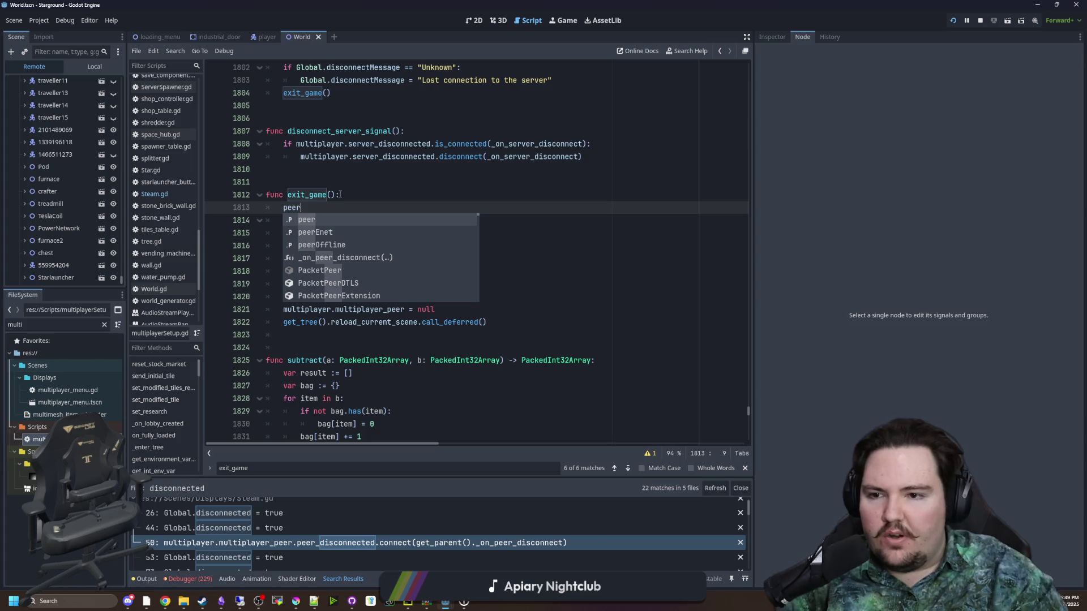
{"action": "left_click", "coordinate": [340, 194]}
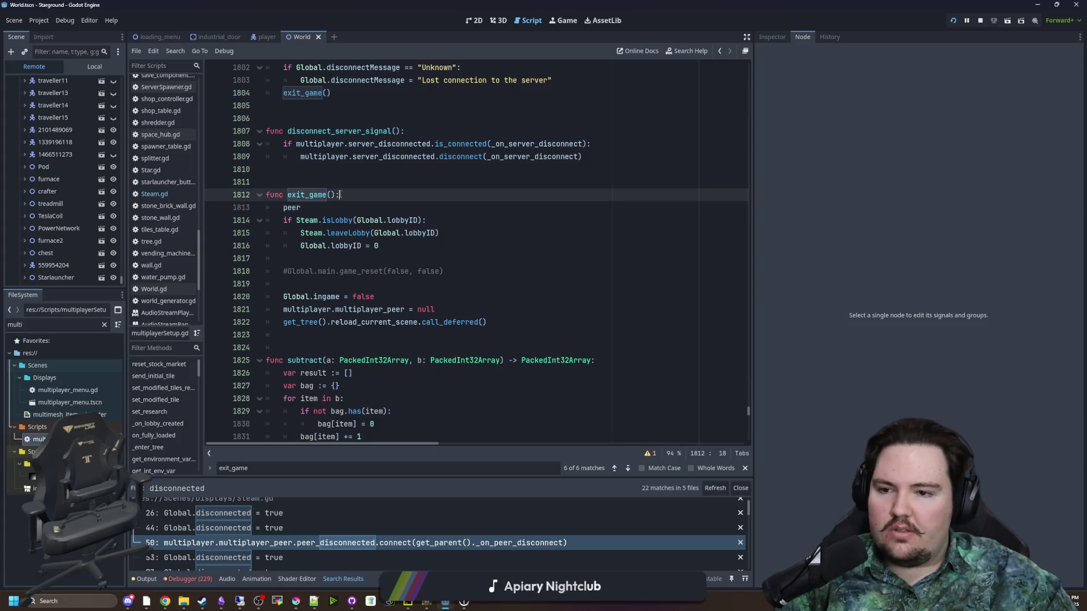
{"action": "left_click", "coordinate": [293, 209], "text": "ctrl"}
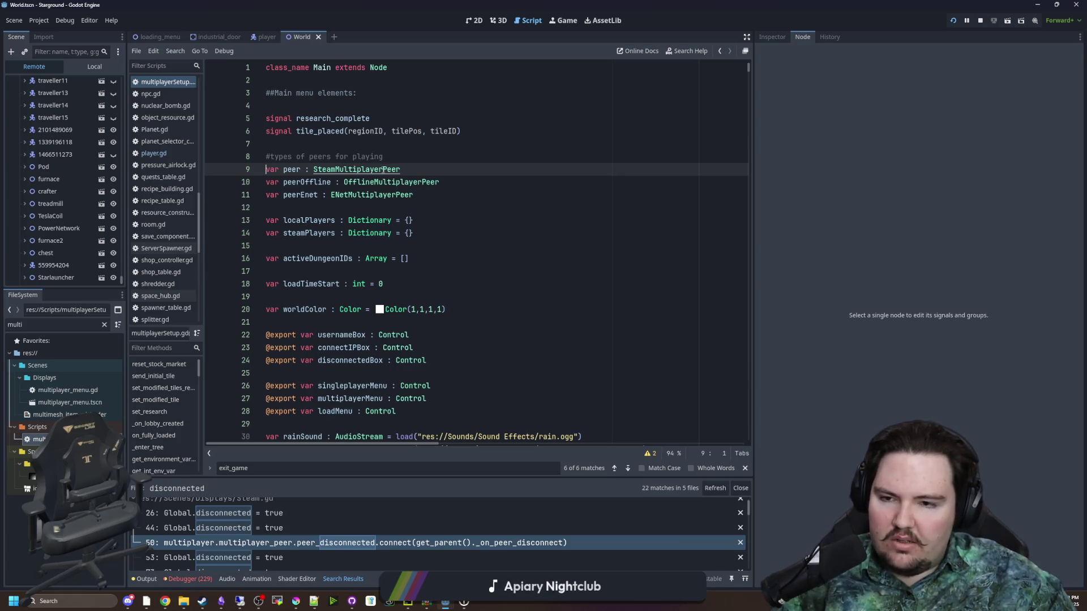
{"action": "left_click", "coordinate": [378, 169], "text": "ctrl"}
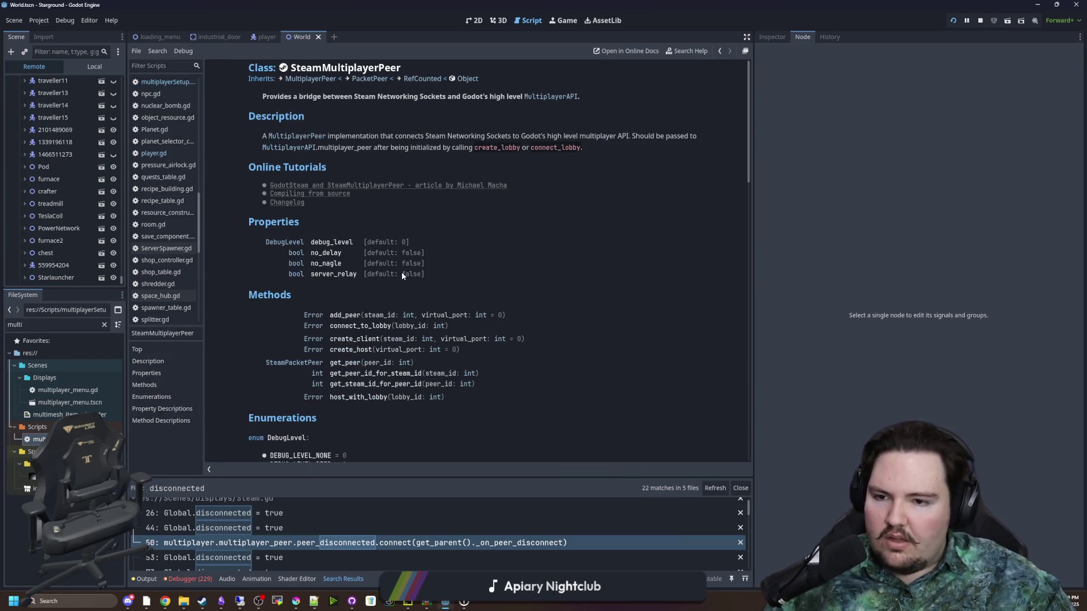
{"action": "scroll", "coordinate": [398, 254], "scroll_direction": "down", "scroll_amount": 3}
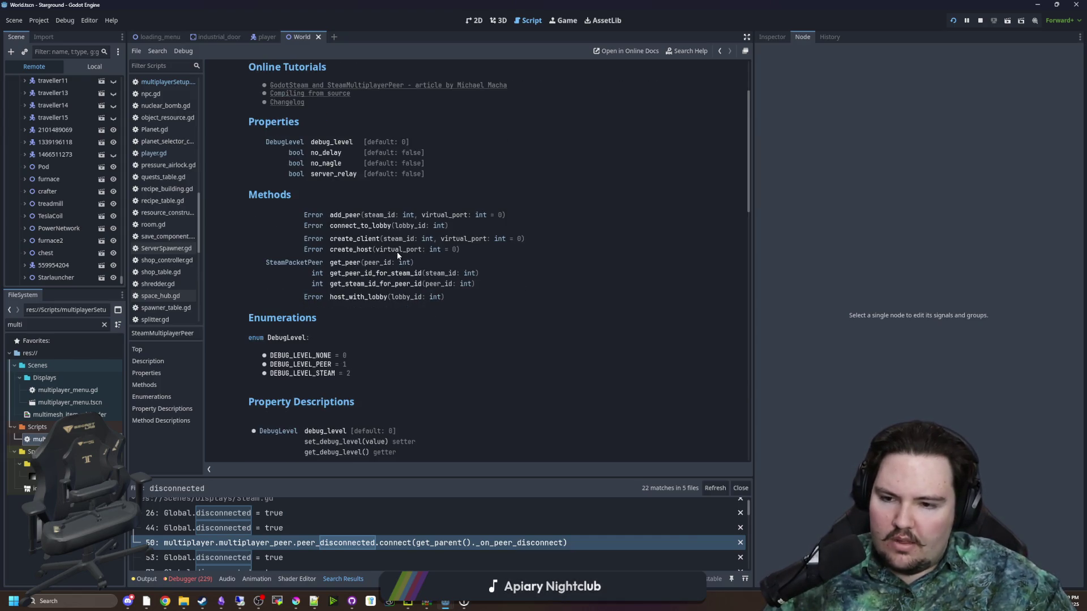
{"action": "scroll", "coordinate": [397, 256], "scroll_direction": "down", "scroll_amount": 4}
{"action": "scroll", "coordinate": [396, 251], "scroll_direction": "down", "scroll_amount": 4}
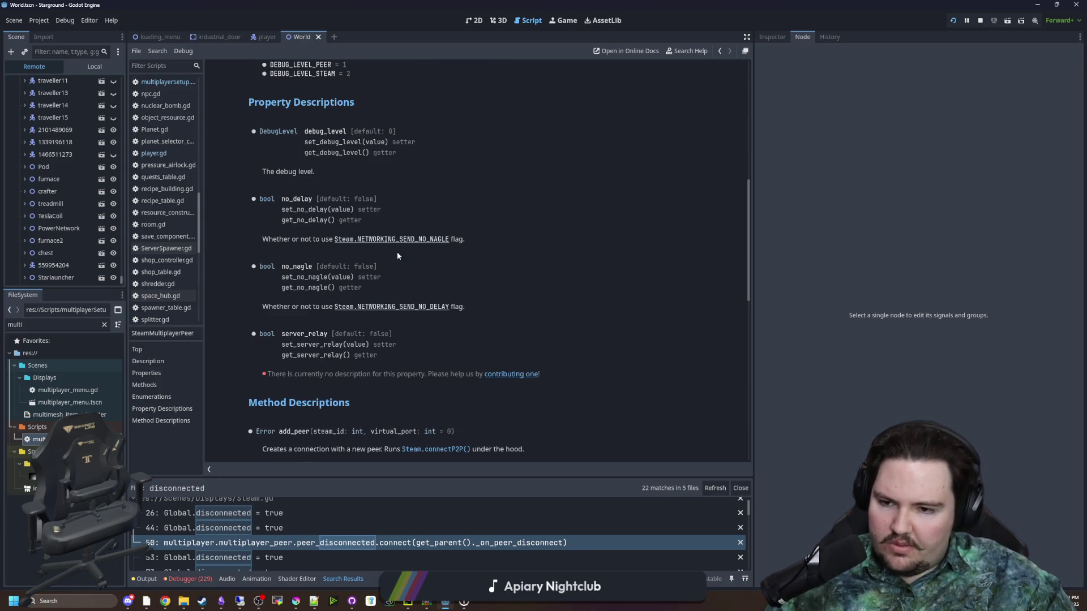
{"action": "scroll", "coordinate": [393, 250], "scroll_direction": "down", "scroll_amount": 8}
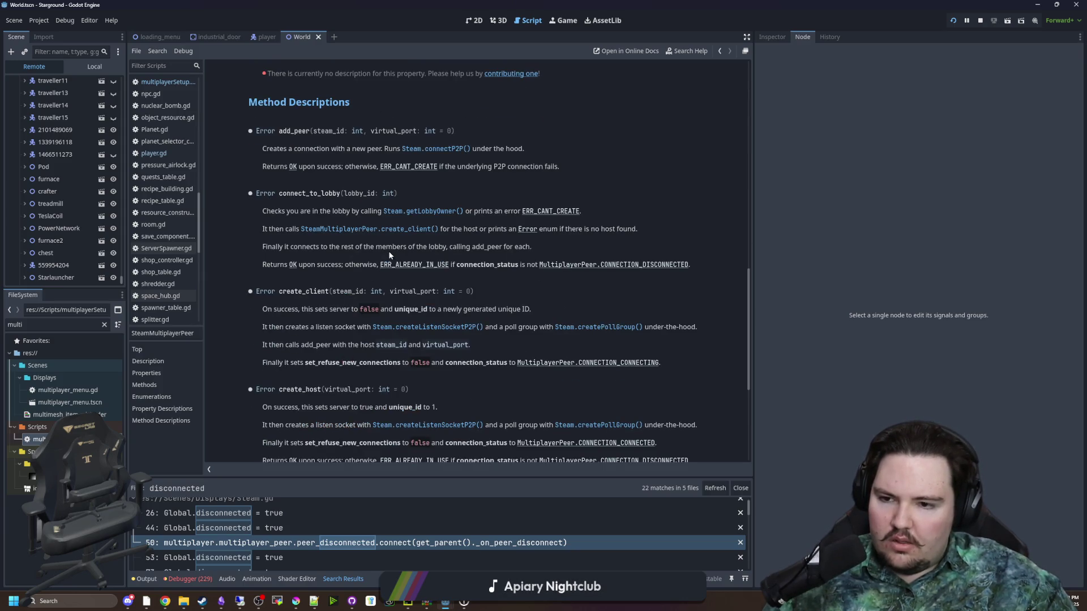
{"action": "scroll", "coordinate": [389, 255], "scroll_direction": "down", "scroll_amount": 7}
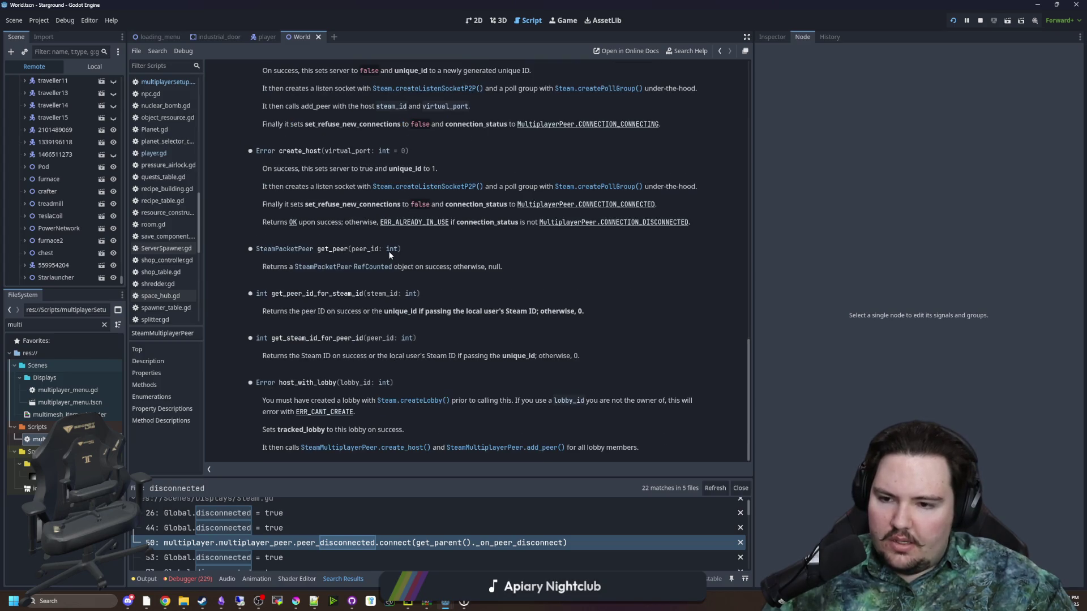
{"action": "scroll", "coordinate": [334, 338], "scroll_direction": "up", "scroll_amount": 20}
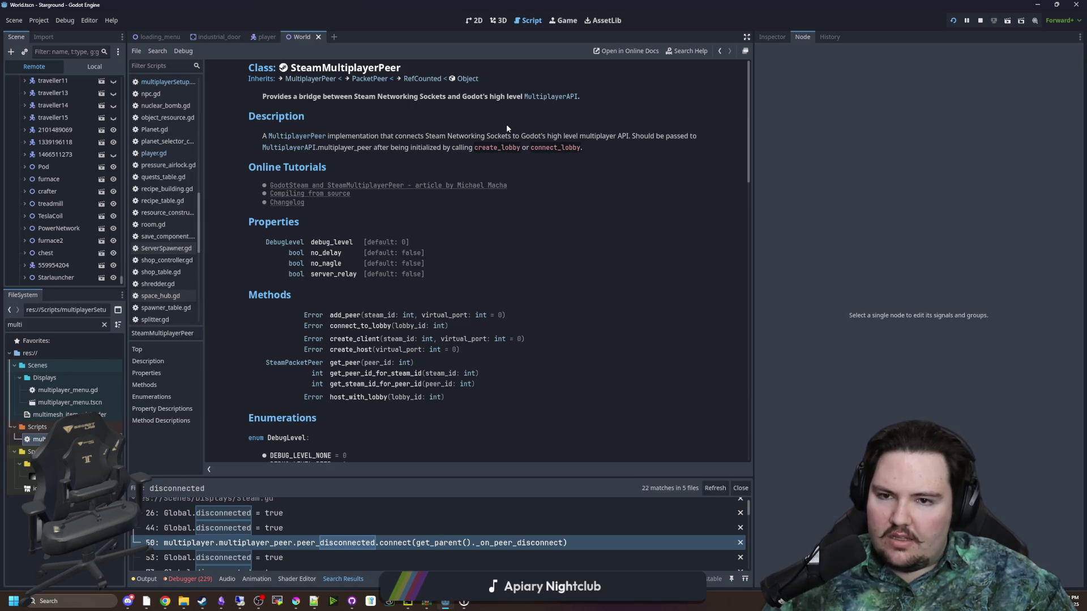
{"action": "left_click", "coordinate": [558, 98]}
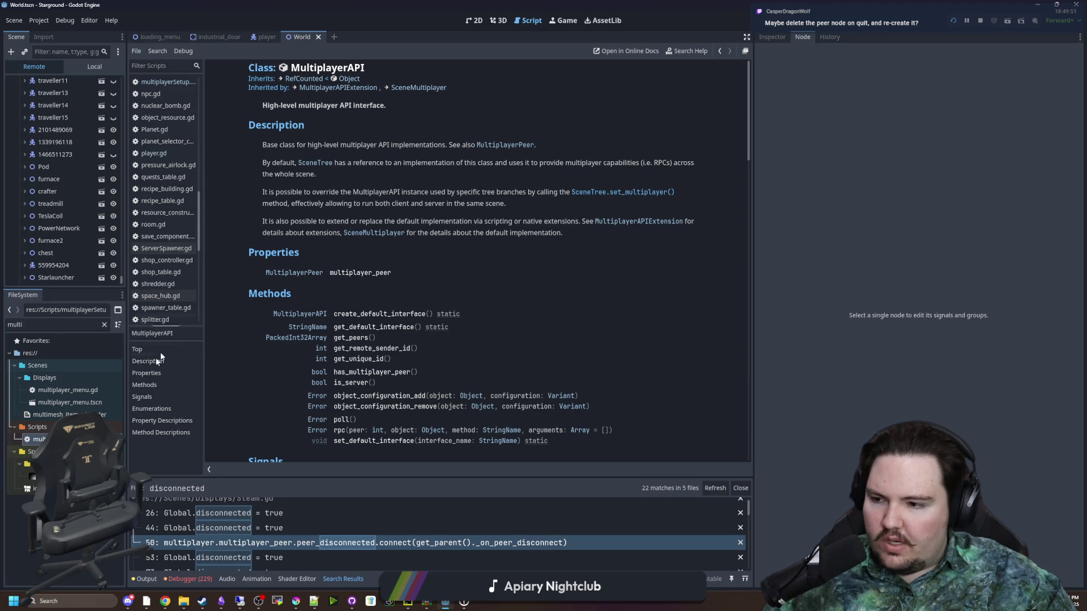
{"action": "left_click", "coordinate": [57, 439]}
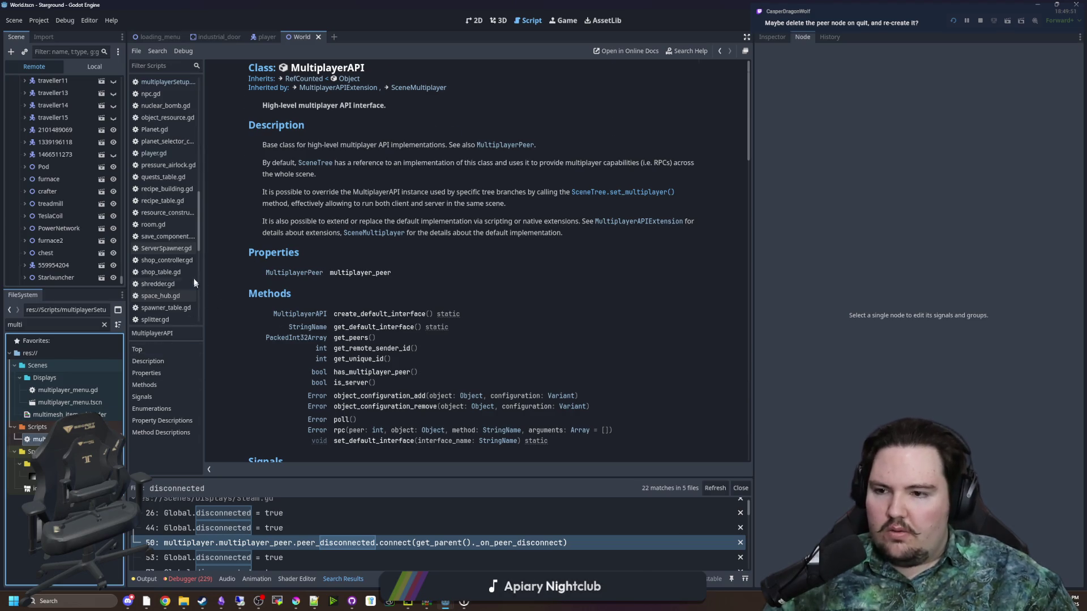
{"action": "key", "text": "Return"}
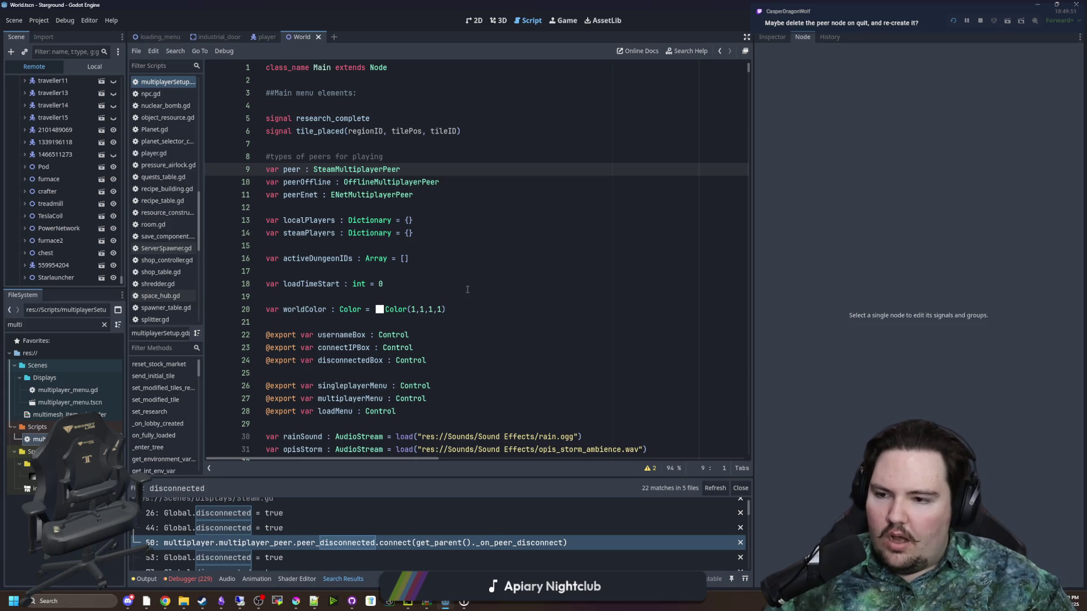
- Search the script for 'exit_' and jump to the exit_game function definition
{"action": "left_click", "coordinate": [466, 289]}
{"action": "key", "text": "ctrl+f"}
{"action": "type", "text": "exit_"}
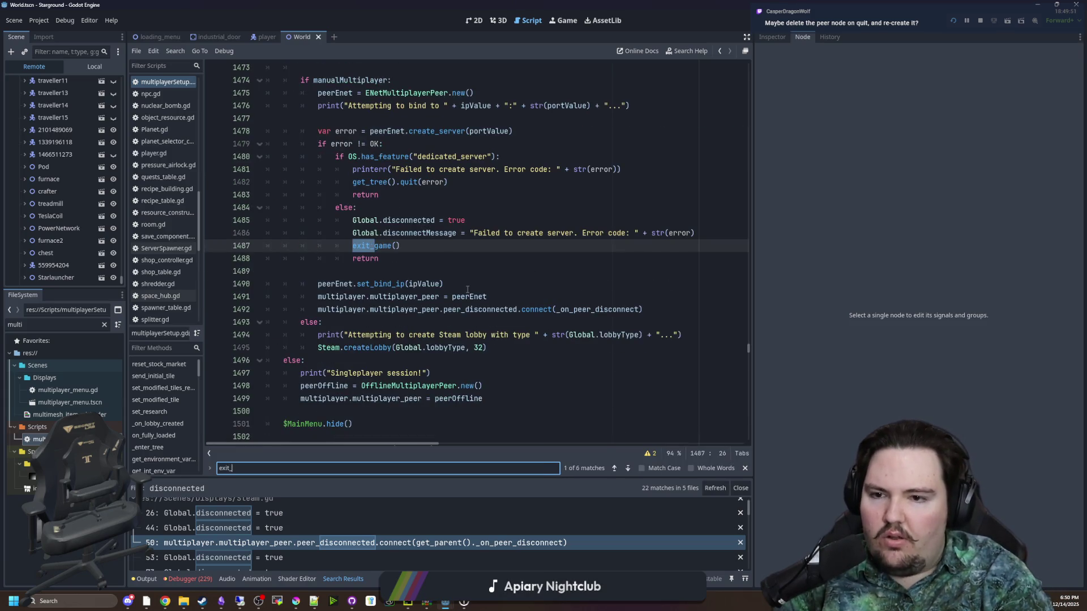
{"action": "left_click", "coordinate": [427, 274]}
{"action": "left_click", "coordinate": [379, 249]}
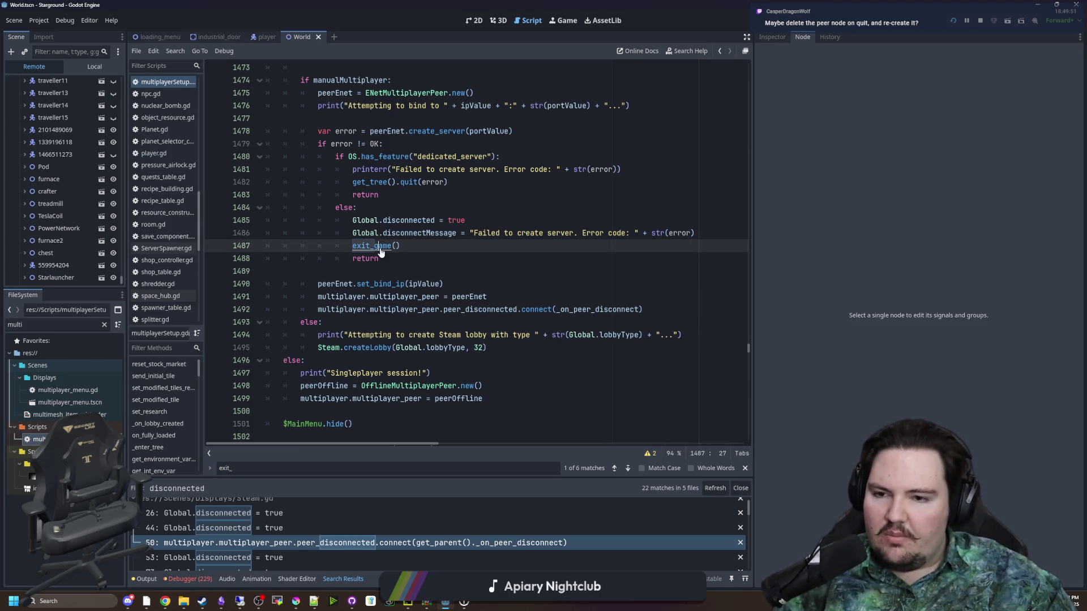
{"action": "left_click", "coordinate": [379, 249], "text": "ctrl"}
{"action": "left_click_drag", "start_coordinate": [283, 309], "coordinate": [410, 303]}
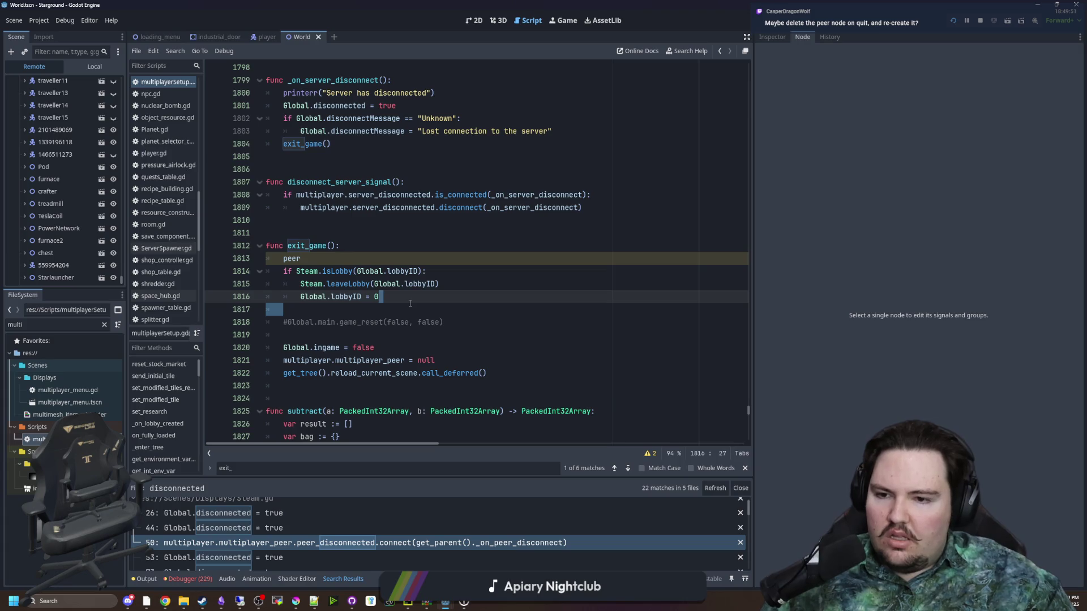
{"action": "scroll", "coordinate": [410, 303], "scroll_direction": "down", "scroll_amount": 1}
- Insert a peer.free() call on a new line above Global.ingame = false
{"action": "left_click", "coordinate": [350, 322]}
{"action": "key", "text": "End"}
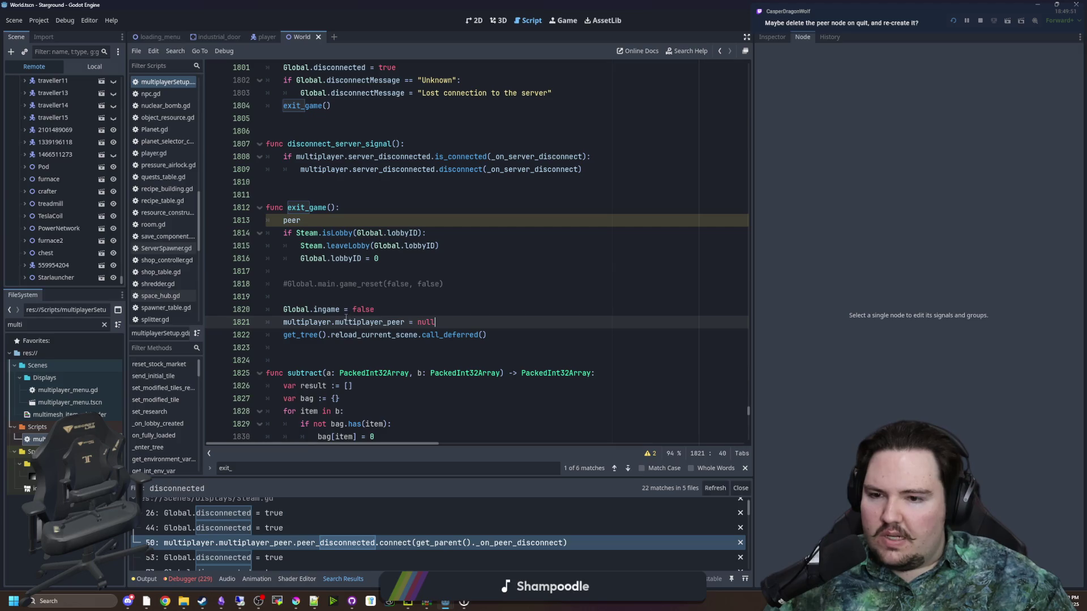
{"action": "left_click_drag", "start_coordinate": [348, 322], "coordinate": [410, 322]}
{"action": "left_click", "coordinate": [409, 322]}
{"action": "left_click", "coordinate": [377, 309]}
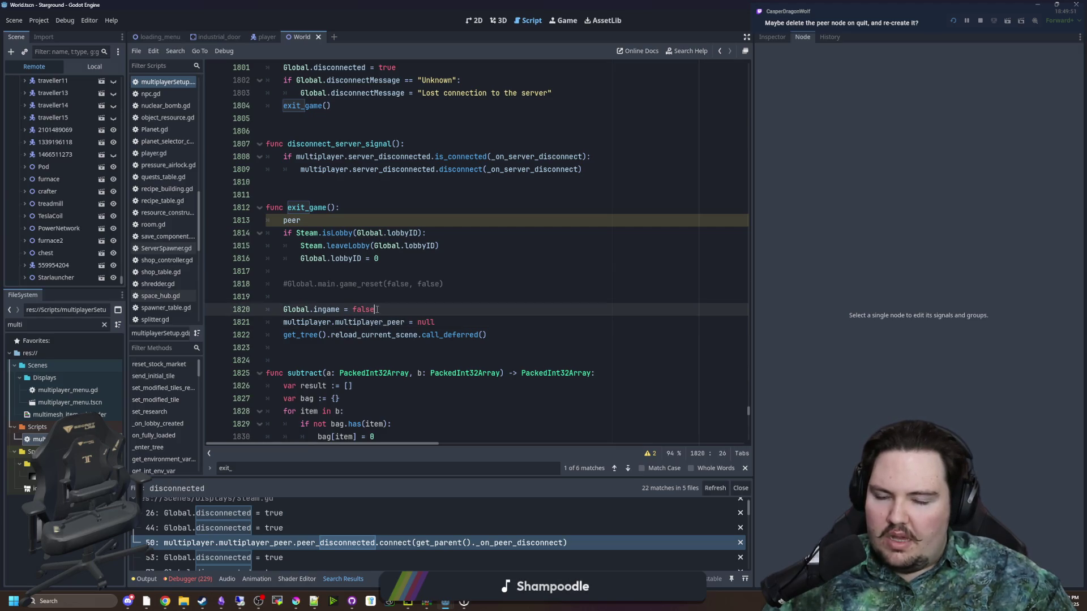
{"action": "left_click", "coordinate": [398, 297]}
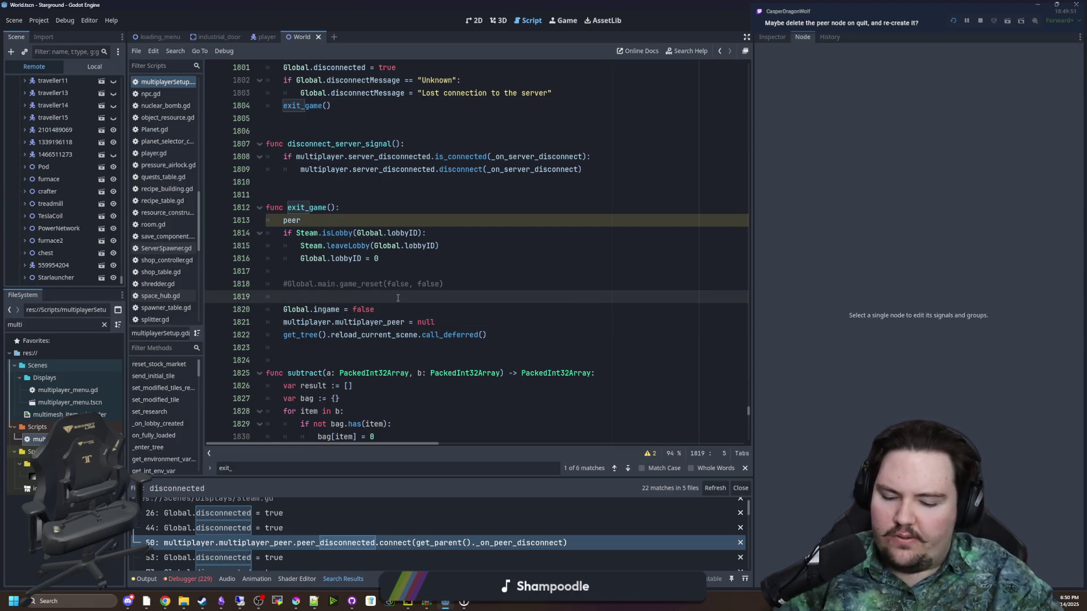
{"action": "key", "text": "Return"}
{"action": "type", "text": "peer.free"}
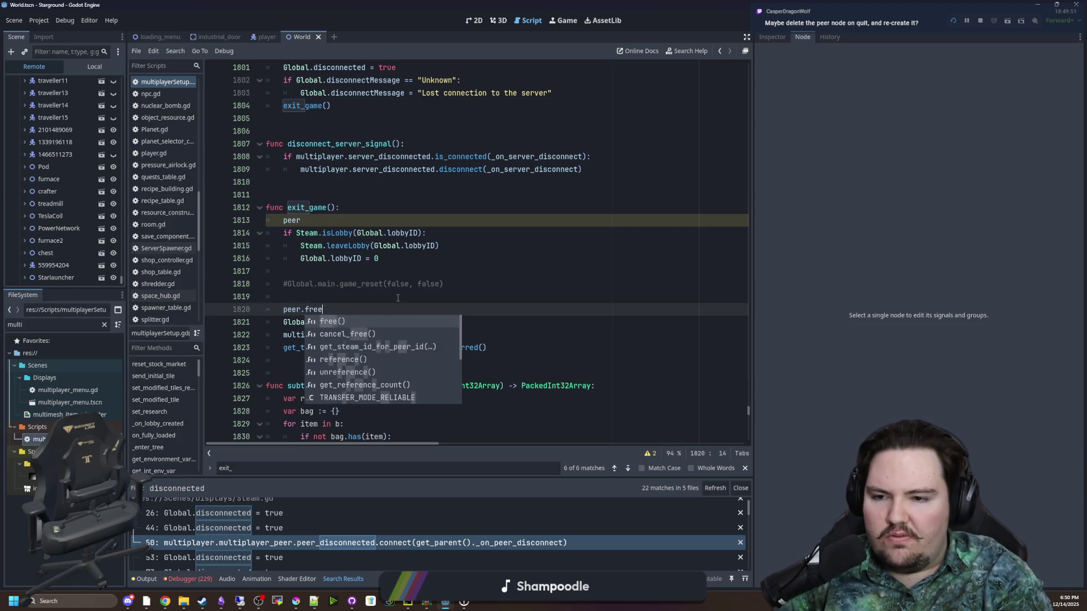
{"action": "key", "text": "Return"}
{"action": "left_click", "coordinate": [398, 297]}
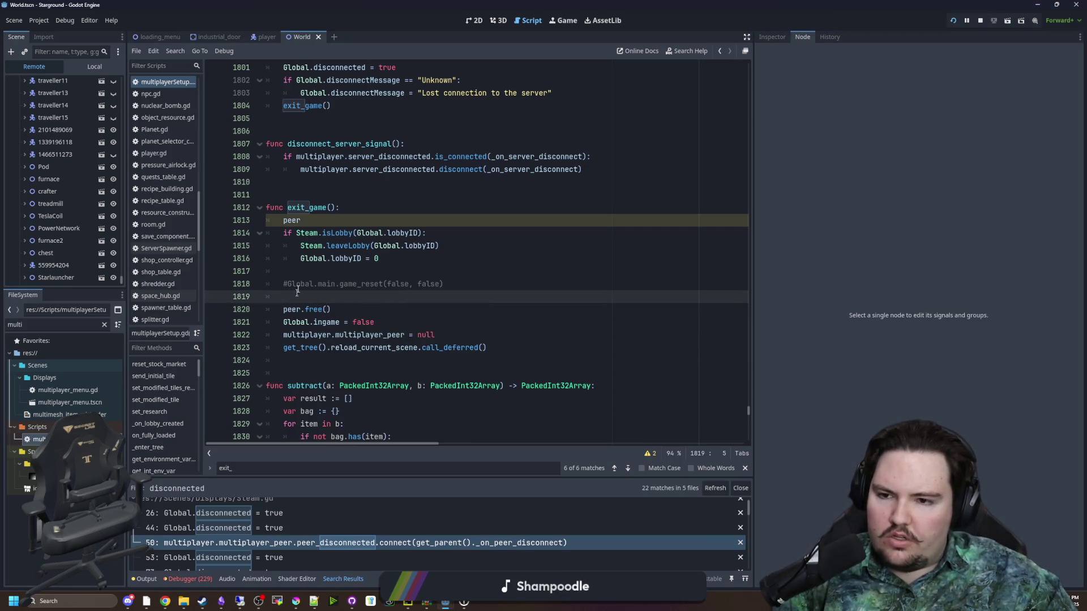
- Delete the stray 'peer' line from exit_game
{"action": "left_click", "coordinate": [320, 221]}
{"action": "key", "text": "BackSpace"}
{"action": "key", "text": "BackSpace"}
{"action": "key", "text": "BackSpace"}
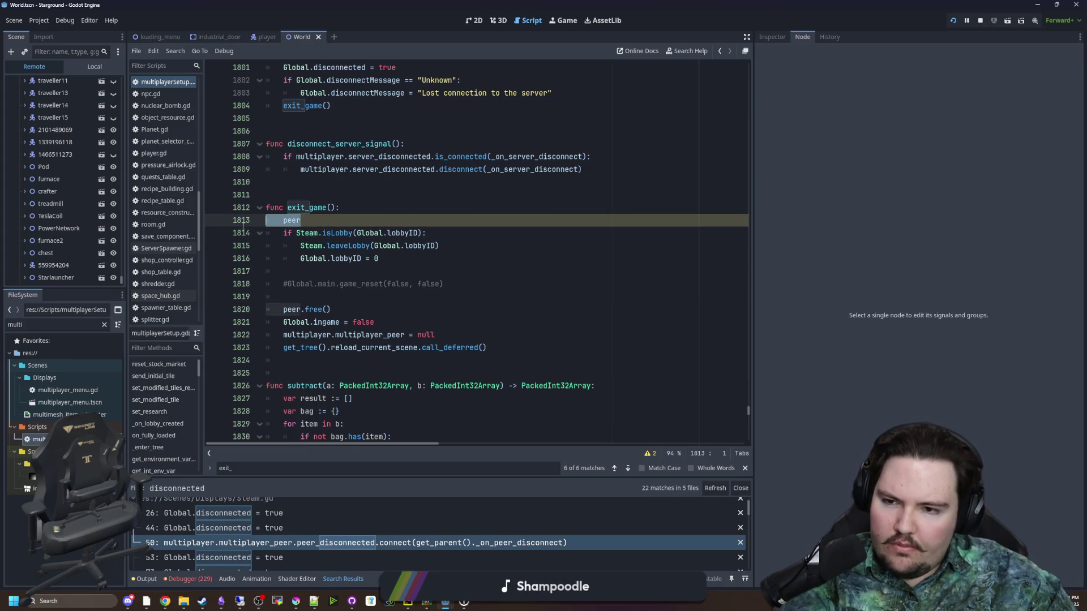
{"action": "key", "text": "BackSpace"}
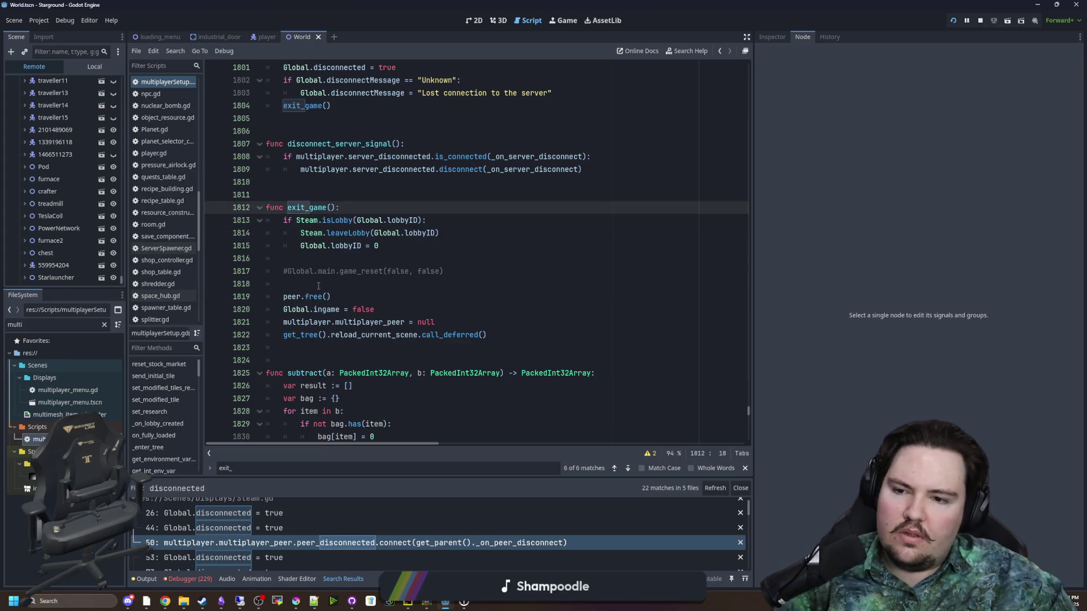
- Move peer.free() to directly after multiplayer.multiplayer_peer = null
{"action": "left_click", "coordinate": [318, 286]}
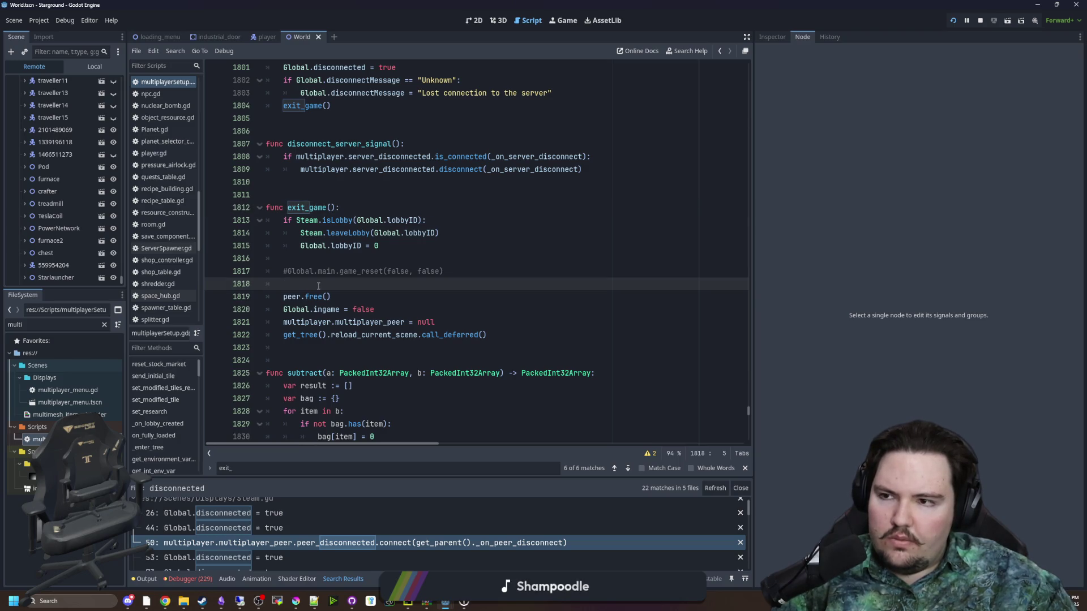
{"action": "left_click_drag", "start_coordinate": [331, 297], "coordinate": [283, 296]}
{"action": "key", "text": "ctrl+c"}
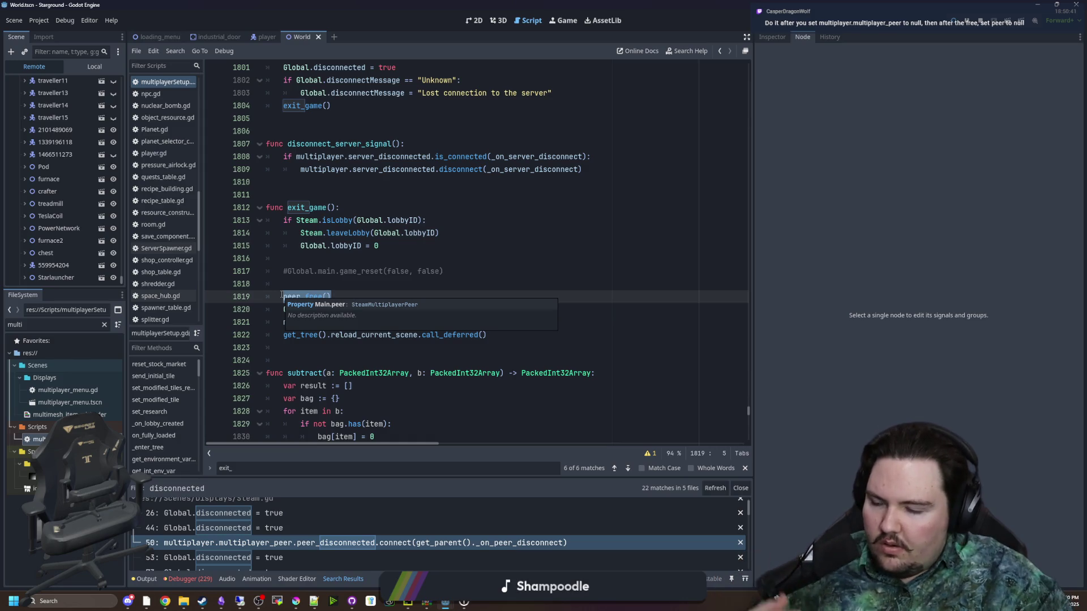
{"action": "left_click_drag", "start_coordinate": [333, 296], "coordinate": [282, 296]}
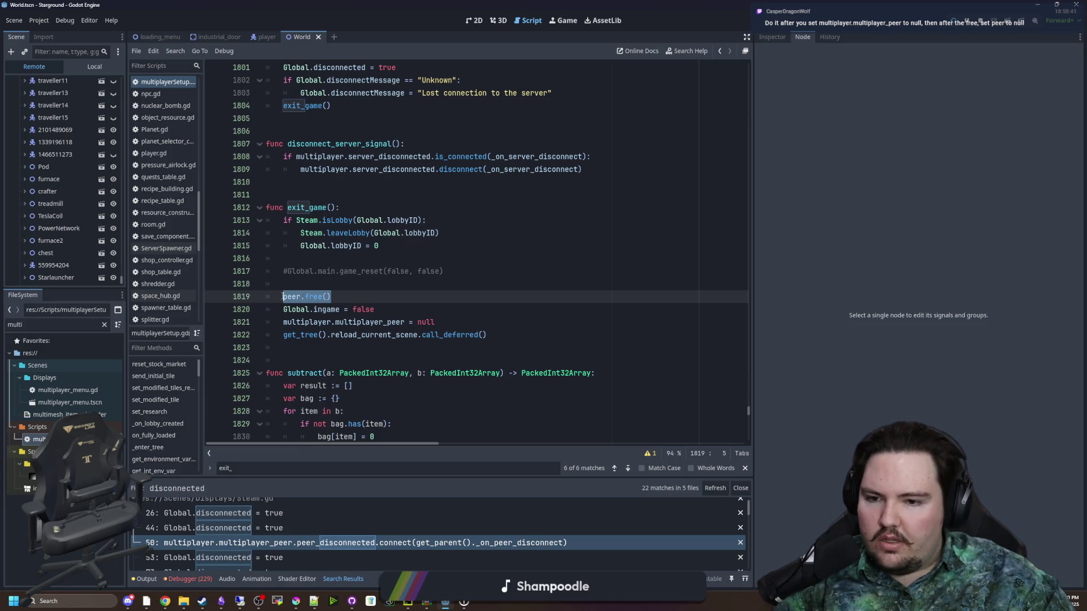
{"action": "key", "text": "BackSpace"}
{"action": "key", "text": "BackSpace"}
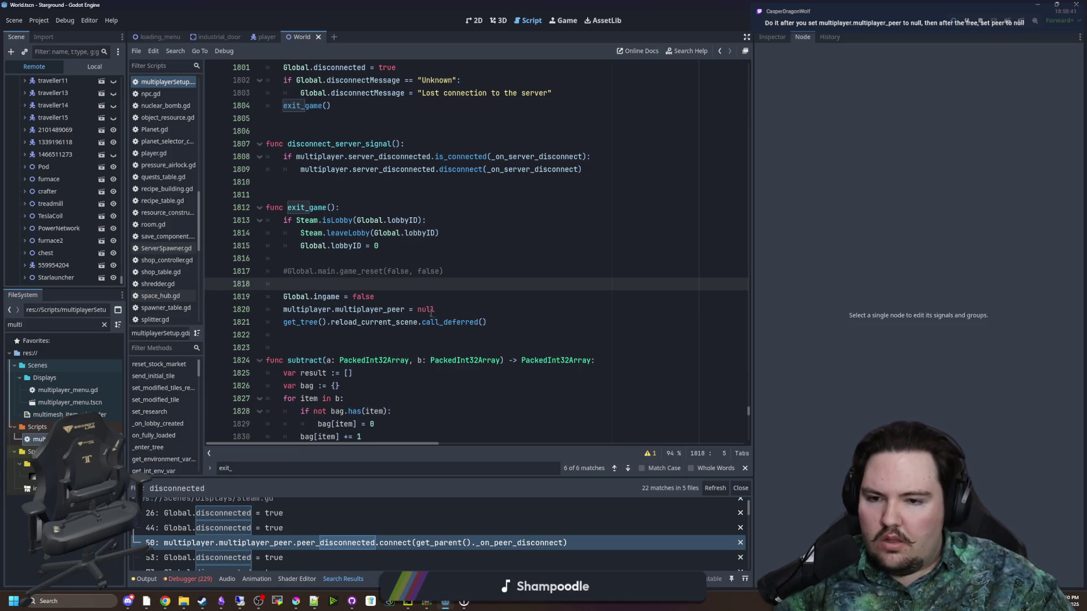
{"action": "left_click", "coordinate": [444, 313]}
{"action": "key", "text": "Return"}
{"action": "key", "text": "ctrl+v"}
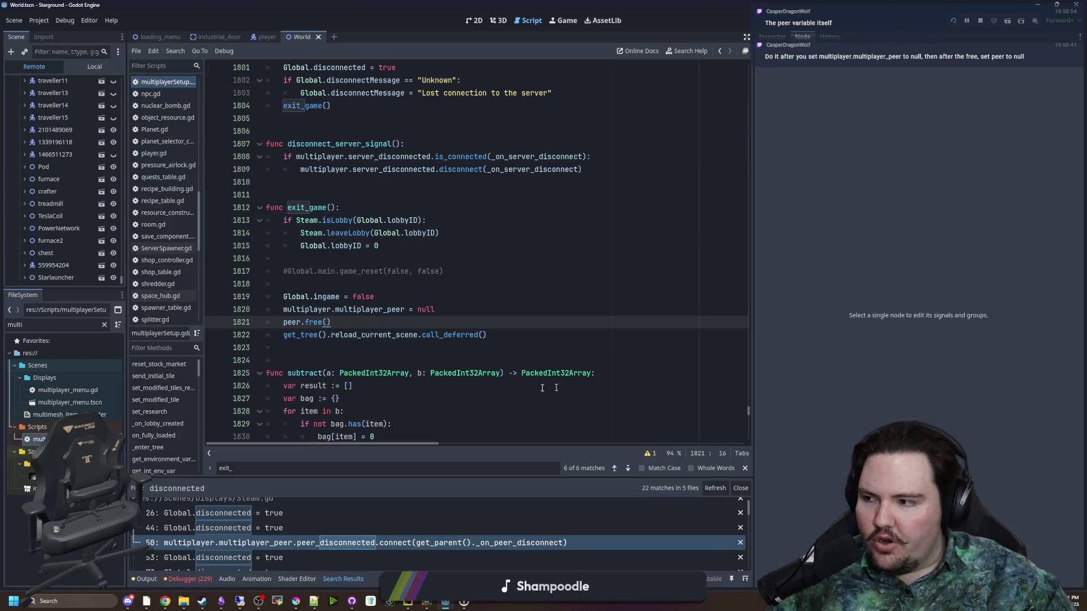
- Review the edited exit_game lines around peer.free() and the peer-clearing line
{"action": "left_click_drag", "start_coordinate": [291, 338], "coordinate": [488, 335]}
{"action": "left_click", "coordinate": [503, 334]}
{"action": "left_click", "coordinate": [345, 321]}
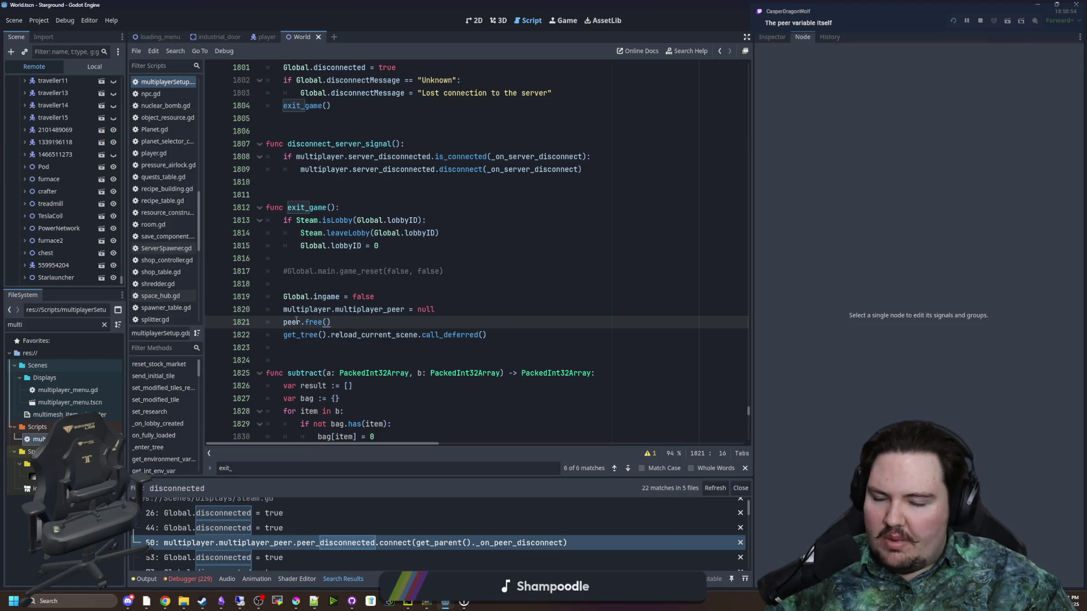
{"action": "mouse_move", "coordinate": [297, 321]}
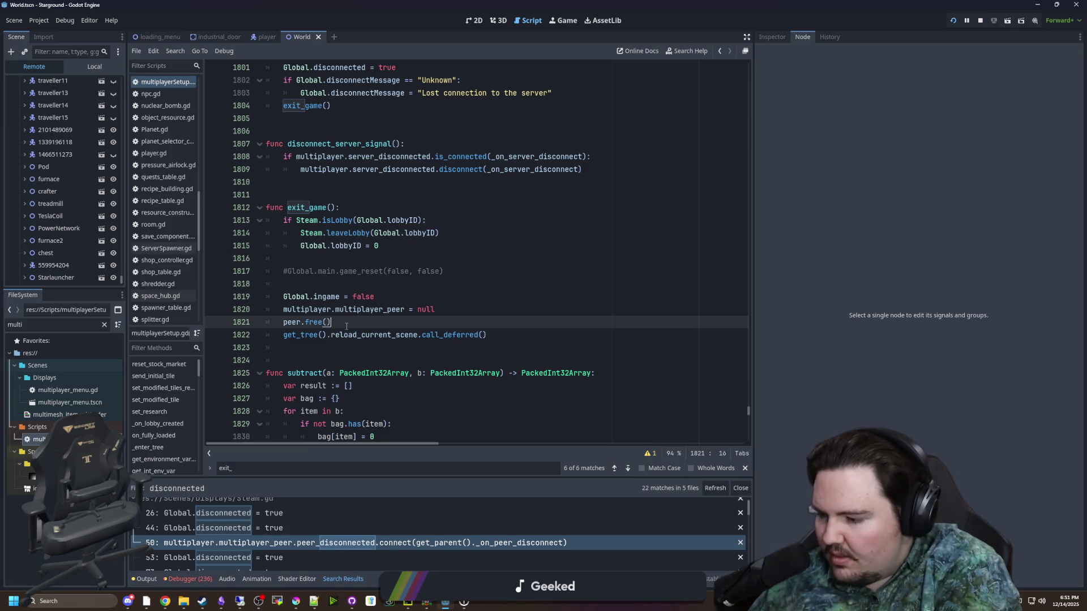
{"action": "left_click", "coordinate": [462, 311]}
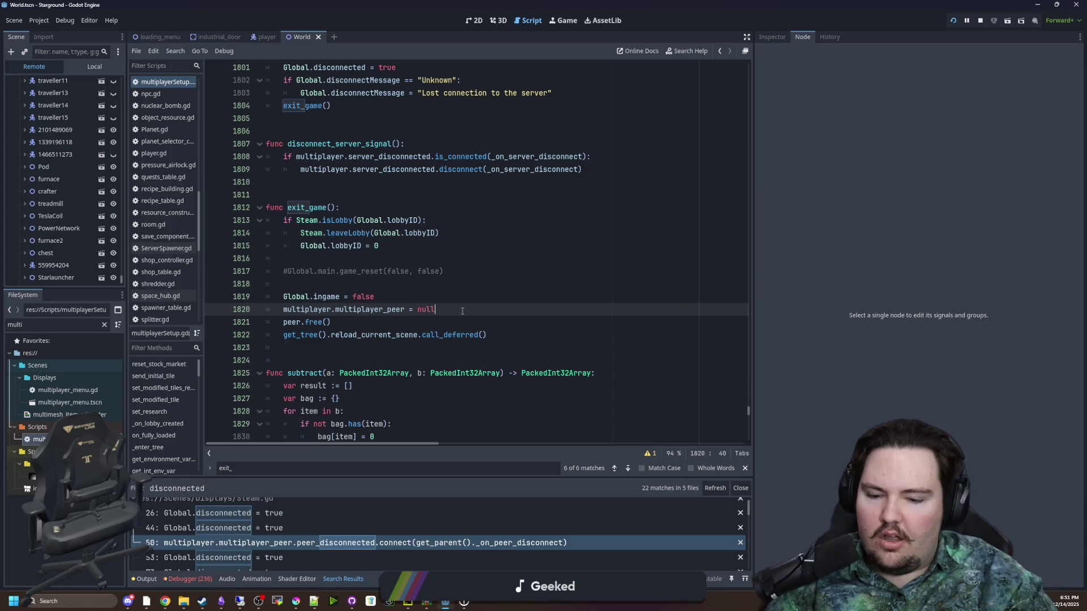
- Add peer.close() on a new line after the multiplayer peer is nulled
{"action": "key", "text": "Return"}
{"action": "type", "text": "peer.clo"}
{"action": "key", "text": "Return"}
- Read the close() documentation, then return to the script
{"action": "left_click", "coordinate": [318, 323]}
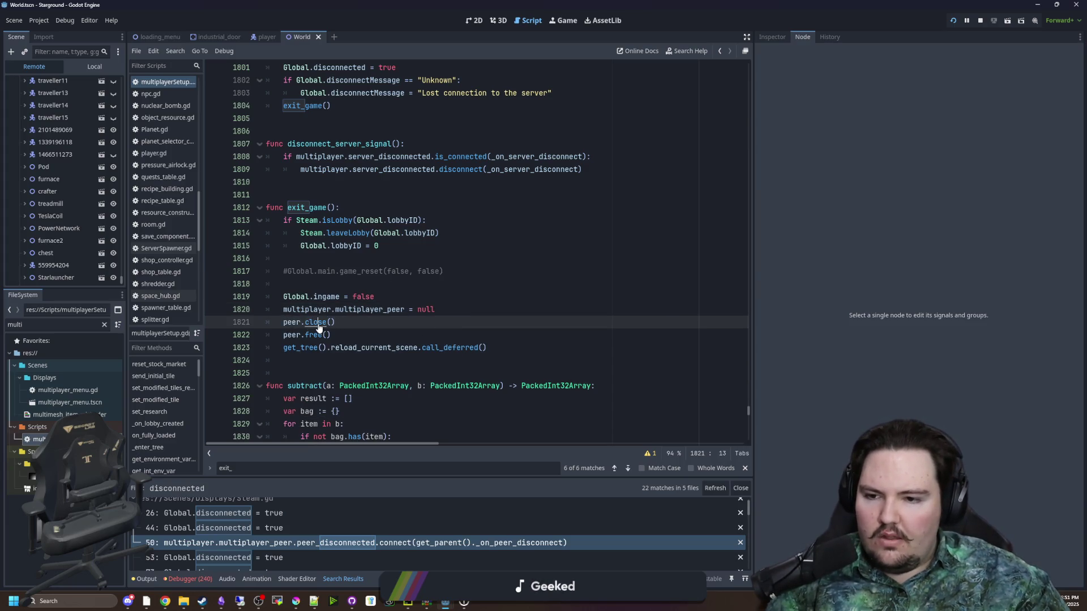
{"action": "left_click", "coordinate": [319, 325], "text": "ctrl"}
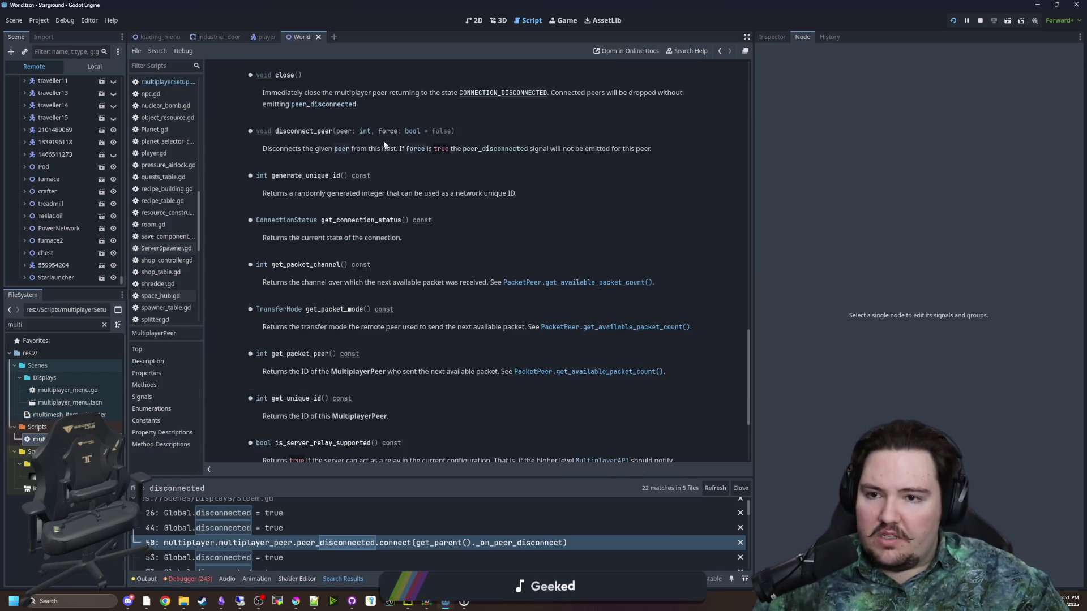
{"action": "mouse_move", "coordinate": [377, 94]}
{"action": "left_mouse_down"}
{"action": "mouse_move", "coordinate": [534, 93]}
{"action": "mouse_move", "coordinate": [563, 116]}
{"action": "mouse_move", "coordinate": [589, 91]}
{"action": "left_mouse_up"}
{"action": "left_click", "coordinate": [578, 99]}
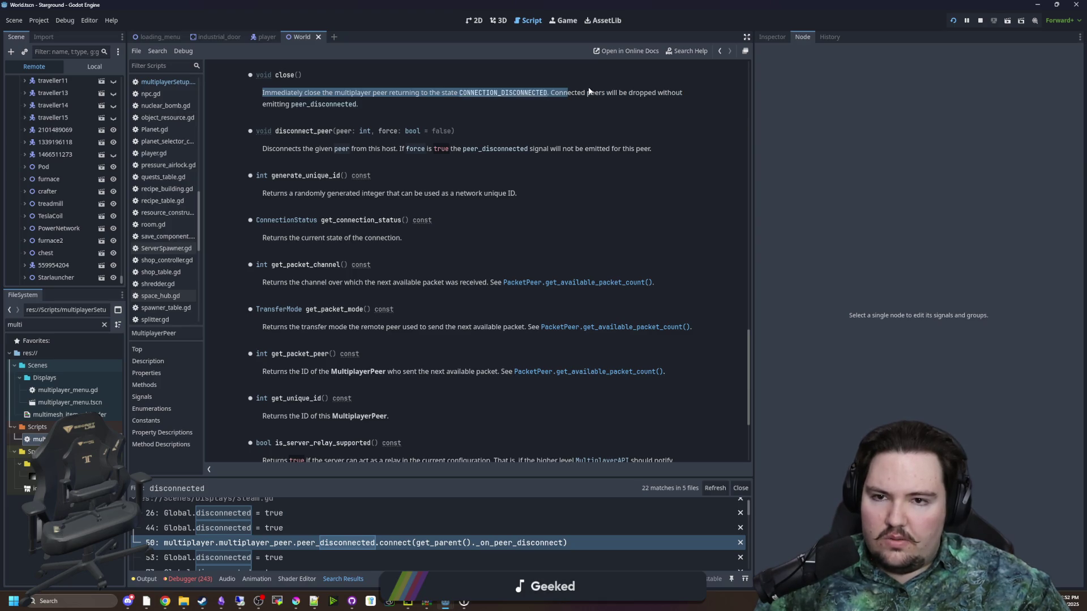
{"action": "left_click", "coordinate": [529, 120]}
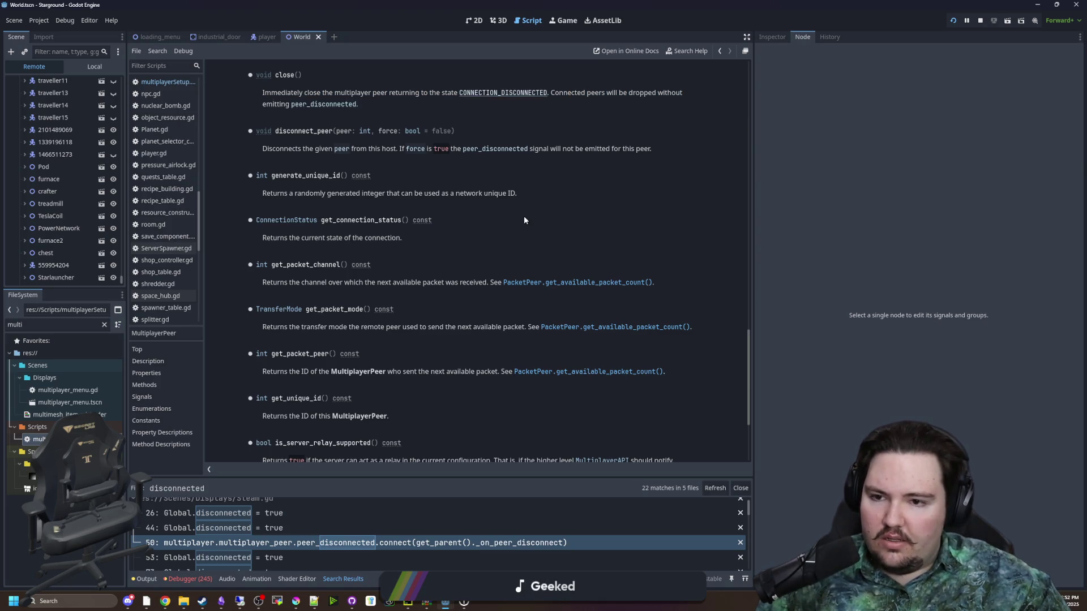
{"action": "scroll", "coordinate": [524, 216], "scroll_direction": "up", "scroll_amount": 3}
{"action": "scroll", "coordinate": [516, 221], "scroll_direction": "up", "scroll_amount": 3}
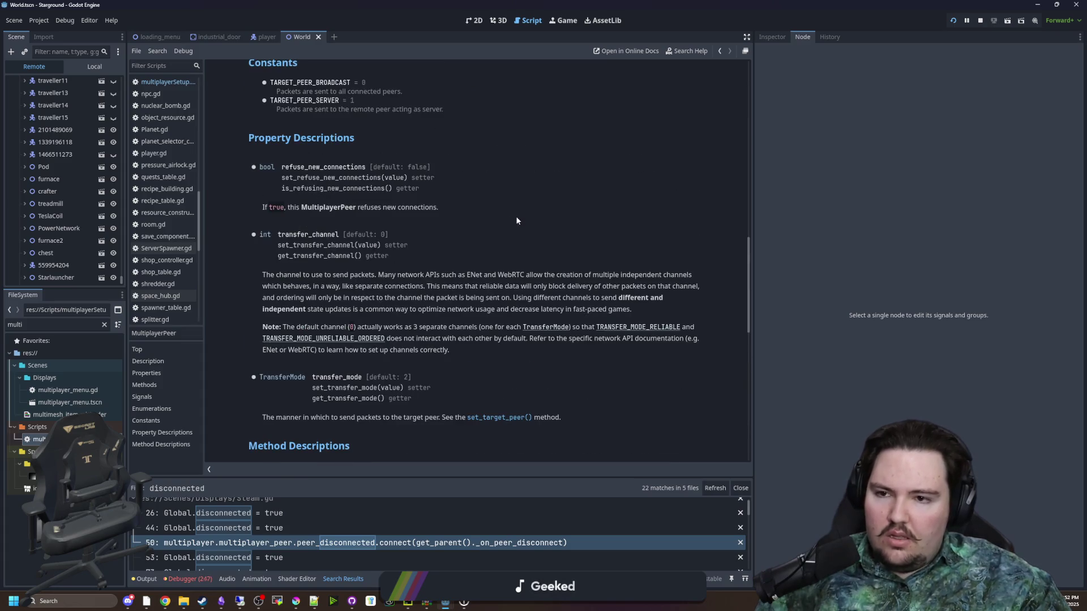
{"action": "scroll", "coordinate": [466, 221], "scroll_direction": "up", "scroll_amount": 10}
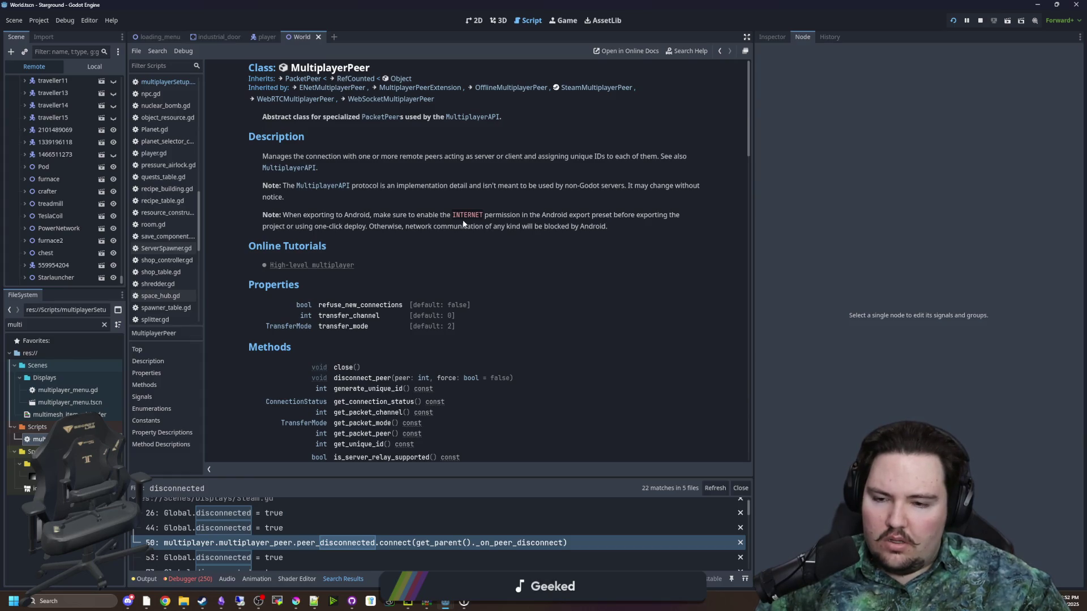
{"action": "scroll", "coordinate": [463, 222], "scroll_direction": "down", "scroll_amount": 2}
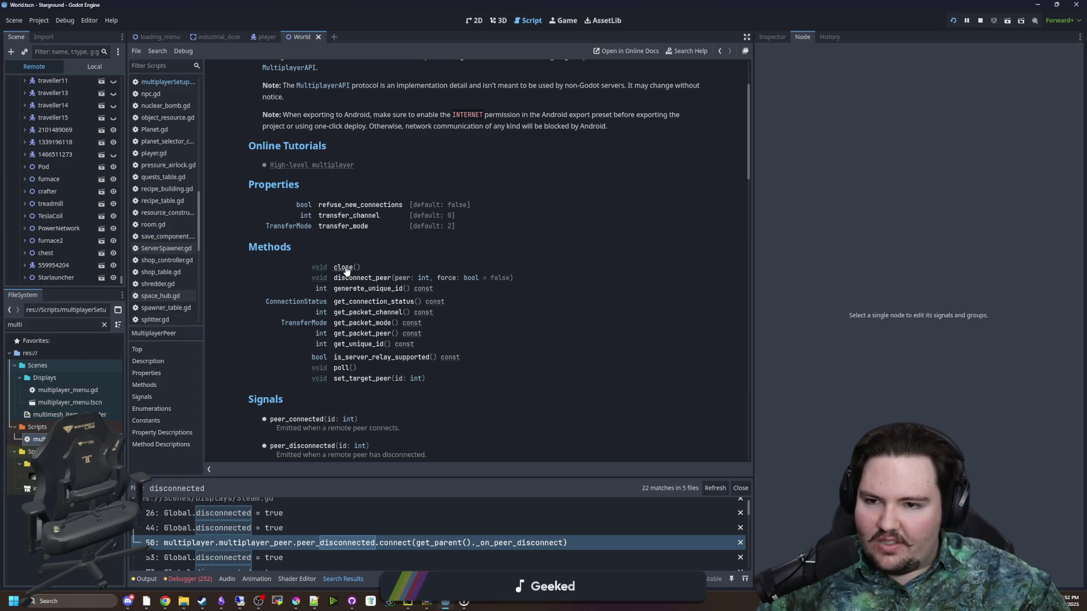
{"action": "key", "text": "alt+Left"}
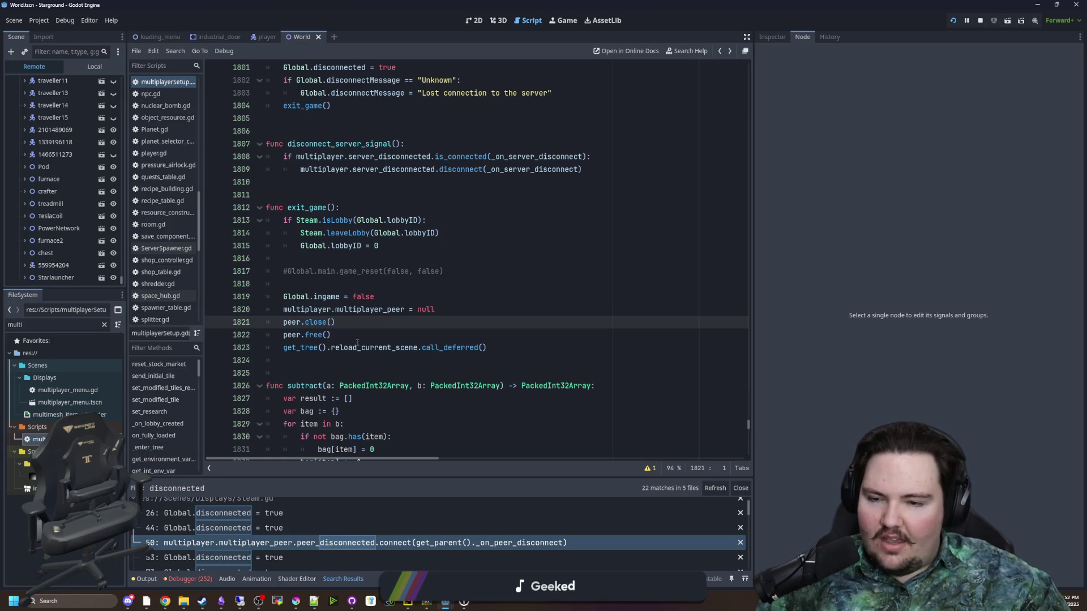
- Try changing peer.free() to queue_free(), then revert it back to free()
{"action": "left_click", "coordinate": [318, 334]}
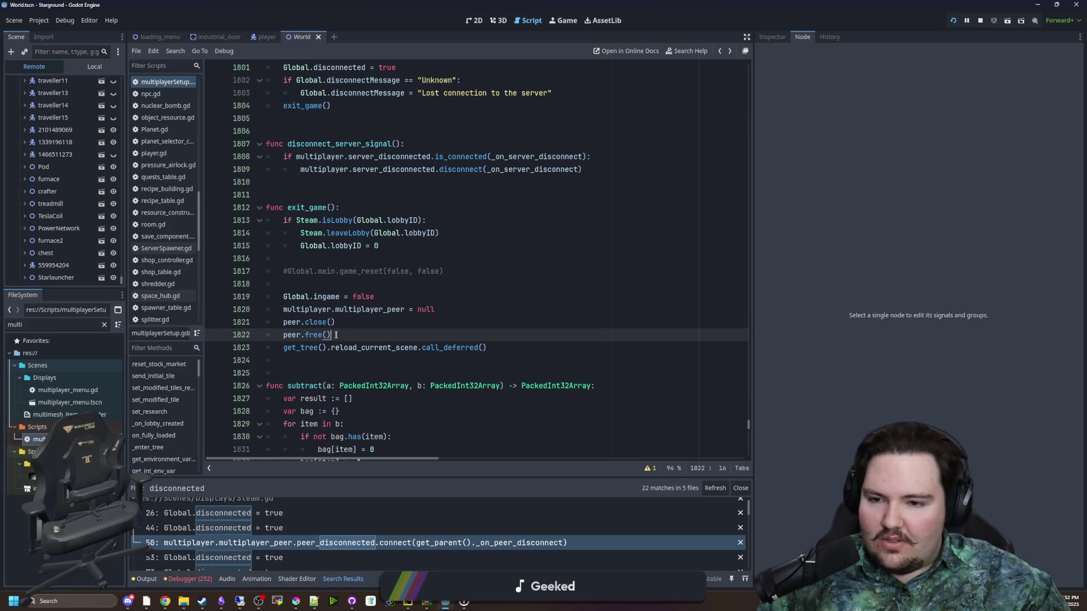
{"action": "double_click", "coordinate": [319, 334]}
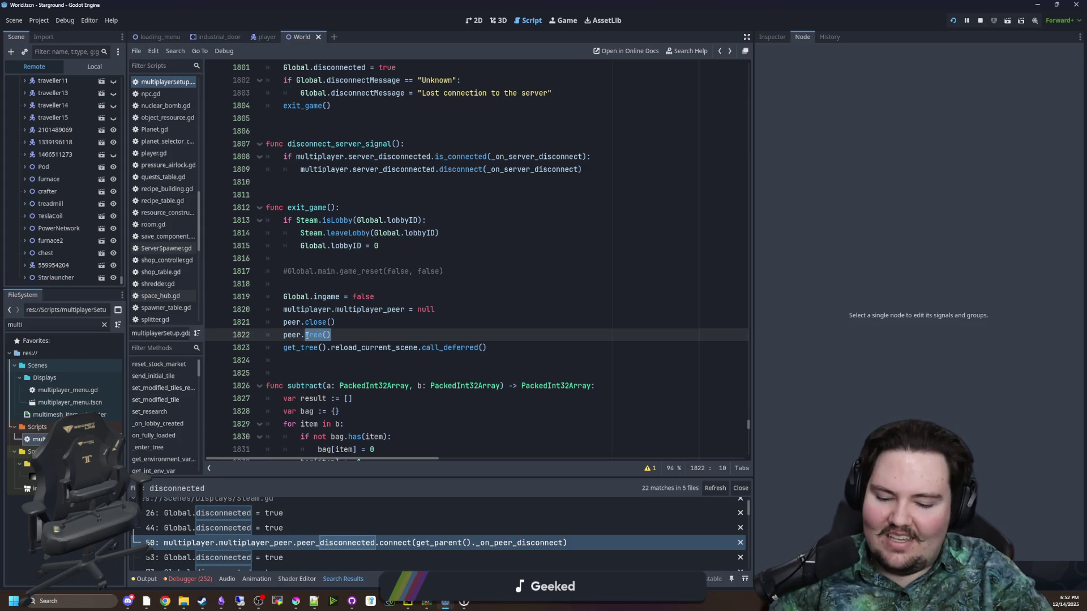
{"action": "type", "text": "queue_free()"}
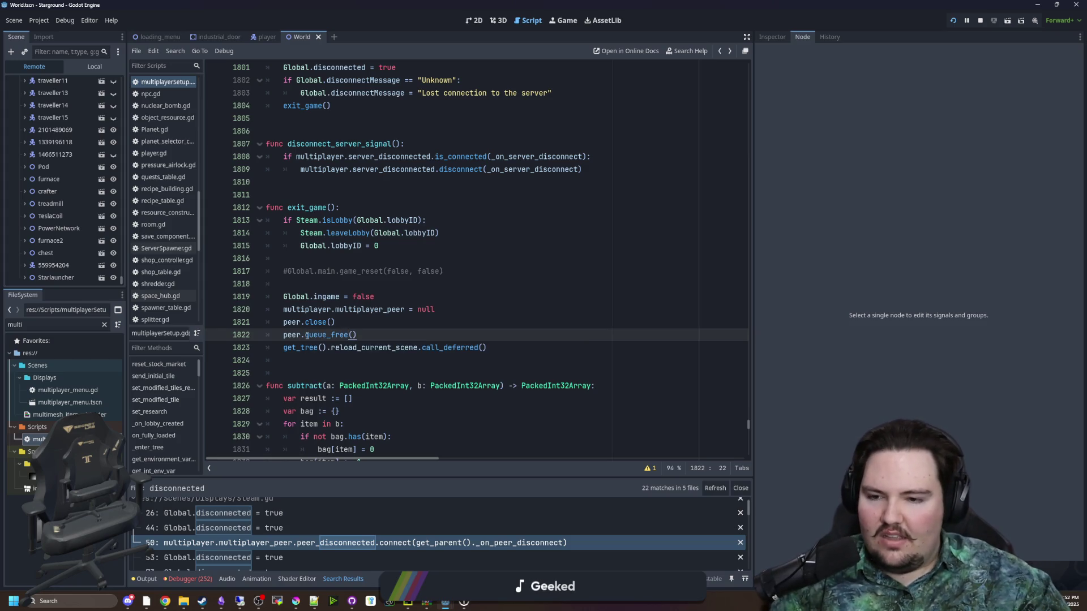
{"action": "left_click", "coordinate": [329, 335]}
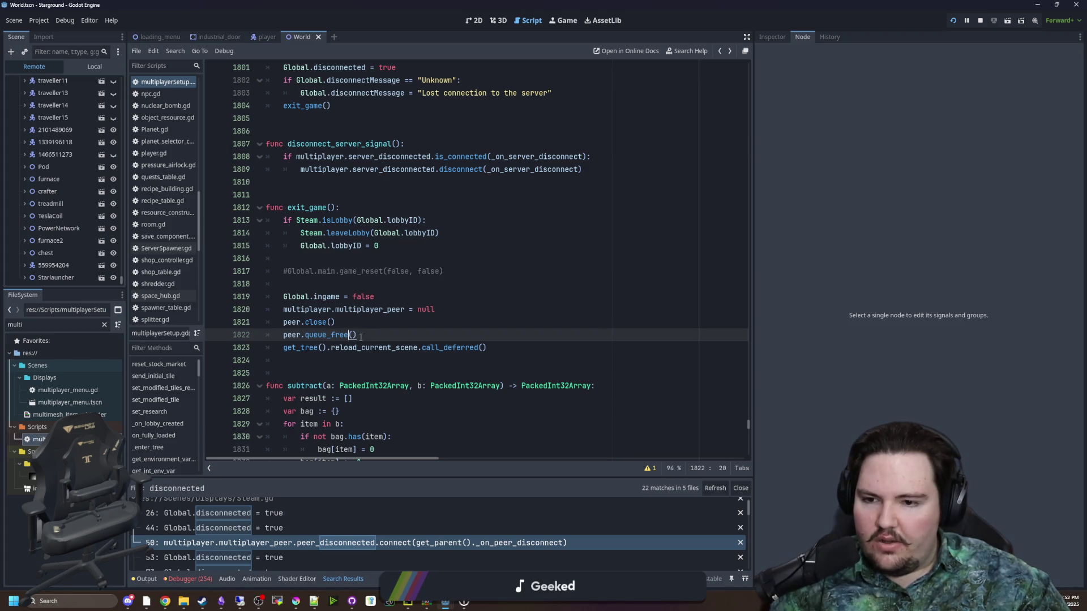
{"action": "left_click", "coordinate": [368, 335]}
{"action": "key", "text": "Left"}
{"action": "key", "text": "Left"}
{"action": "key", "text": "Left"}
{"action": "key", "text": "BackSpace"}
{"action": "key", "text": "BackSpace"}
{"action": "key", "text": "BackSpace"}
{"action": "key", "text": "End"}
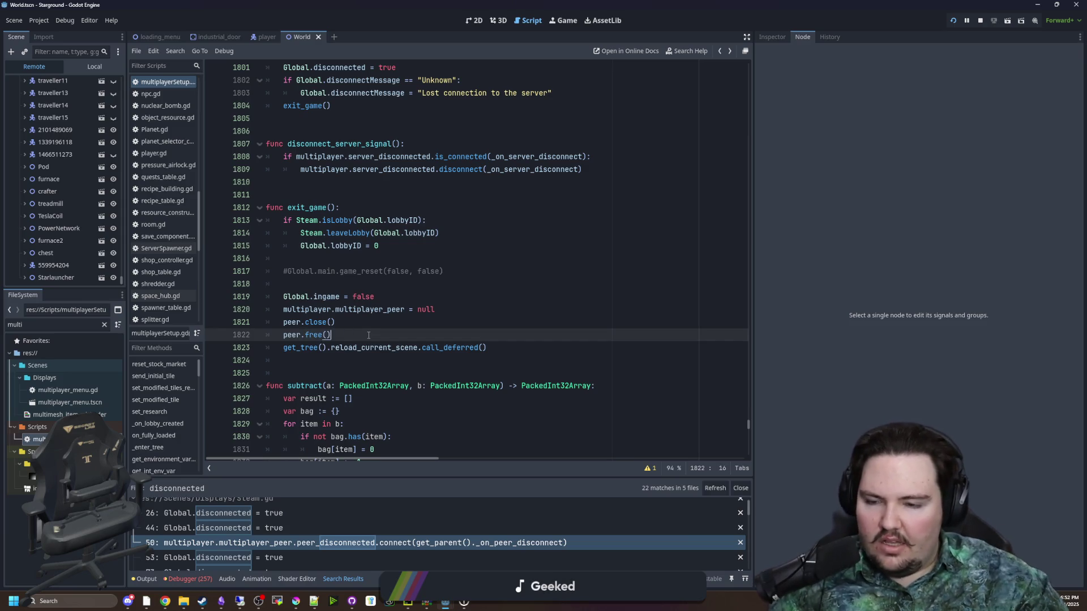
- Save the script with peer.close() followed by peer.free() in exit_game
{"action": "left_click", "coordinate": [361, 322]}
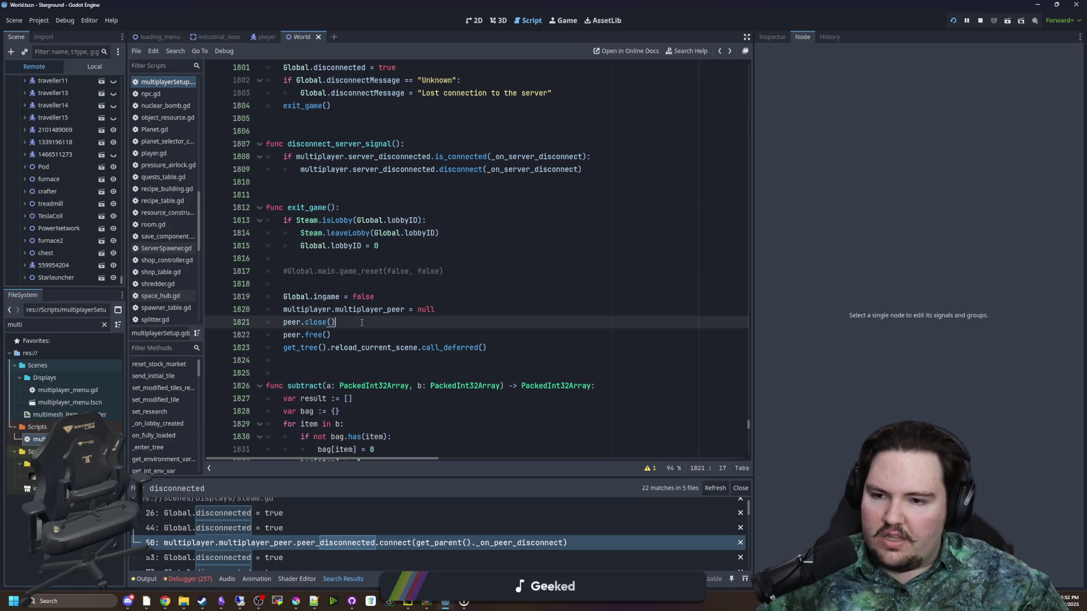
{"action": "key", "text": "ctrl+s"}
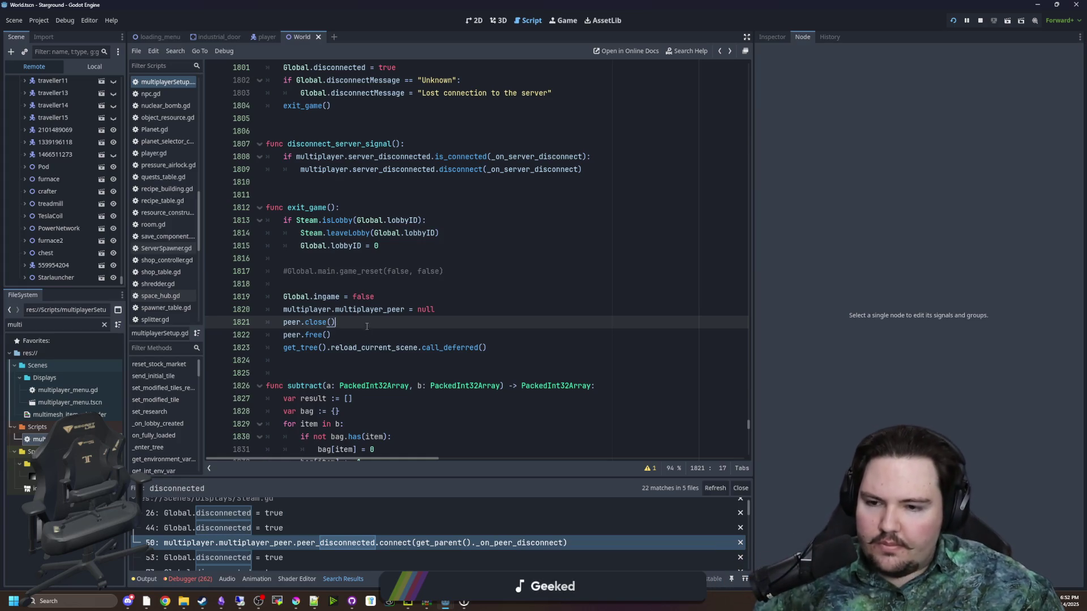
{"action": "left_click", "coordinate": [367, 333]}
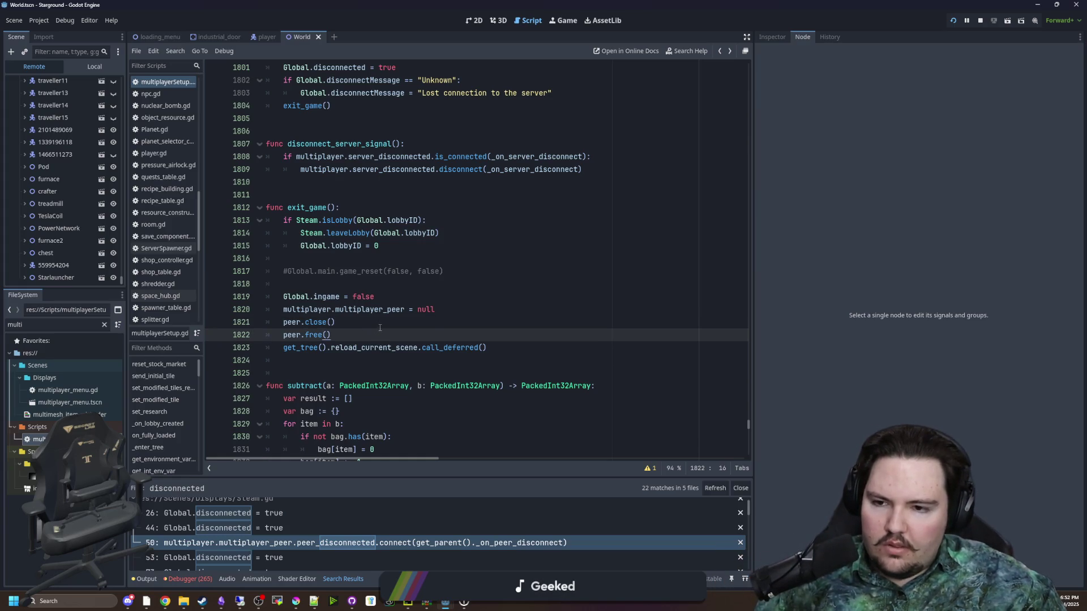
{"action": "left_click", "coordinate": [379, 327]}
{"action": "key", "text": "ctrl+s"}
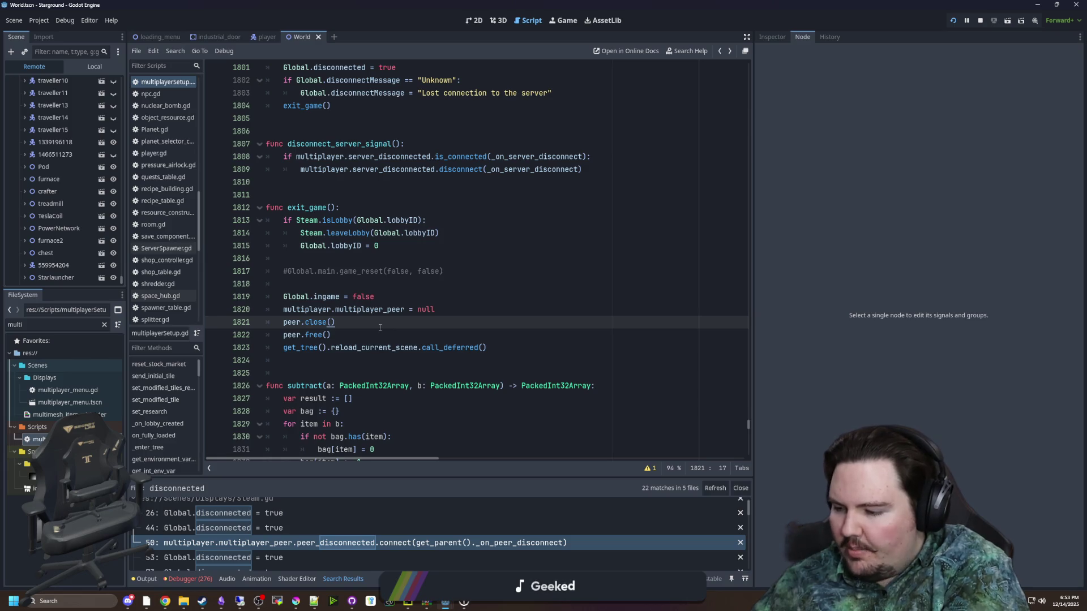
{"action": "mouse_move", "coordinate": [333, 335]}
{"action": "left_mouse_down"}
{"action": "mouse_move", "coordinate": [262, 327]}
{"action": "mouse_move", "coordinate": [362, 323]}
{"action": "left_mouse_up"}
- Delete the peer.free() line, save, and check the close() documentation
{"action": "key", "text": "BackSpace"}
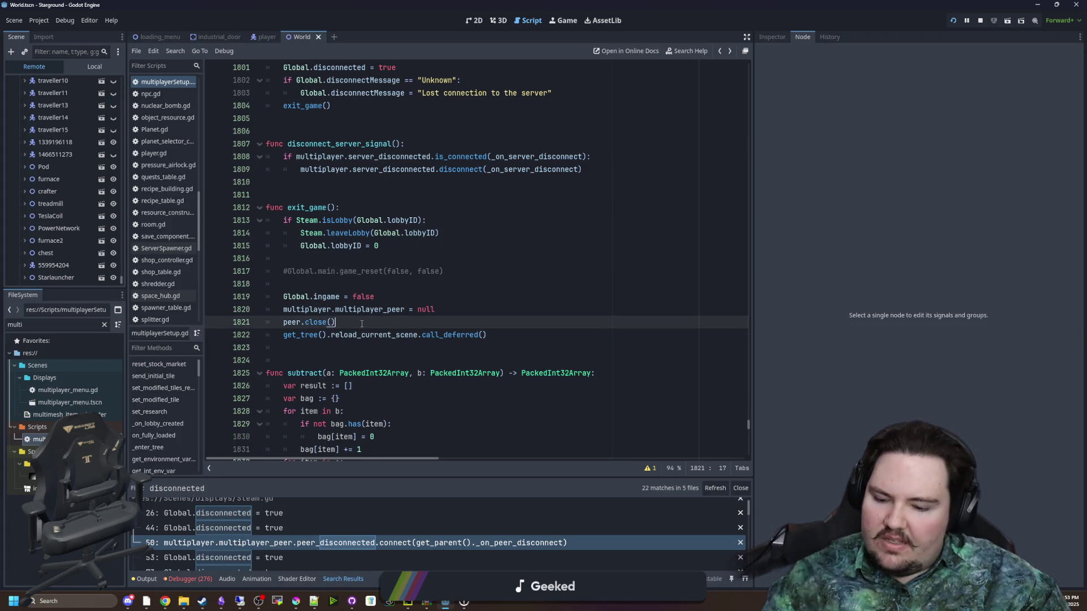
{"action": "key", "text": "ctrl+s"}
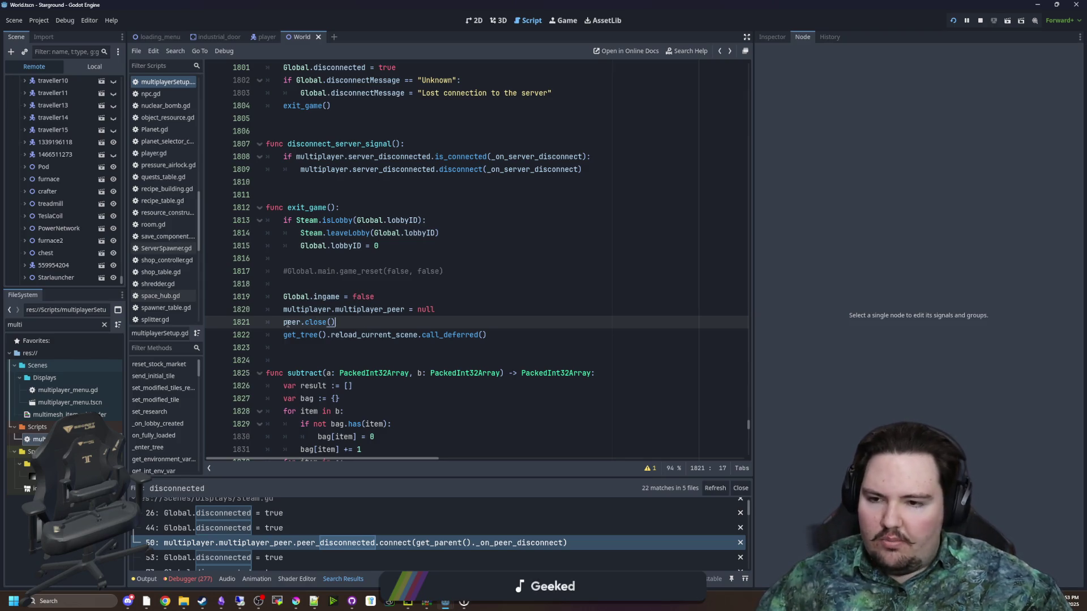
{"action": "left_click_drag", "start_coordinate": [287, 323], "coordinate": [336, 324]}
{"action": "left_click", "coordinate": [336, 322]}
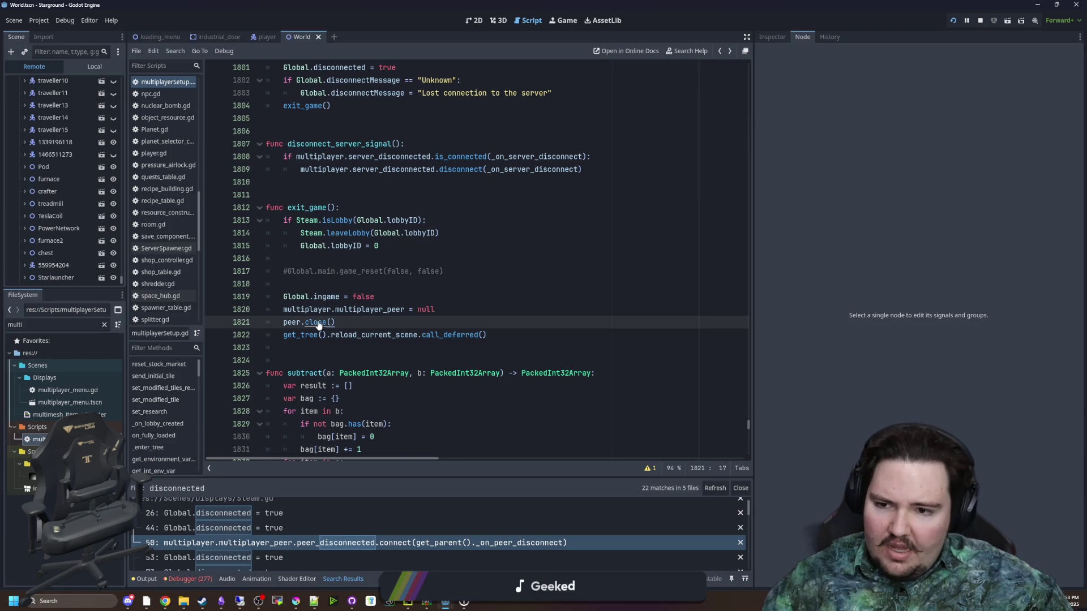
{"action": "left_click", "coordinate": [315, 322], "text": "ctrl"}
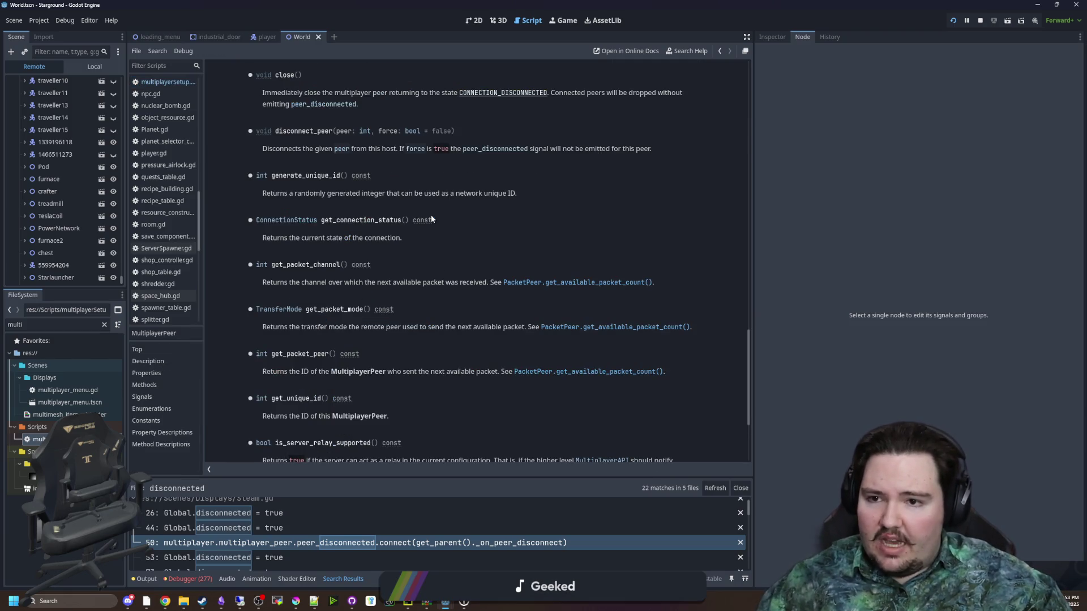
{"action": "key", "text": "alt+Left"}
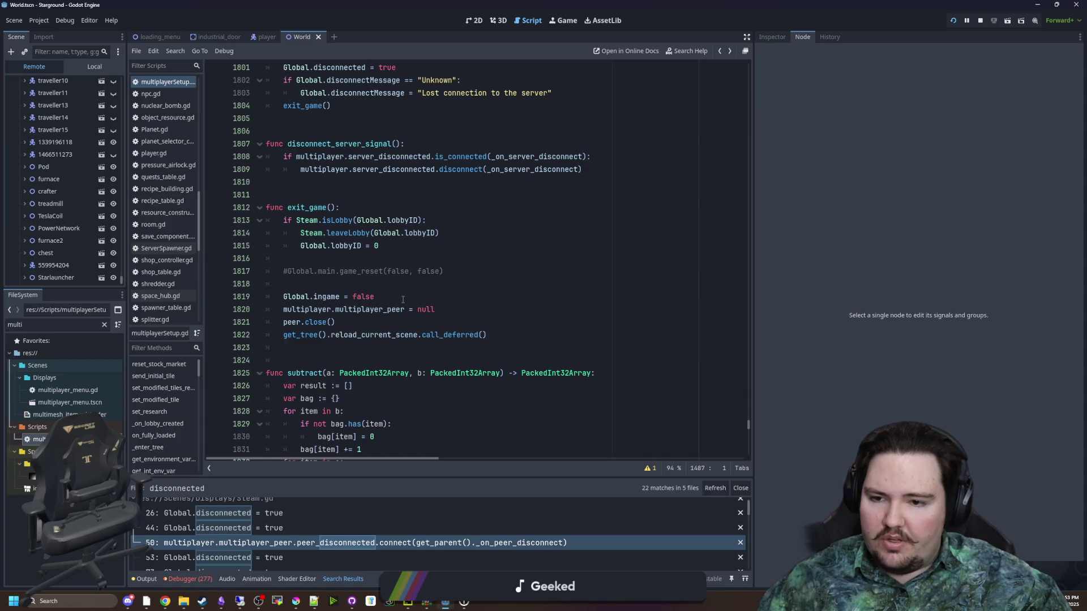
- Review the peer-clearing and reload lines, then run the game to test
{"action": "left_click_drag", "start_coordinate": [384, 312], "coordinate": [336, 322]}
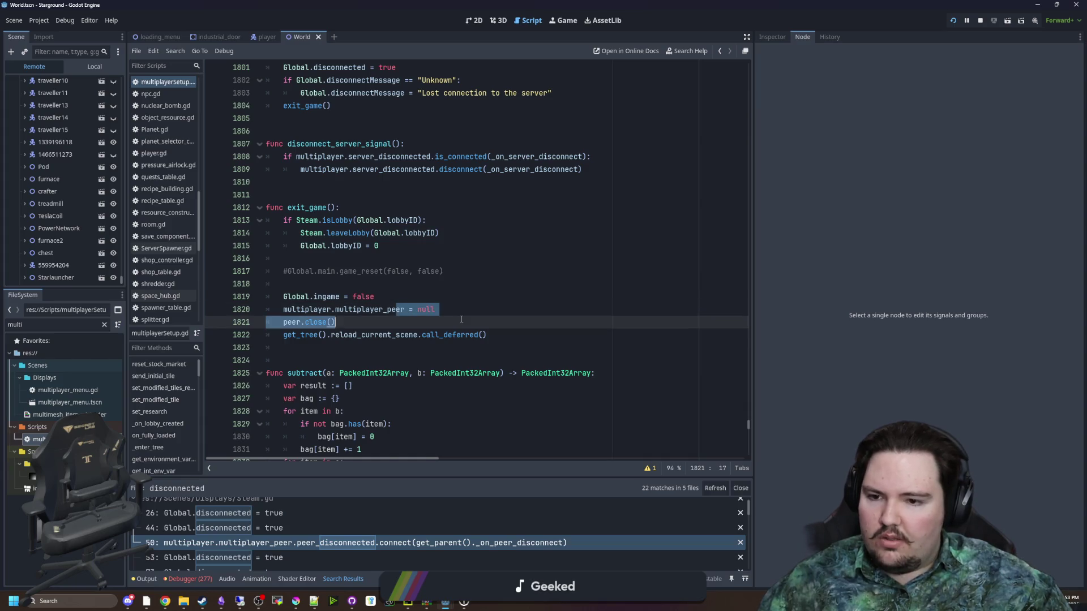
{"action": "left_click", "coordinate": [366, 326]}
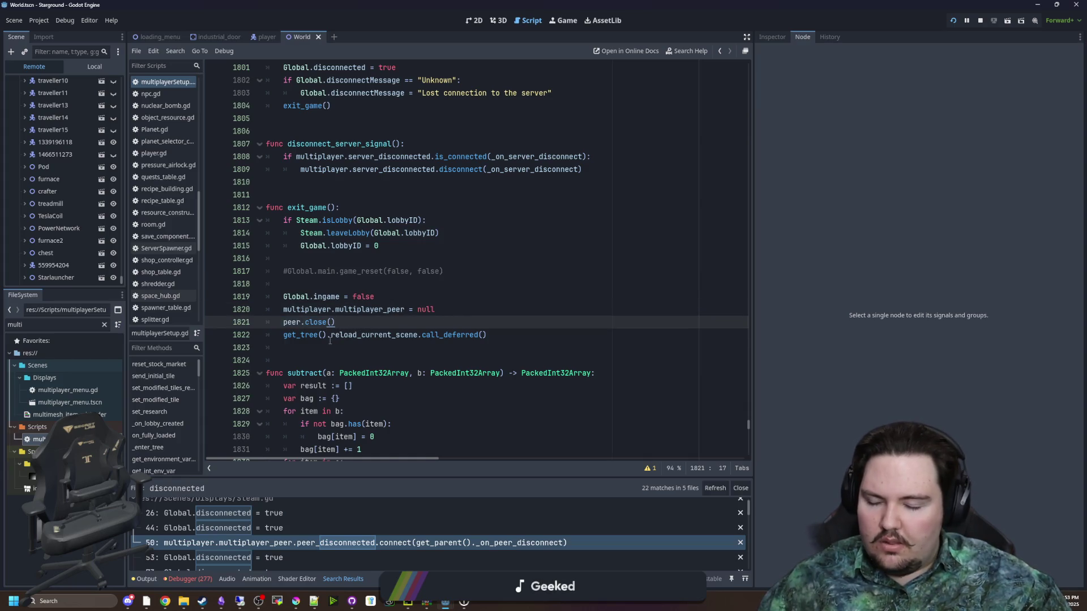
{"action": "mouse_move", "coordinate": [330, 341]}
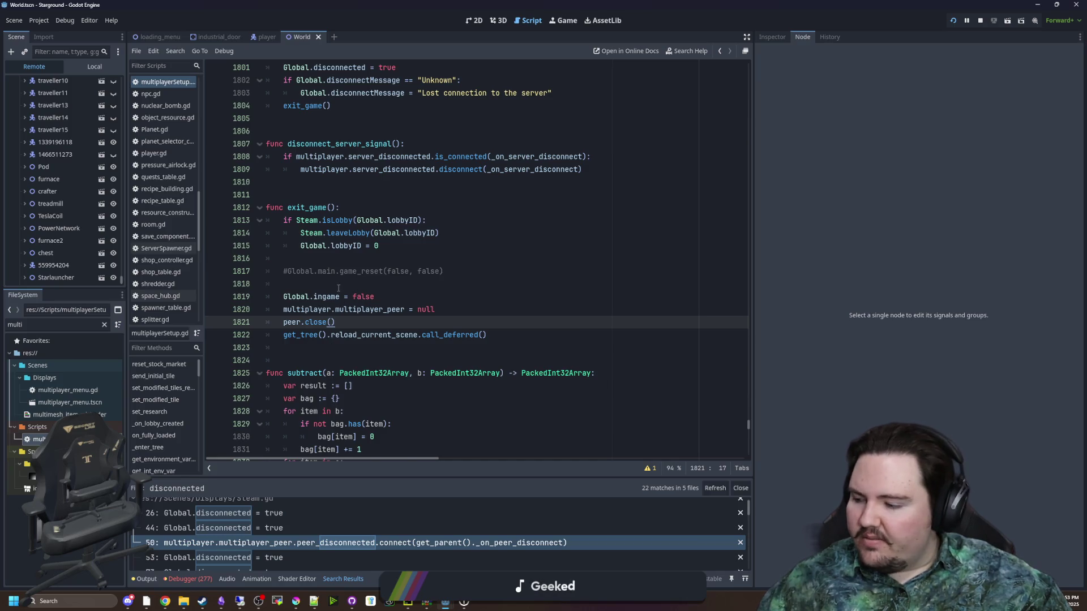
{"action": "mouse_move", "coordinate": [383, 338]}
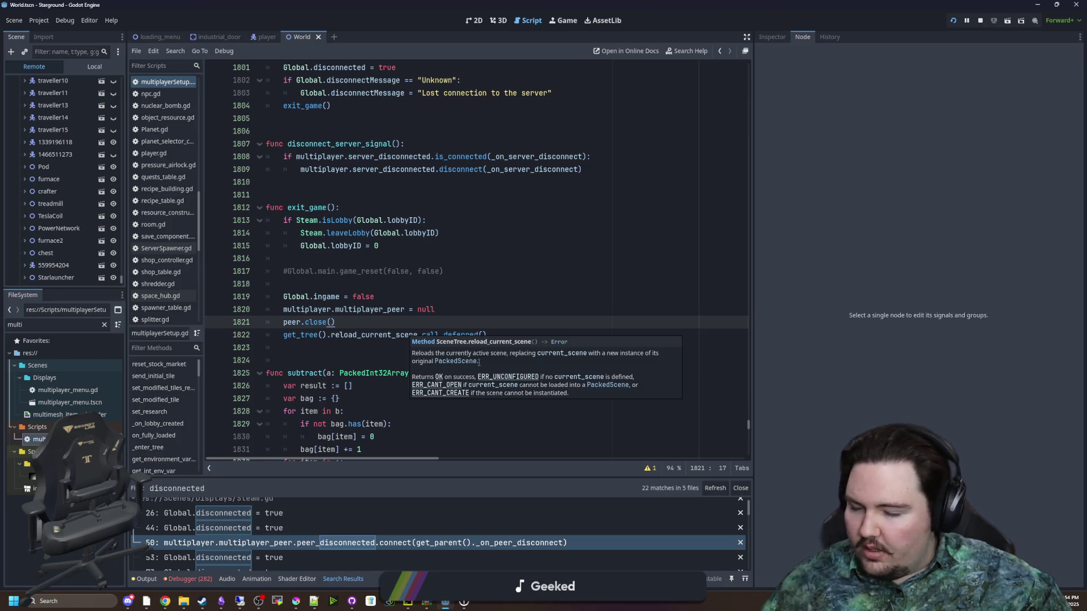
{"action": "key", "text": "ctrl+F4"}
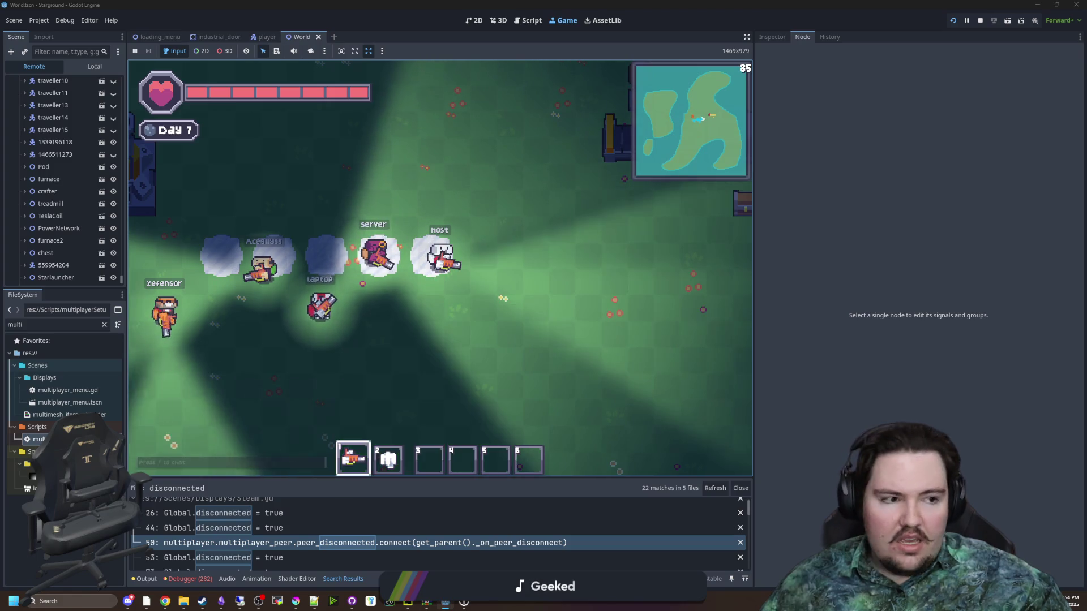
- Check the running game windows, then return to exit_game around peer.close() and get_tree()
{"action": "key", "text": "alt+Tab"}
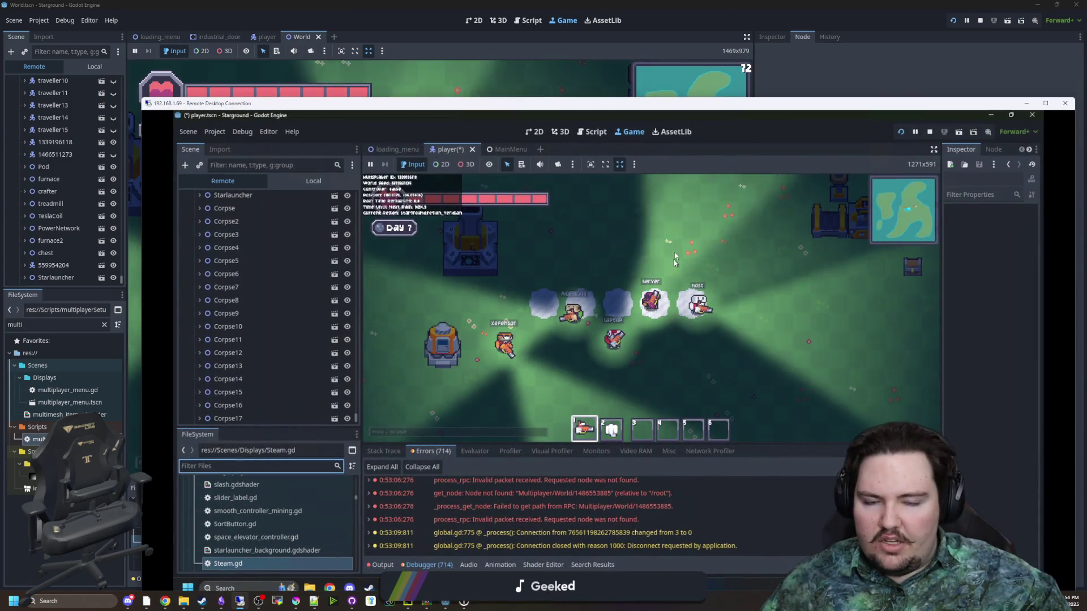
{"action": "key", "text": "alt+Tab"}
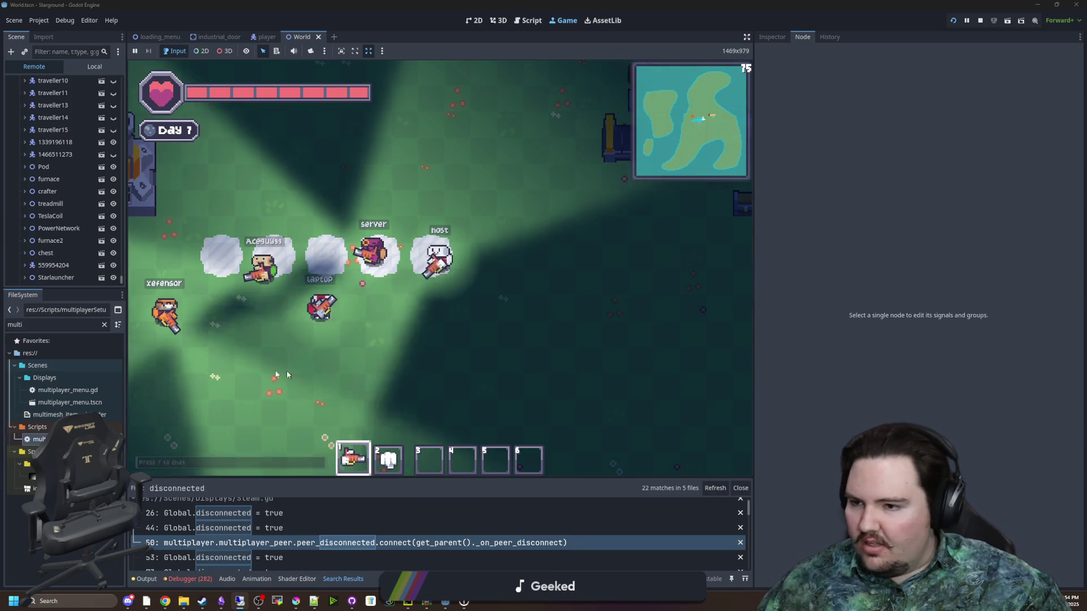
{"action": "key", "text": "ctrl+F3"}
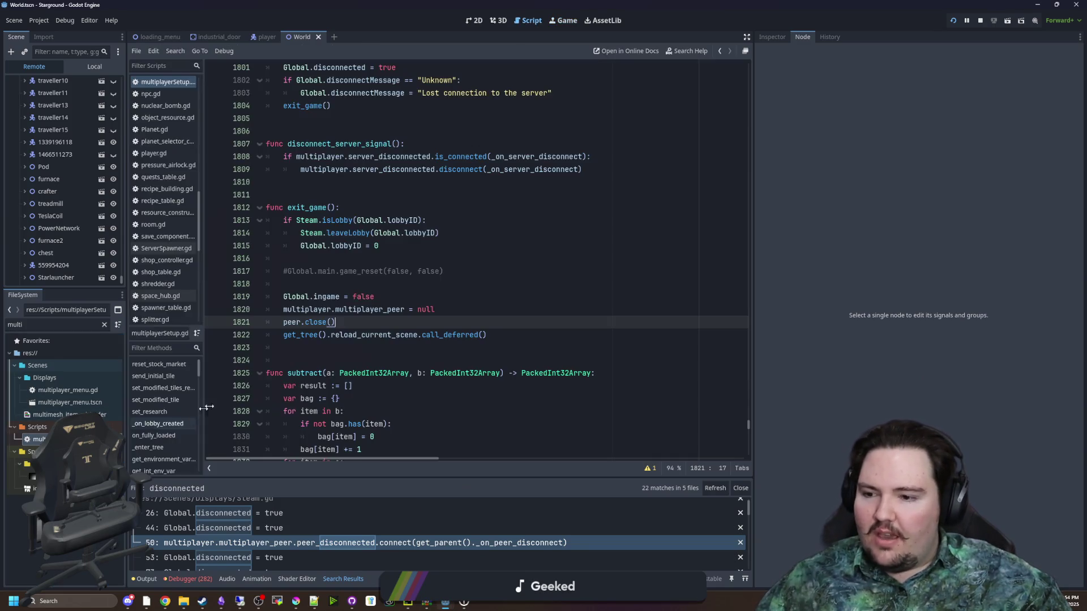
{"action": "left_click", "coordinate": [365, 346]}
{"action": "left_click", "coordinate": [339, 322]}
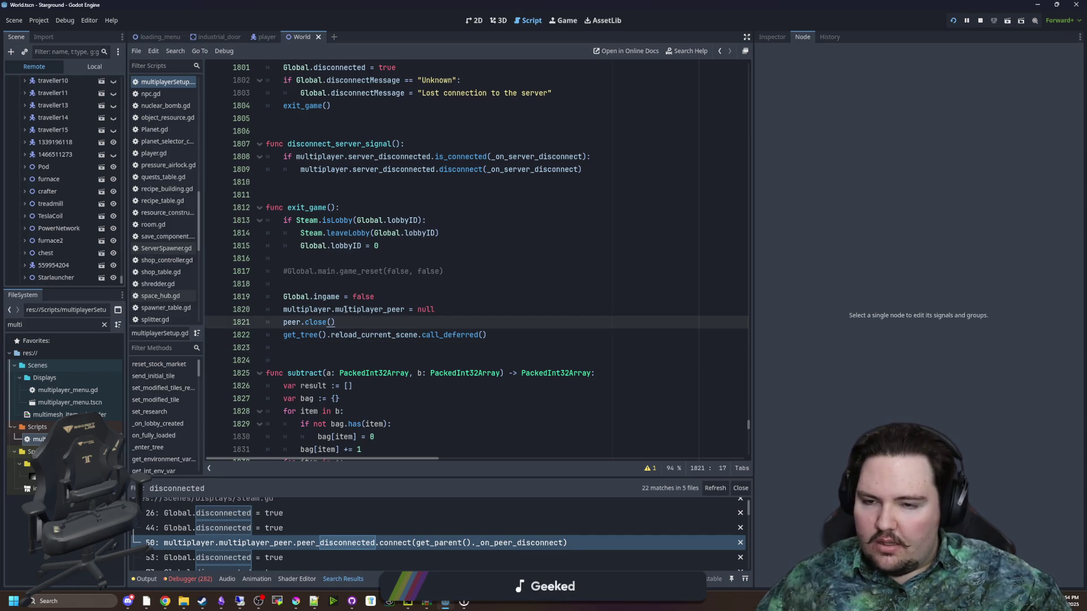
{"action": "left_click", "coordinate": [321, 335]}
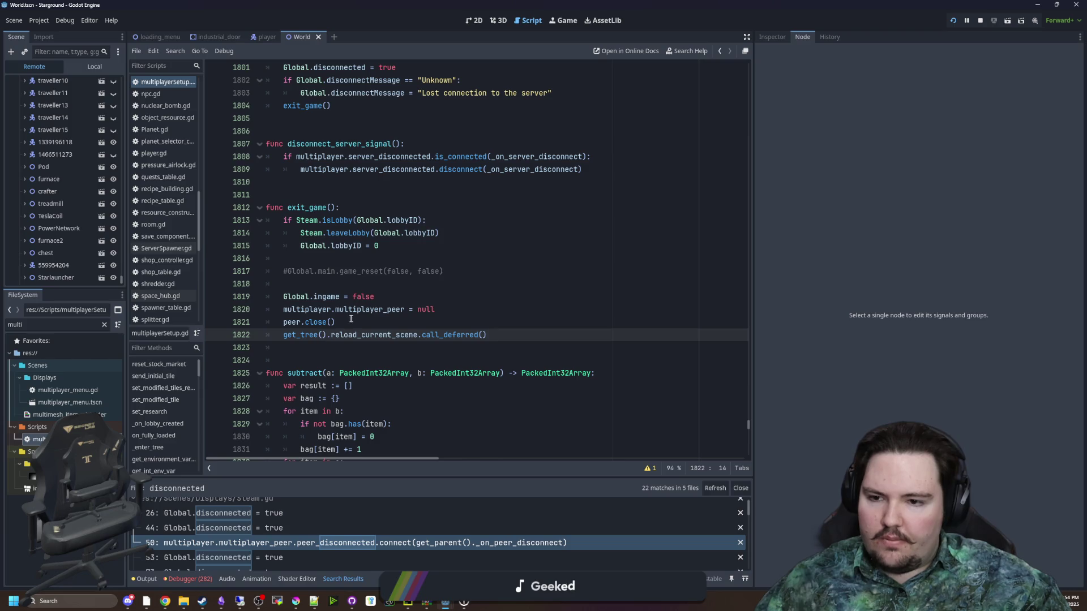
- Delete the peer.close() line from exit_game
{"action": "left_click_drag", "start_coordinate": [338, 322], "coordinate": [266, 322]}
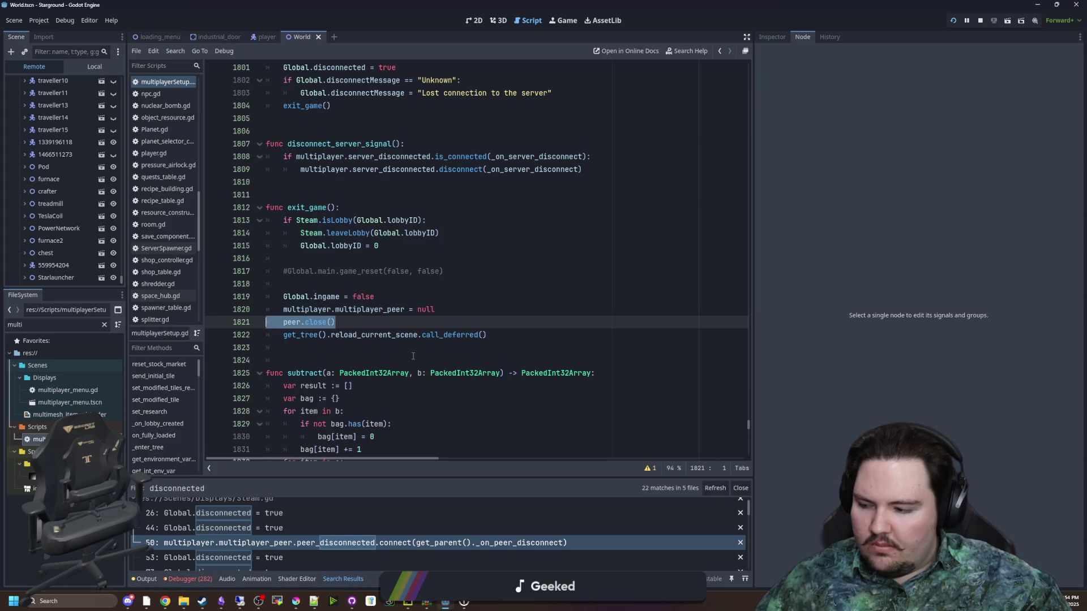
{"action": "key", "text": "BackSpace"}
{"action": "key", "text": "BackSpace"}
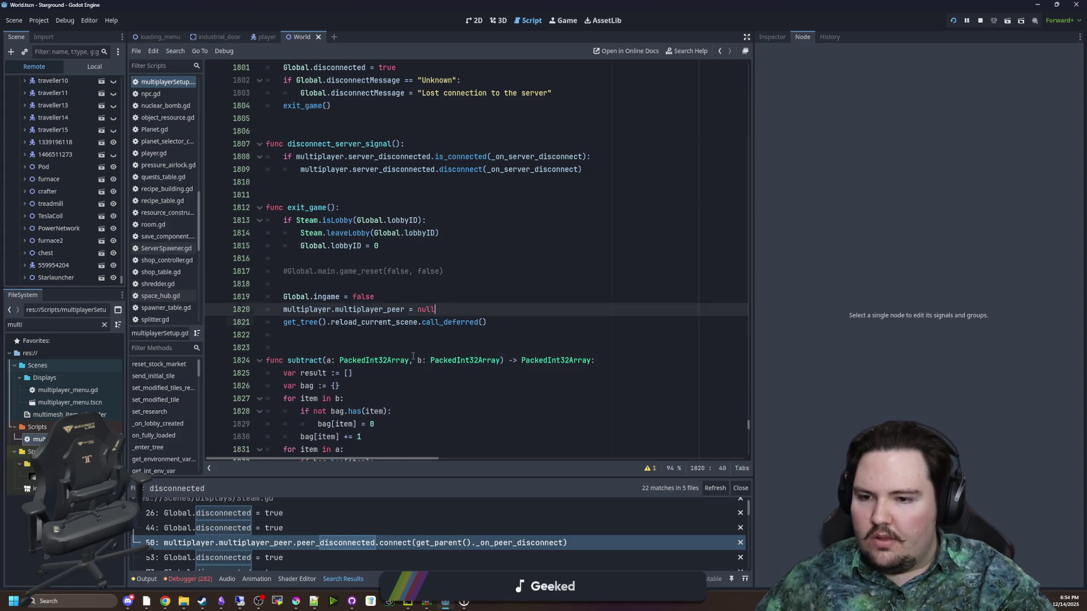
{"action": "left_click", "coordinate": [413, 352]}
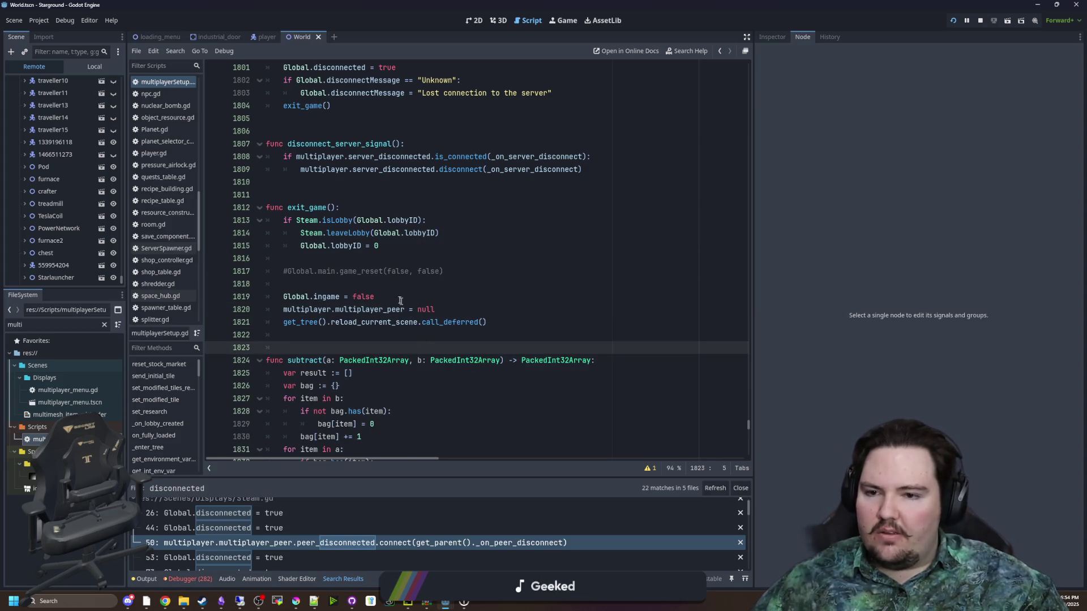
- Review exit_game's Steam lobby-leaving code, then return to the running game
{"action": "left_click", "coordinate": [230, 194]}
{"action": "left_click", "coordinate": [382, 203]}
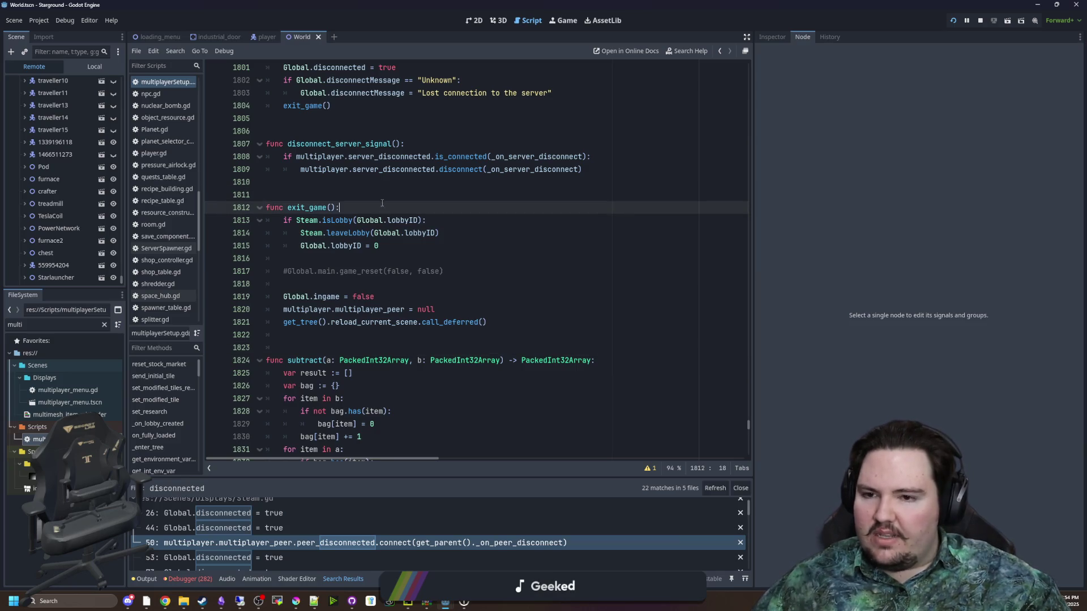
{"action": "mouse_move", "coordinate": [360, 236]}
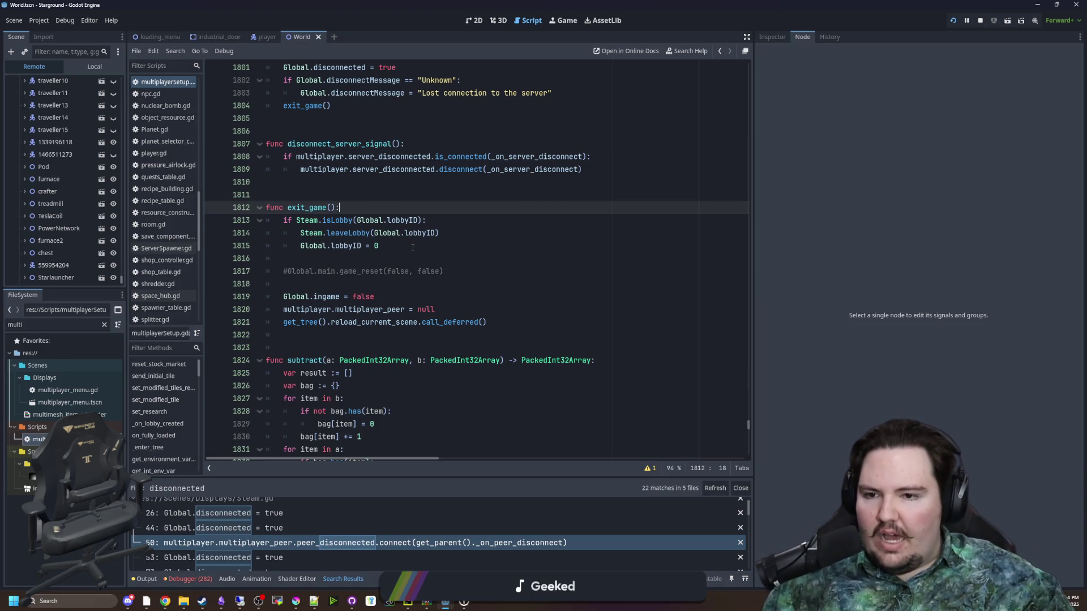
{"action": "left_click_drag", "start_coordinate": [342, 256], "coordinate": [238, 221]}
{"action": "left_click", "coordinate": [378, 263]}
{"action": "left_click", "coordinate": [324, 279]}
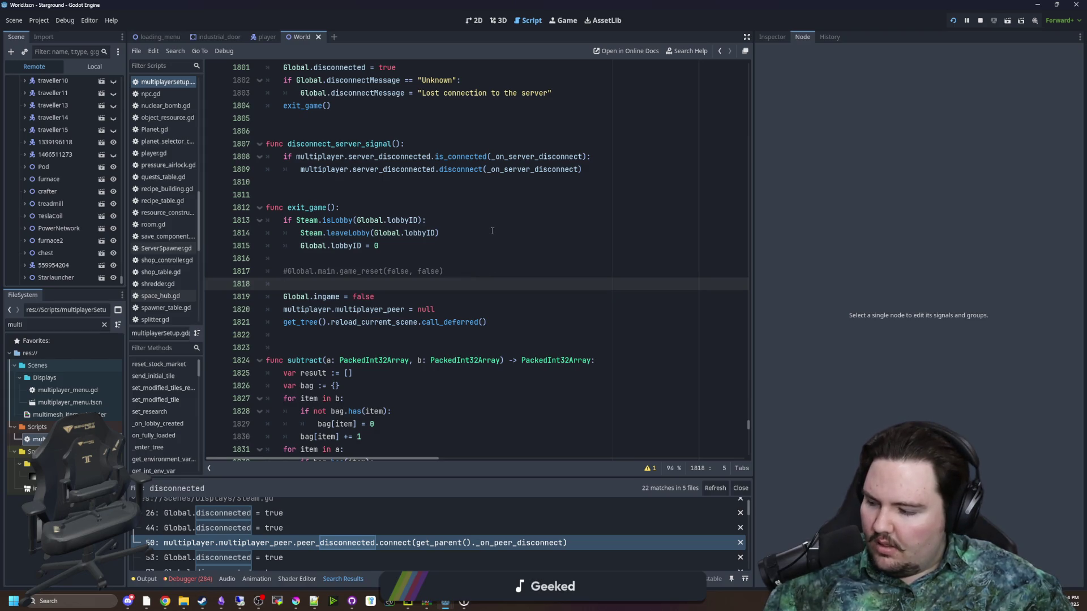
{"action": "left_click", "coordinate": [560, 23]}
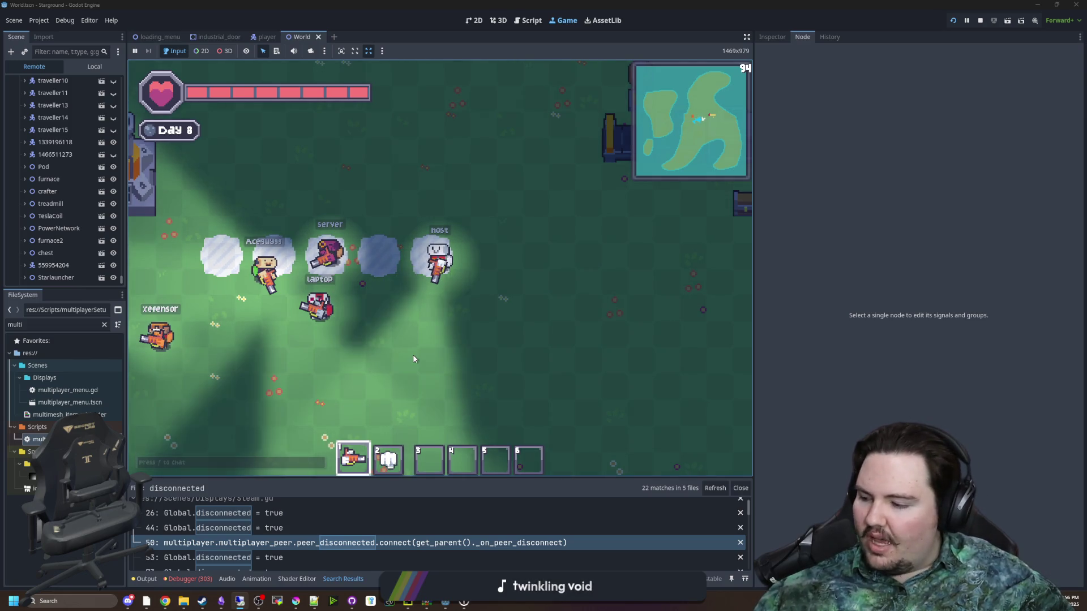
- Wait for another networked player to join, then walk the host character left
{"action": "key", "text": "a"}
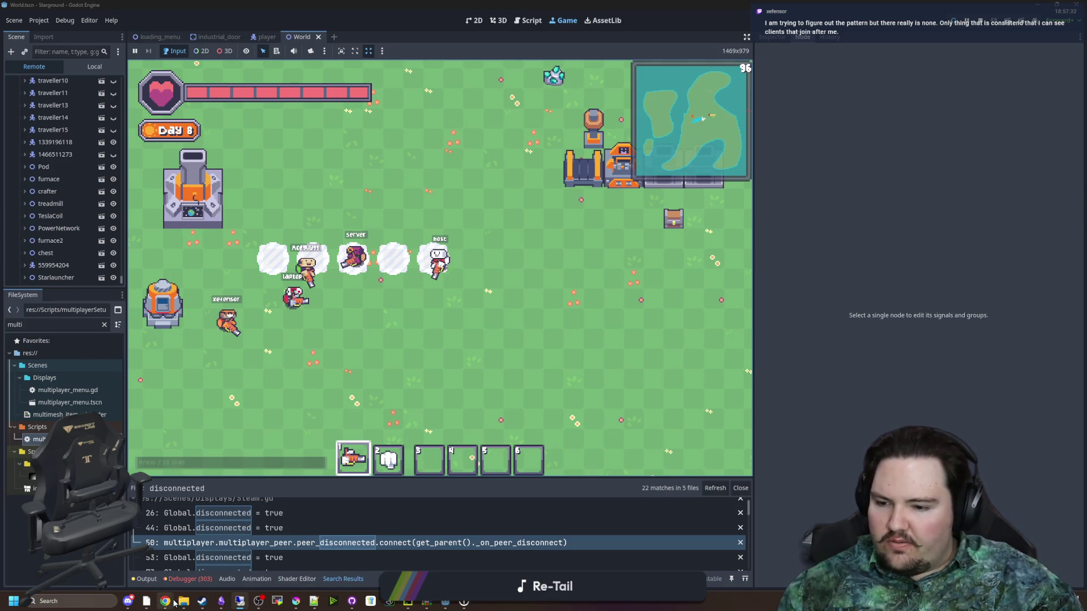
- Rerun the 'disconnected' search from the Search Results panel
{"action": "mouse_move", "coordinate": [174, 602]}
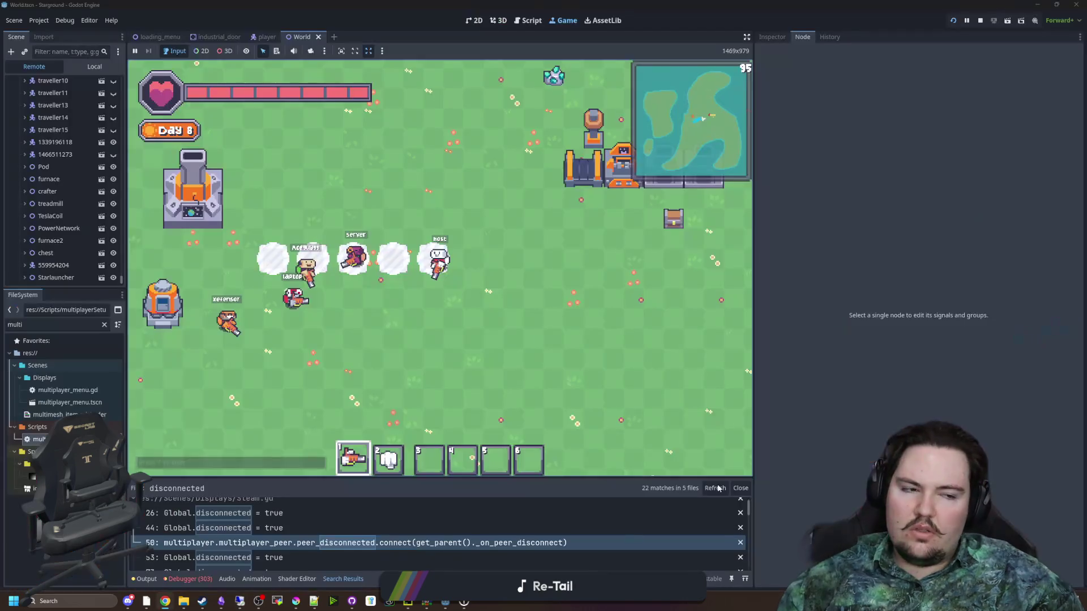
{"action": "left_click", "coordinate": [717, 488]}
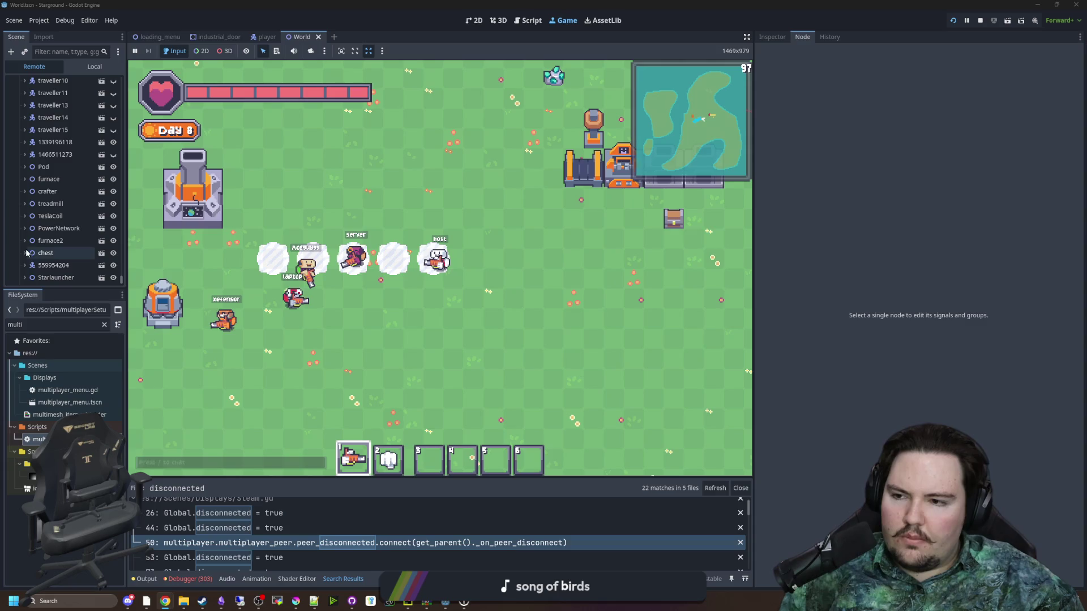
{"action": "left_click", "coordinate": [54, 142]}
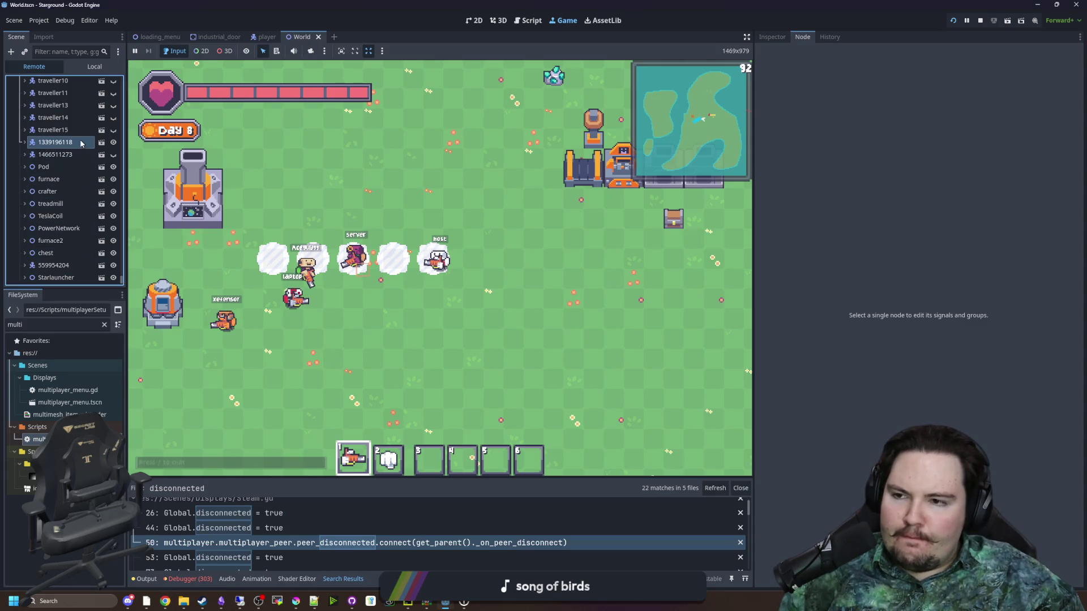
{"action": "left_click", "coordinate": [24, 142]}
{"action": "left_click", "coordinate": [24, 142]}
{"action": "left_click", "coordinate": [57, 154]}
{"action": "left_click", "coordinate": [60, 145]}
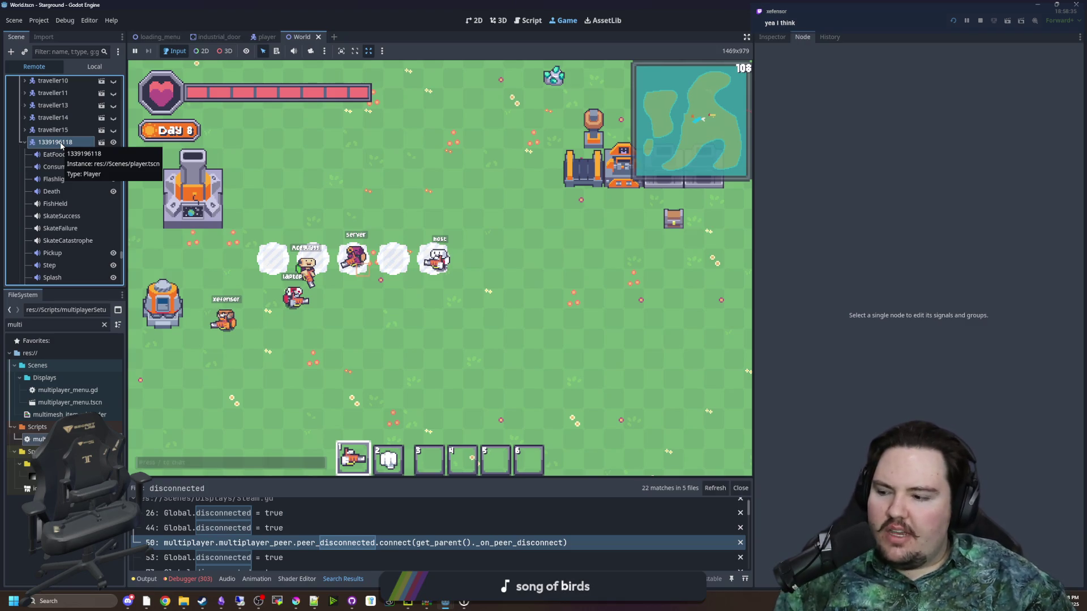
- Show the in-game debug info overlay, then switch to the GodotSteam Networking Sockets docs
{"action": "left_click", "coordinate": [369, 267]}
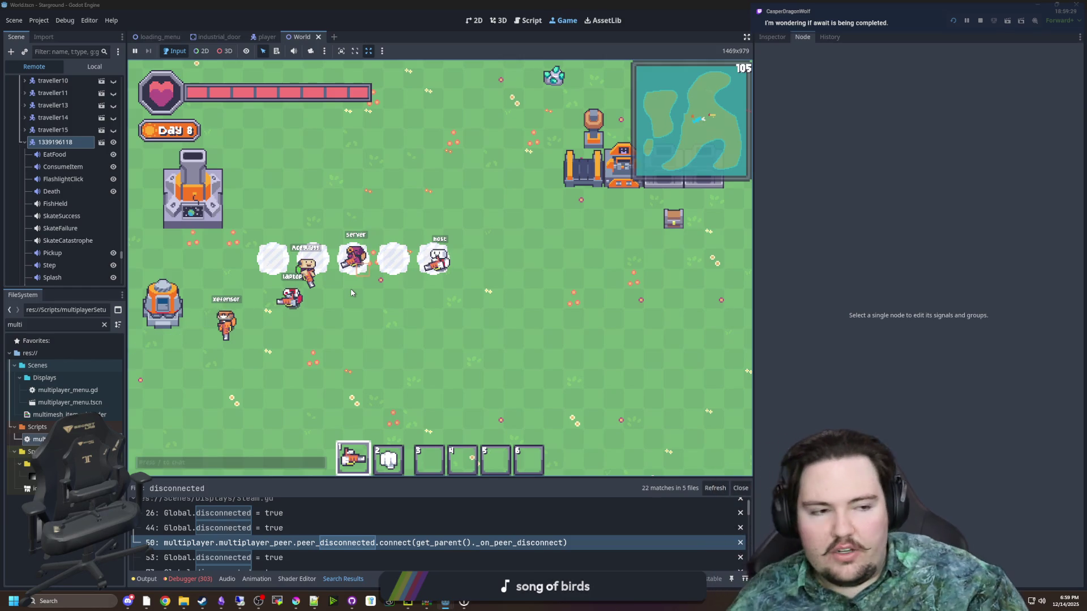
{"action": "key", "text": "F3"}
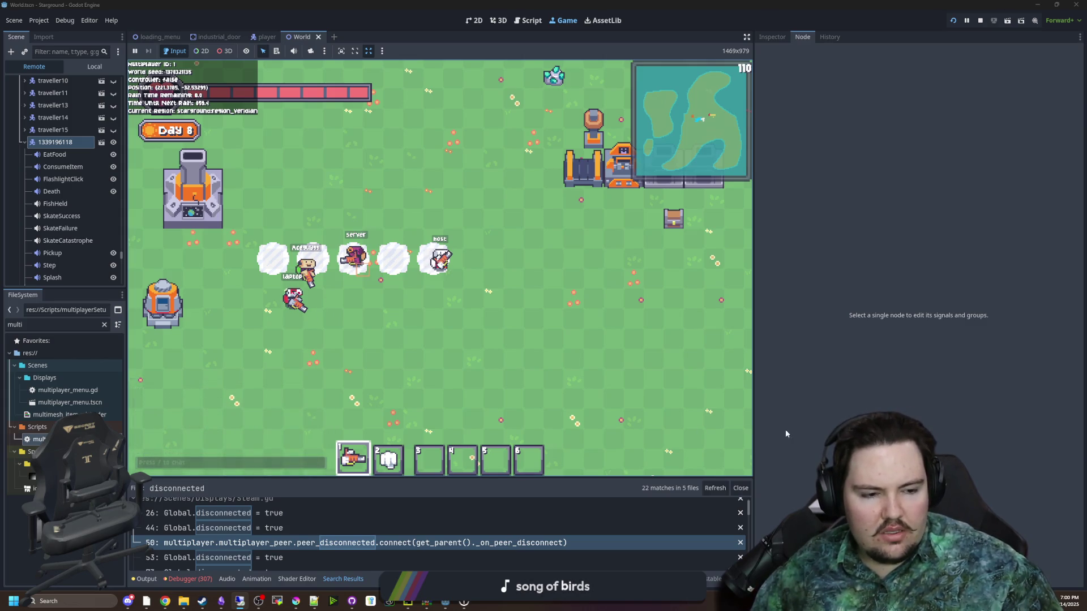
{"action": "mouse_move", "coordinate": [265, 600]}
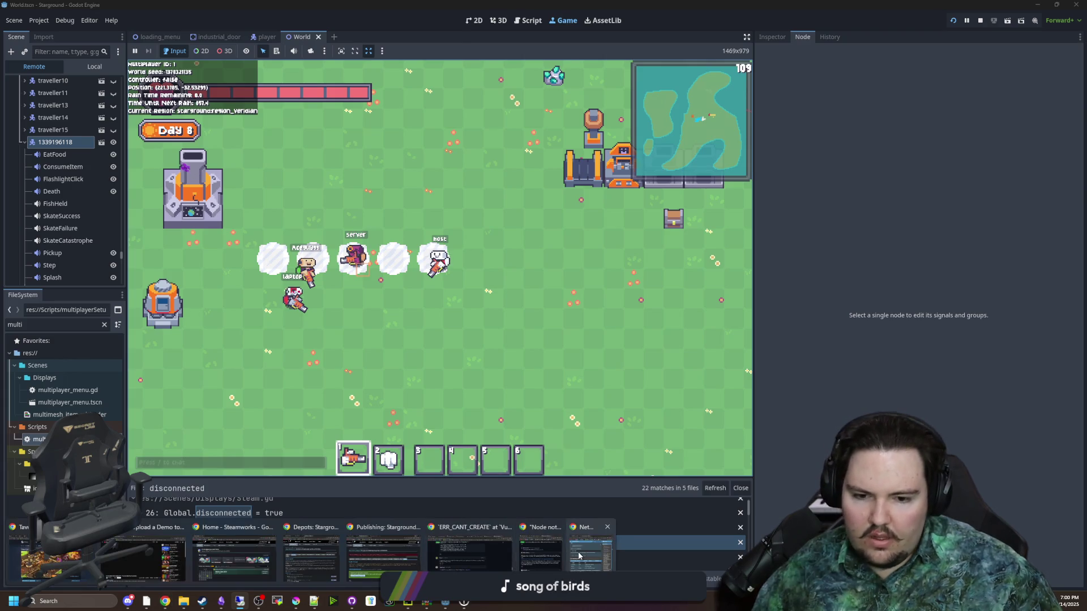
{"action": "key", "text": "alt+Tab"}
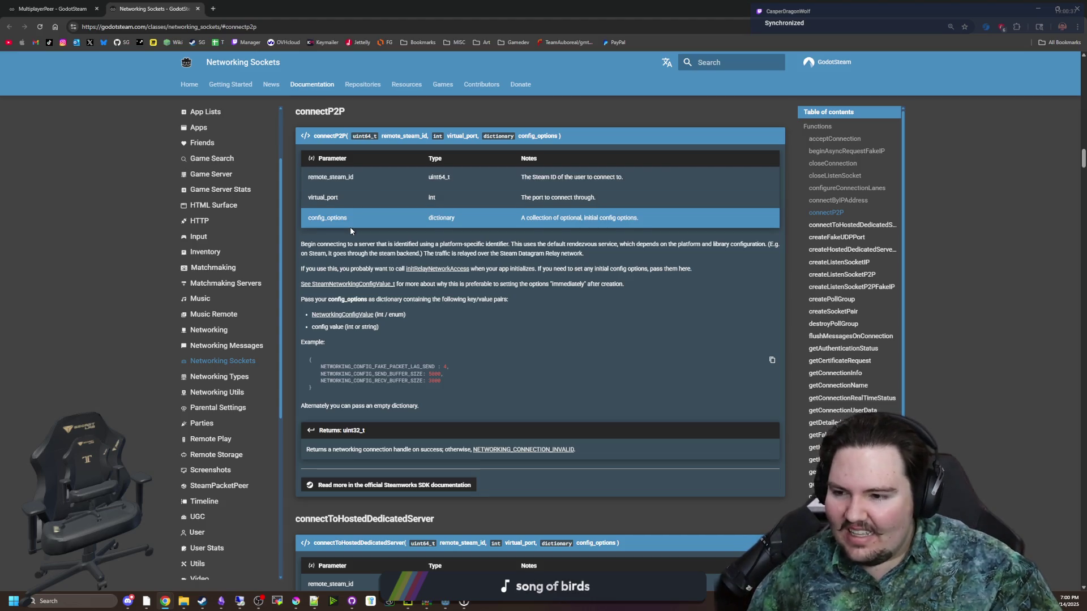
{"action": "key", "text": "alt+Tab"}
{"action": "scroll", "coordinate": [69, 241], "scroll_direction": "down", "scroll_amount": 5}
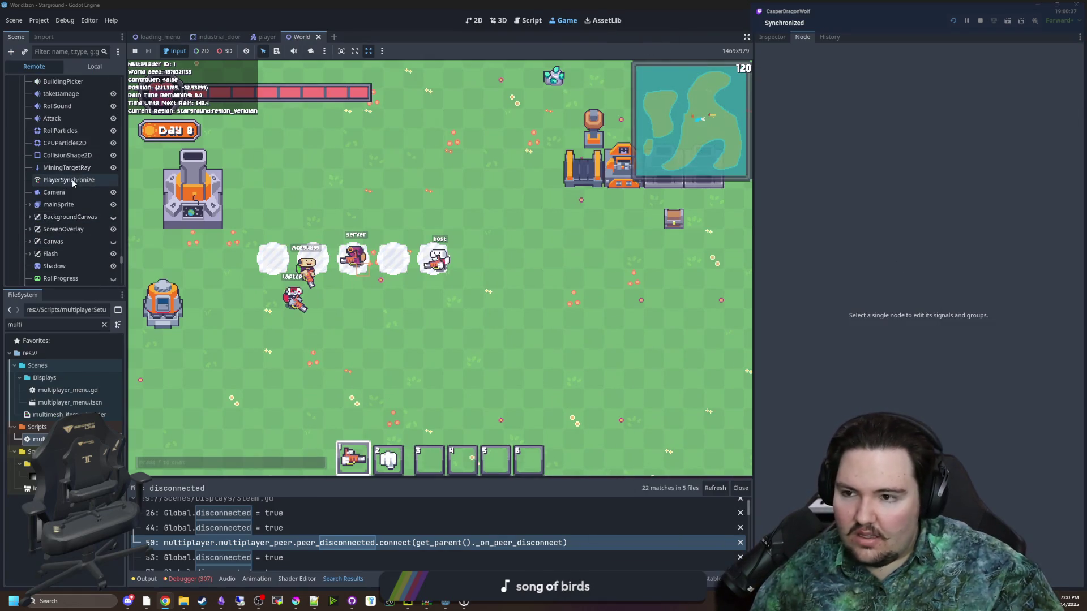
- Switch the Scene dock to the local World scene and inspect the Spawner node's signals
{"action": "left_click", "coordinate": [71, 180]}
{"action": "left_click", "coordinate": [95, 66]}
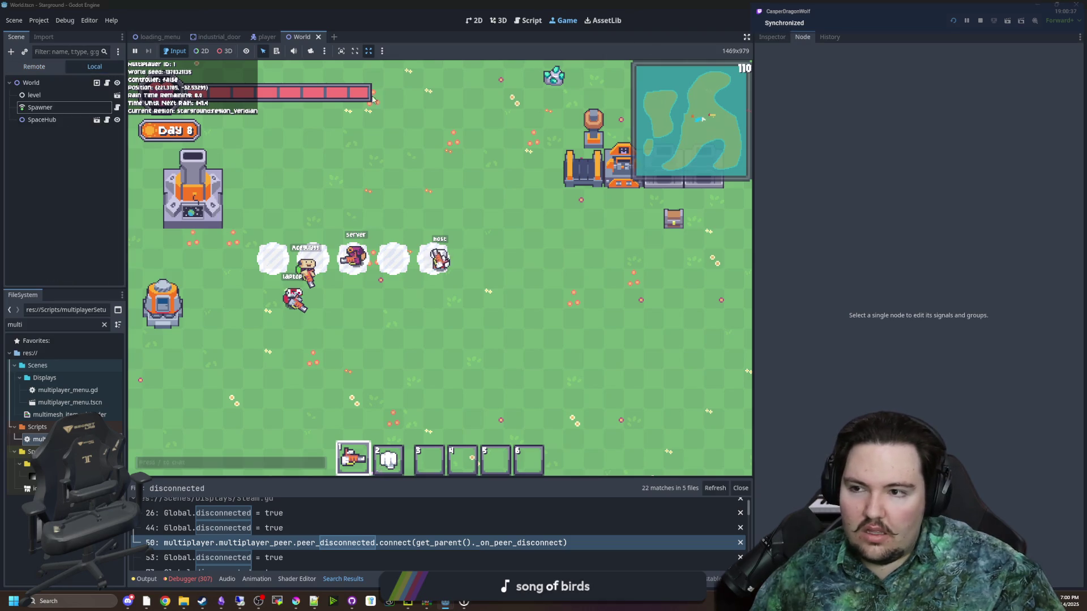
{"action": "left_click", "coordinate": [40, 107]}
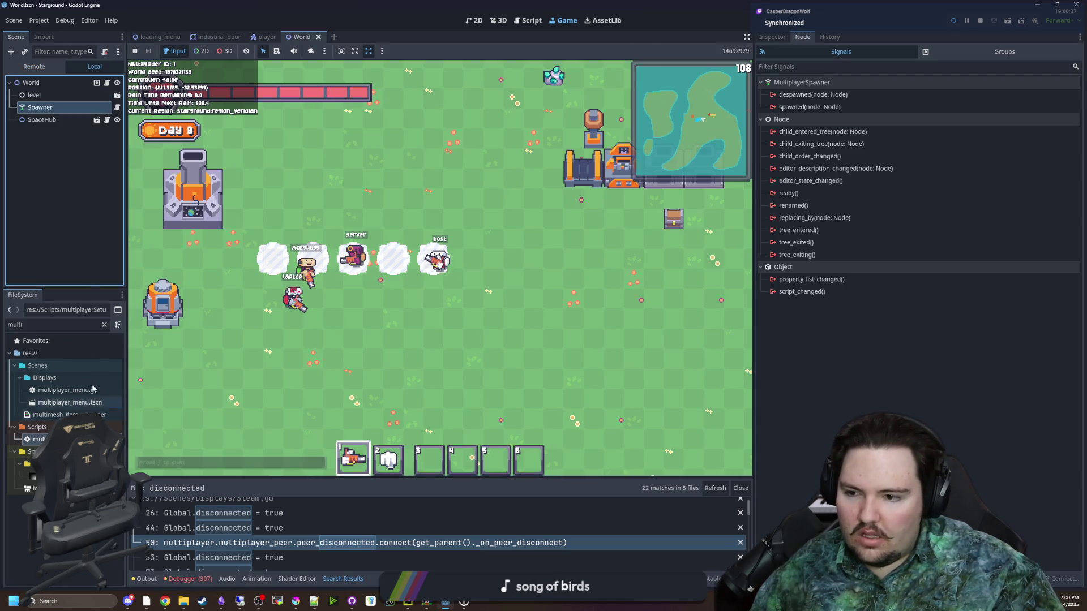
- Filter FileSystem for 'play', open player.tscn, and review PlayerSynchronize's replicated properties
{"action": "left_click", "coordinate": [105, 324]}
{"action": "type", "text": "play"}
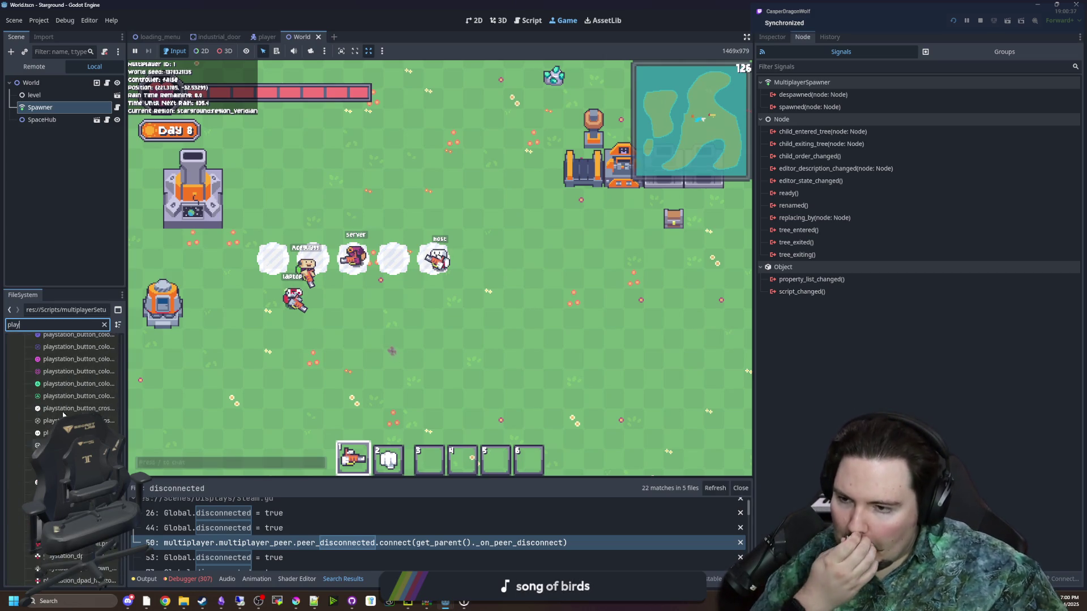
{"action": "left_click", "coordinate": [56, 369]}
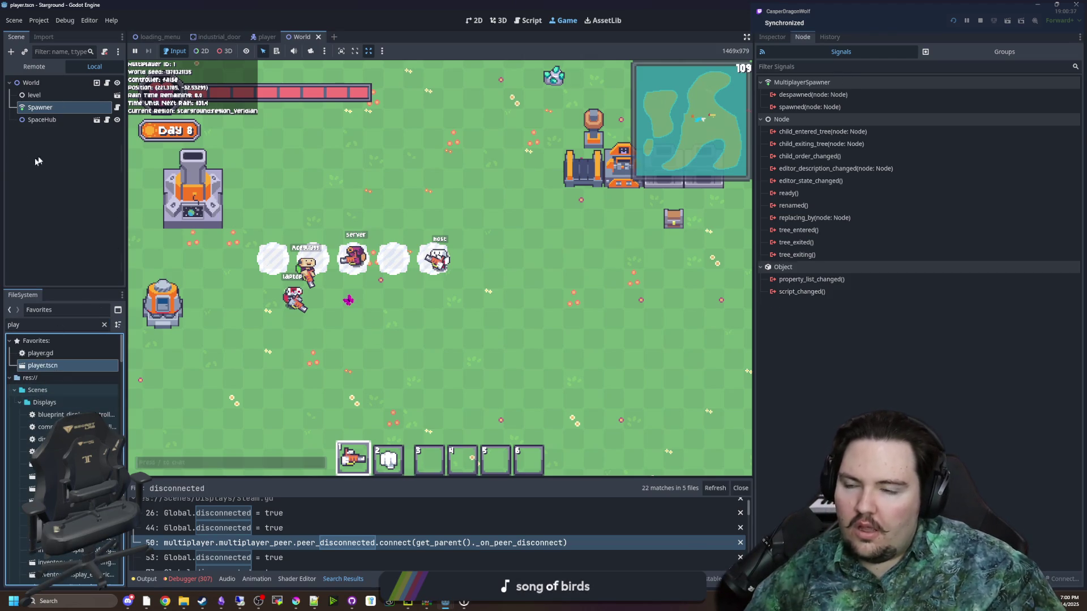
{"action": "scroll", "coordinate": [61, 188], "scroll_direction": "down", "scroll_amount": 8}
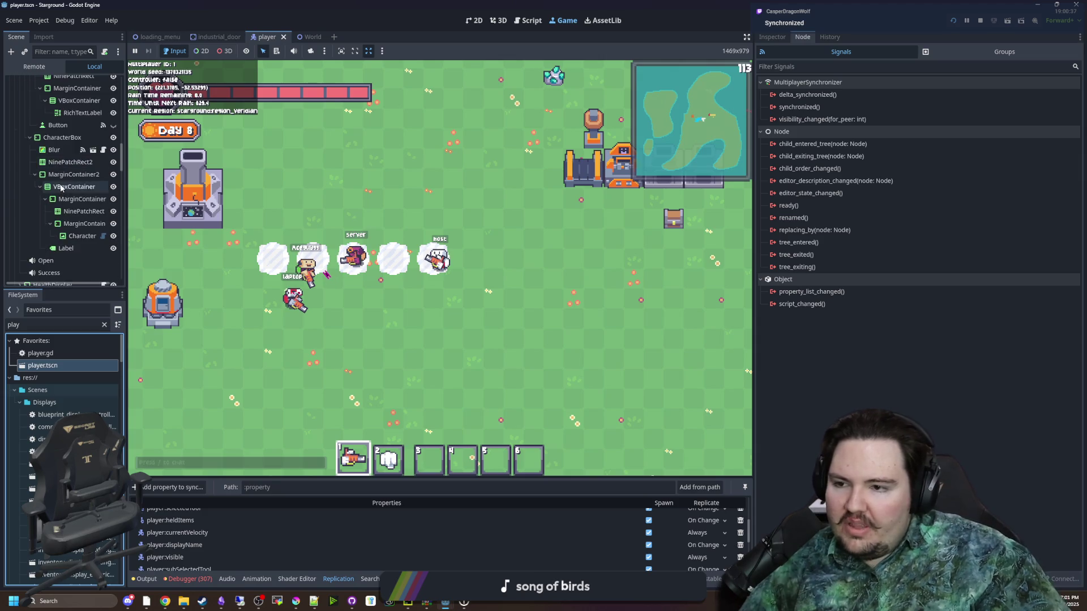
{"action": "scroll", "coordinate": [62, 203], "scroll_direction": "down", "scroll_amount": 10}
{"action": "scroll", "coordinate": [62, 204], "scroll_direction": "down", "scroll_amount": 10}
{"action": "scroll", "coordinate": [54, 215], "scroll_direction": "up", "scroll_amount": 20}
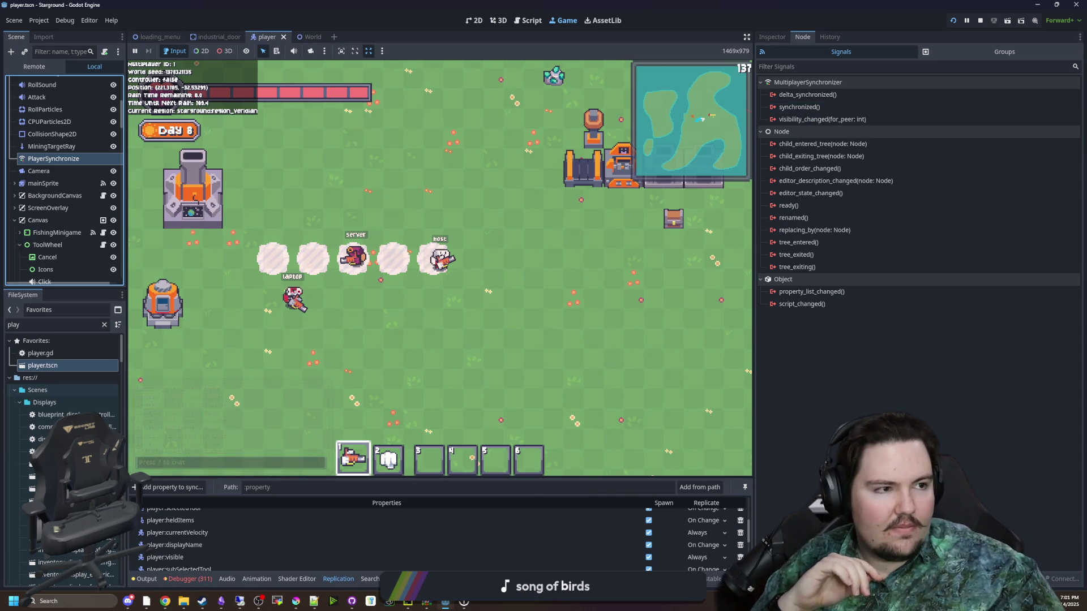
{"action": "left_click", "coordinate": [240, 601]}
- Open player.gd in the remote editor and search for _process
{"action": "mouse_move", "coordinate": [909, 61]}
{"action": "left_mouse_down"}
{"action": "mouse_move", "coordinate": [545, 120]}
{"action": "mouse_move", "coordinate": [443, 108]}
{"action": "left_mouse_up"}
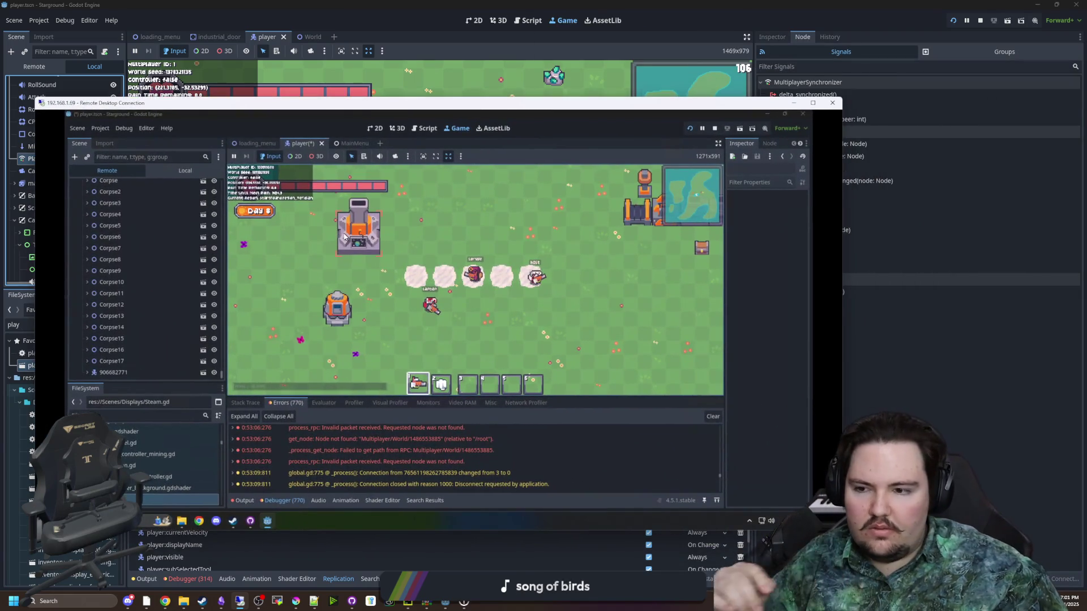
{"action": "left_click", "coordinate": [188, 175]}
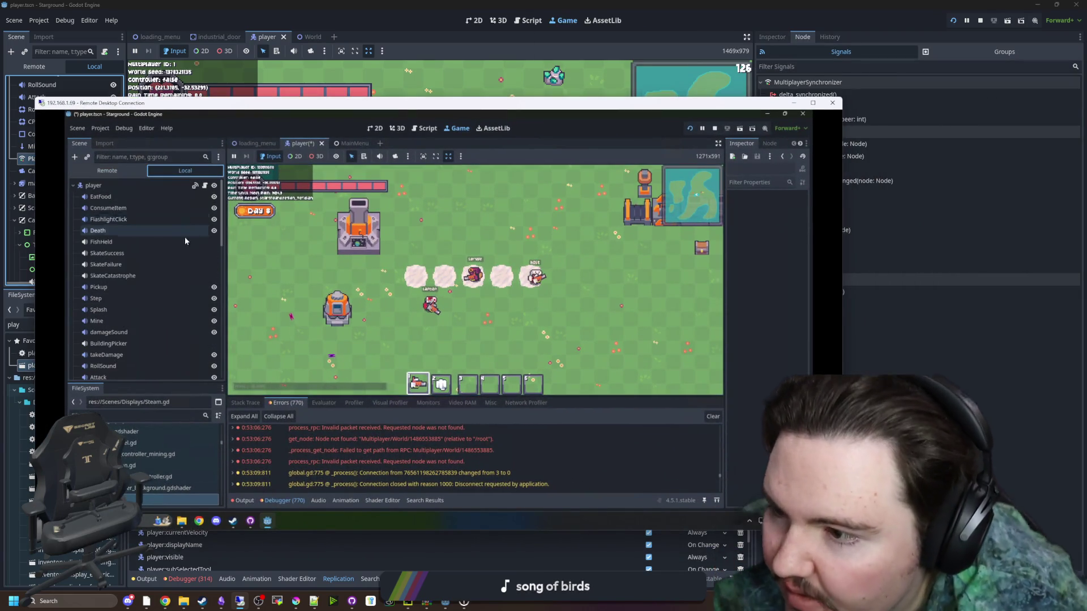
{"action": "left_click", "coordinate": [203, 190]}
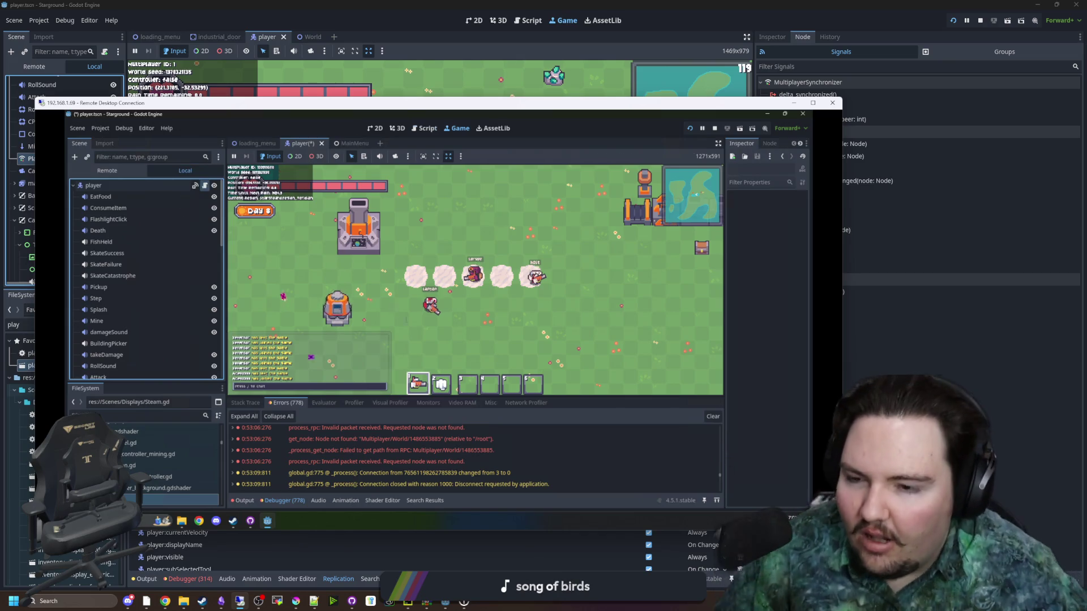
{"action": "left_click", "coordinate": [205, 186]}
{"action": "left_click", "coordinate": [457, 287]}
{"action": "key", "text": "ctrl+f"}
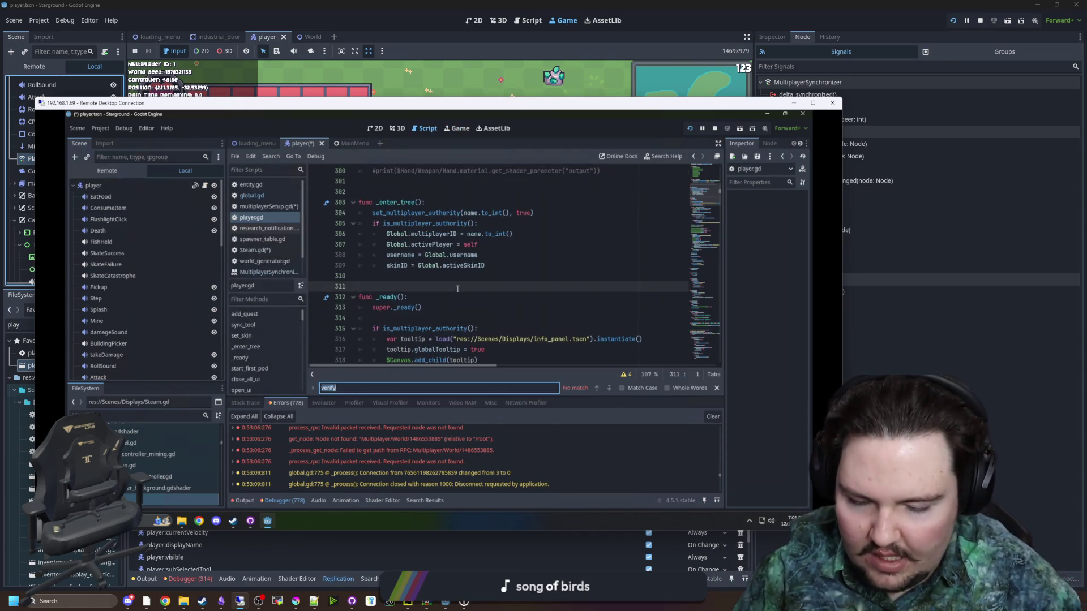
{"action": "type", "text": "_process"}
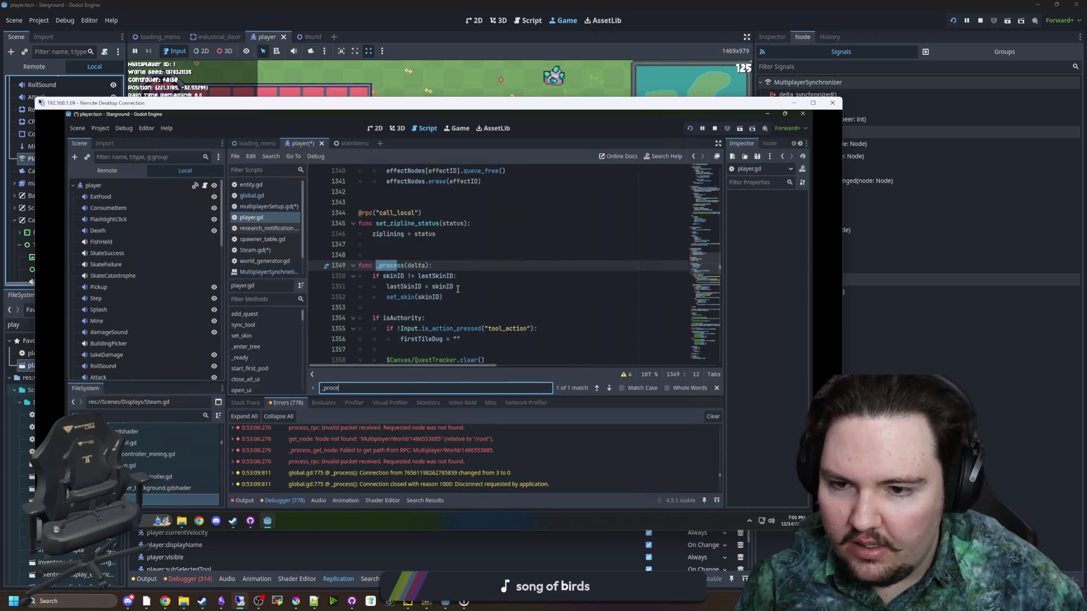
{"action": "scroll", "coordinate": [443, 281], "scroll_direction": "down", "scroll_amount": 2}
- Under 'if isAuthority:', add a $PlayerSynchronize.update_visibility() call
{"action": "left_click", "coordinate": [404, 248]}
{"action": "left_click", "coordinate": [423, 254]}
{"action": "key", "text": "Return"}
{"action": "key", "text": "Return"}
{"action": "key", "text": "Up"}
{"action": "scroll", "coordinate": [115, 267], "scroll_direction": "down", "scroll_amount": 5}
{"action": "left_click_drag", "start_coordinate": [131, 333], "coordinate": [464, 266]}
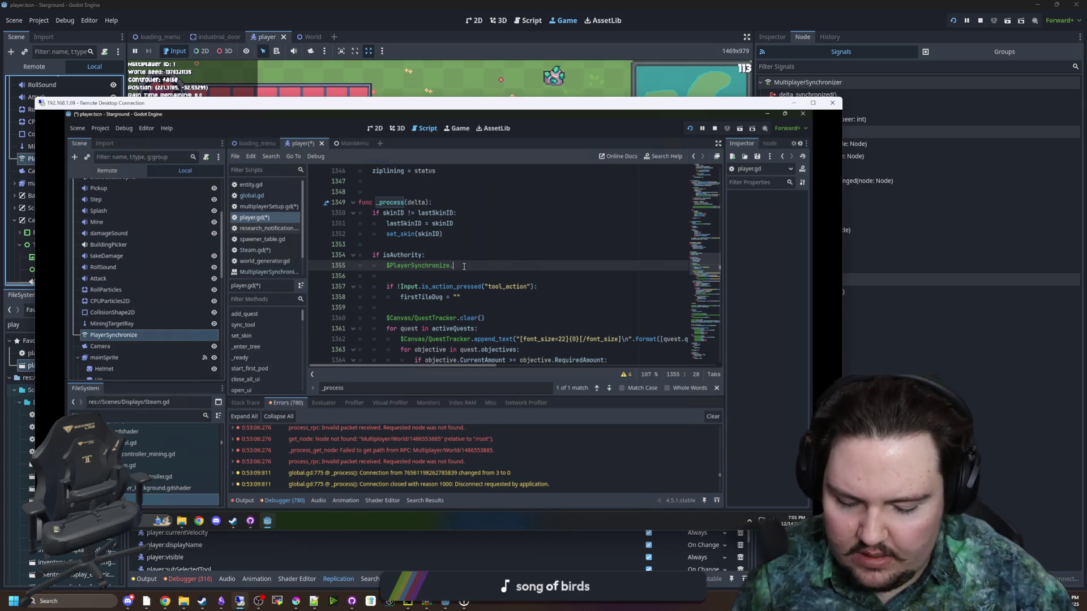
{"action": "type", "text": "update"}
{"action": "key", "text": "Return"}
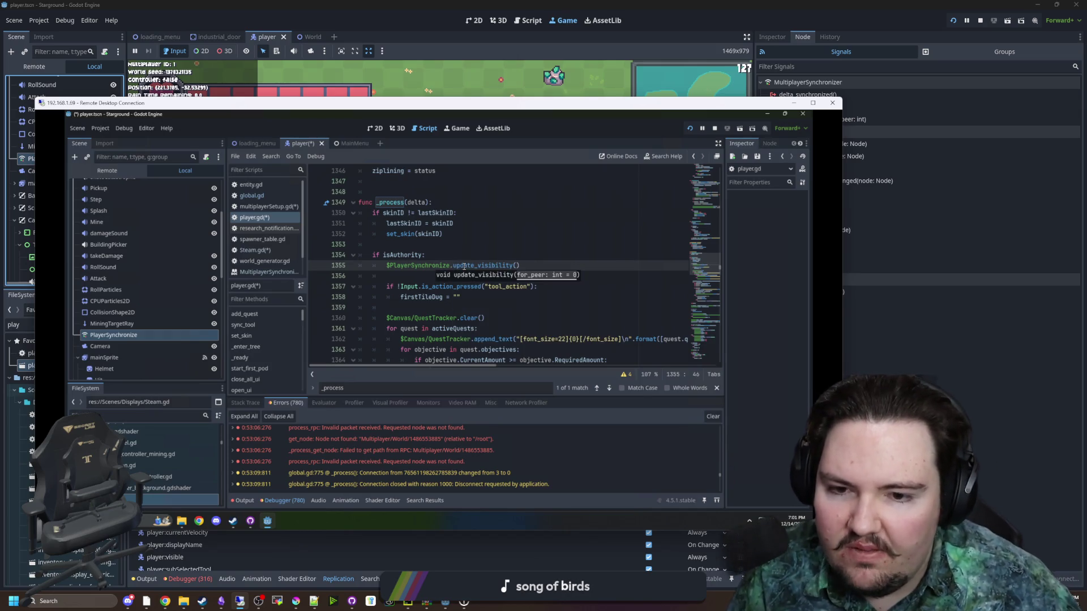
- Wrap the call in 'for i in multiplayer.get_peers():' and indent it into the loop
{"action": "left_click", "coordinate": [536, 254]}
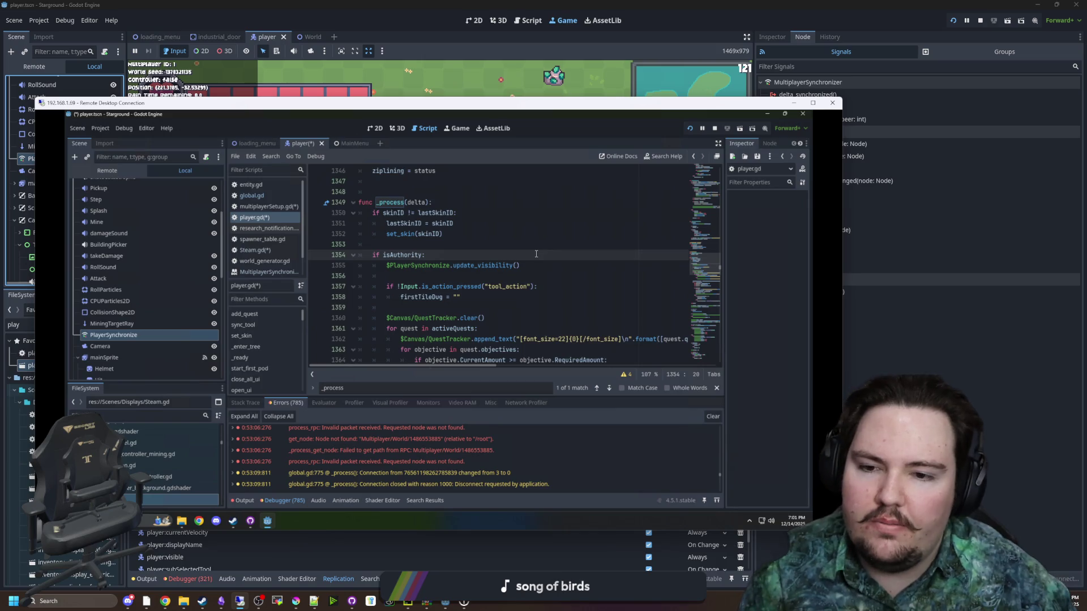
{"action": "key", "text": "Return"}
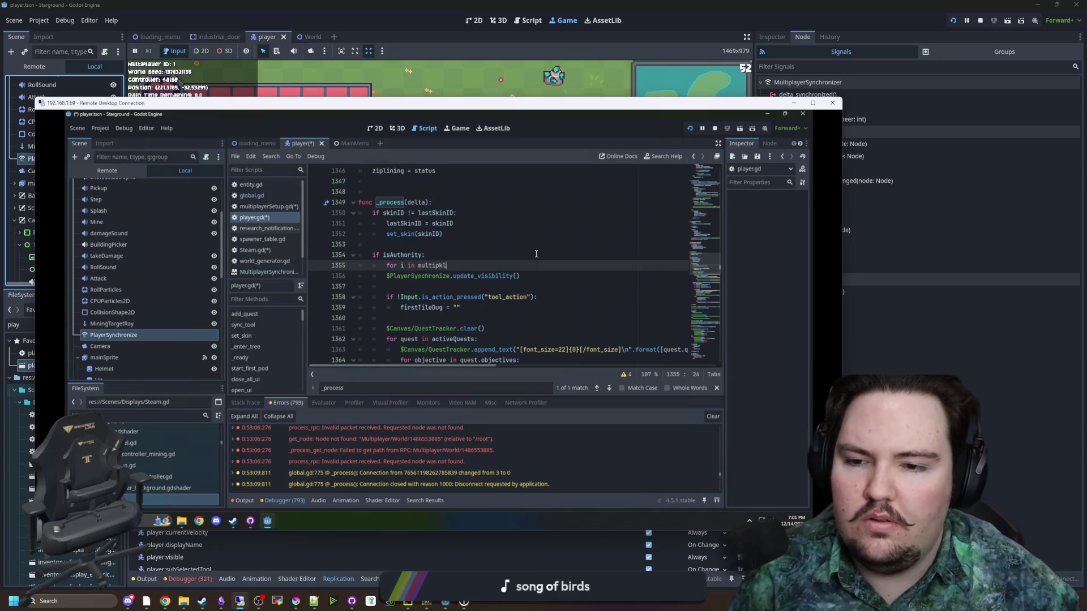
{"action": "type", "text": "for i in multiplay"}
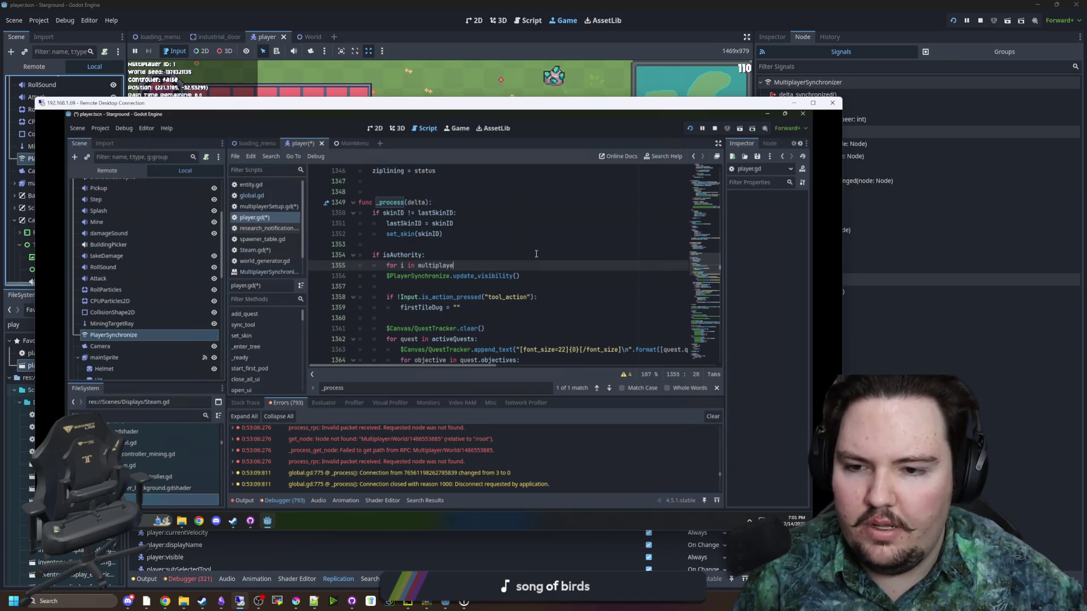
{"action": "type", "text": "er.get_per"}
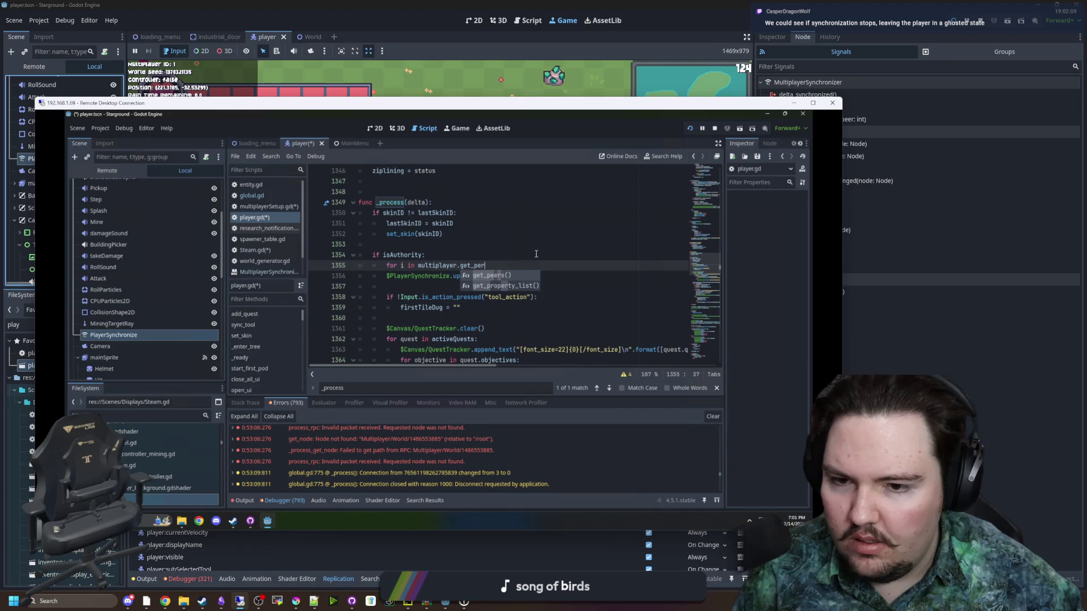
{"action": "key", "text": "Return"}
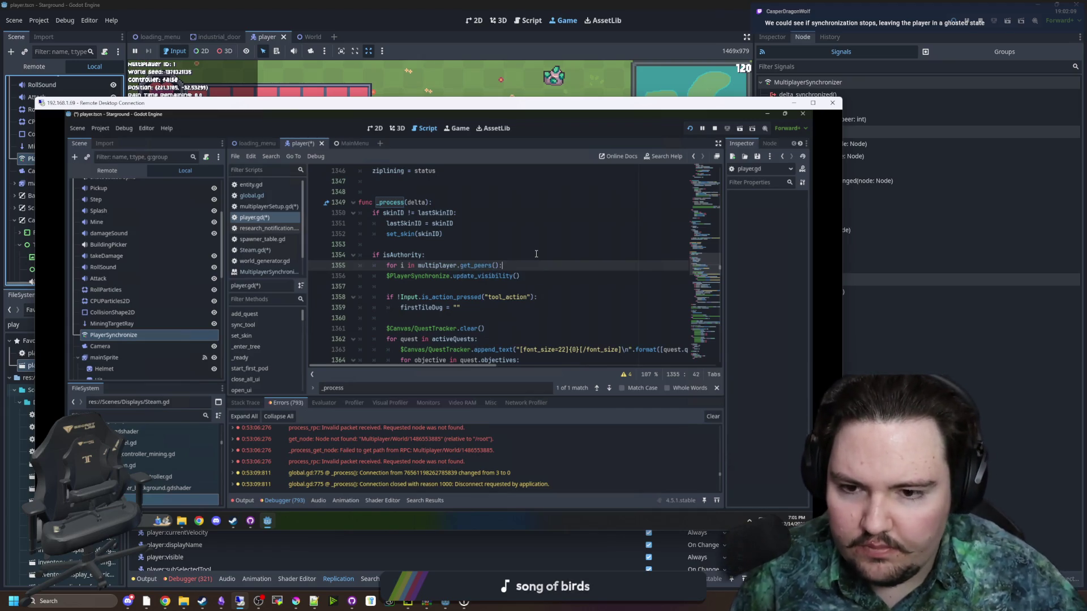
{"action": "left_click", "coordinate": [390, 280]}
{"action": "key", "text": "Tab"}
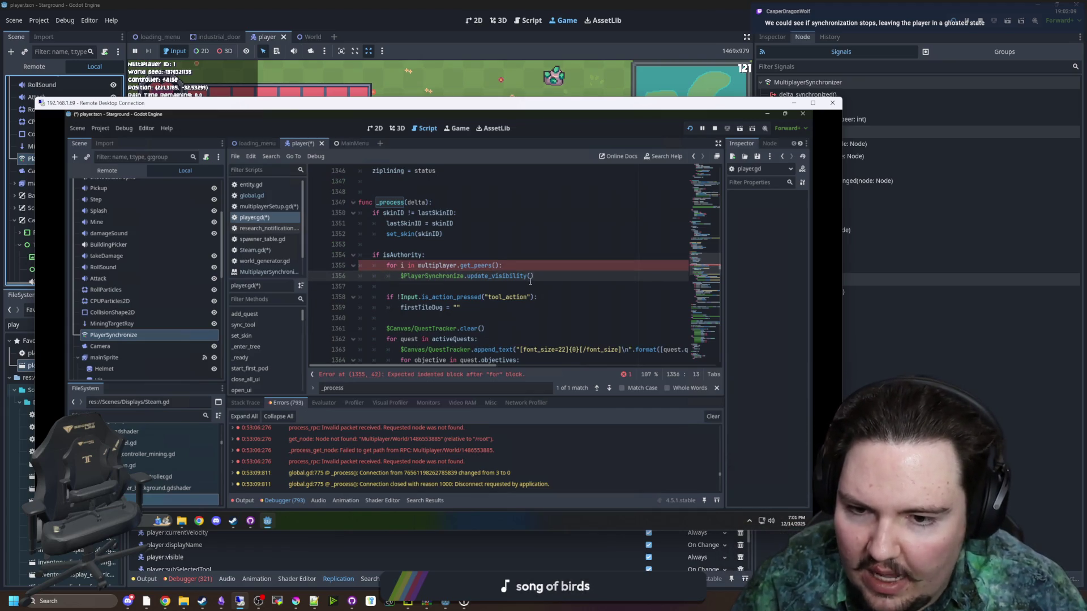
{"action": "left_click", "coordinate": [531, 280]}
{"action": "left_click_drag", "start_coordinate": [532, 106], "coordinate": [1083, 116]}
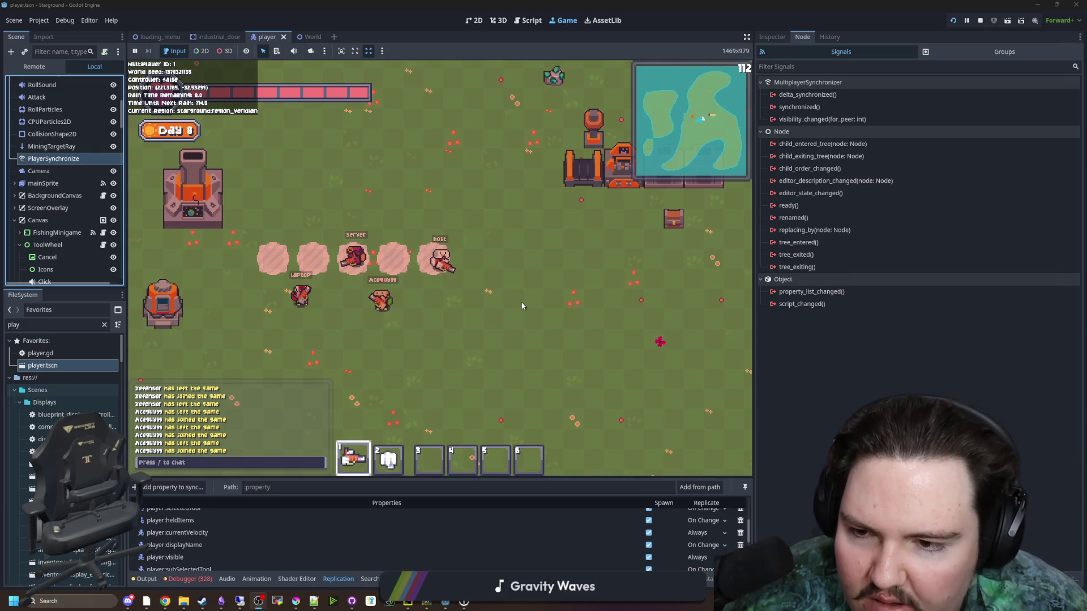
- Test the running game by switching hotbar slots 2 and 1, then return to player.gd
{"action": "key", "text": "2"}
{"action": "key", "text": "1"}
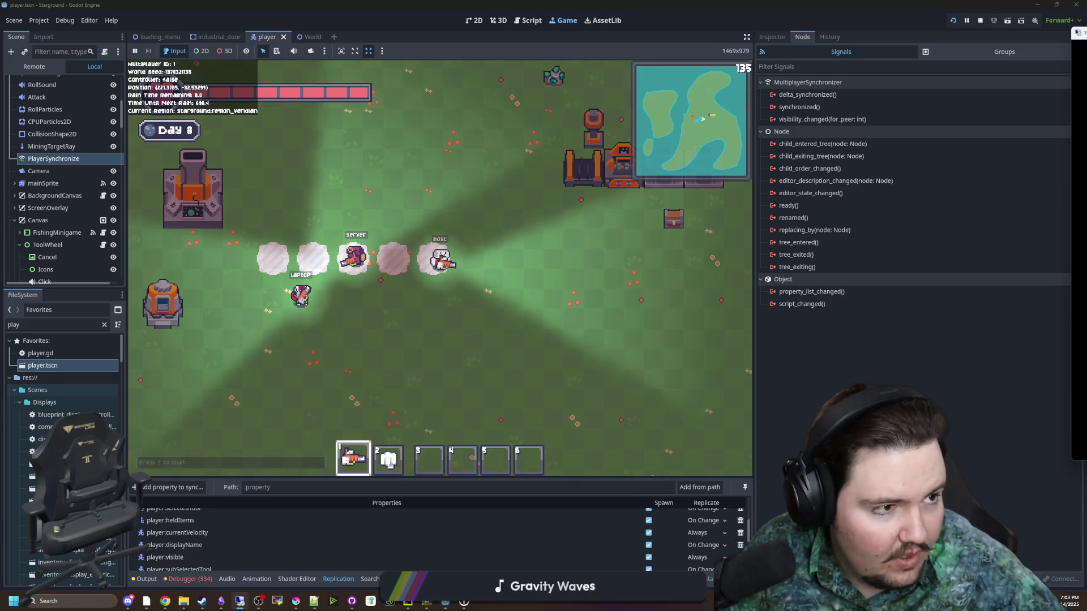
{"action": "key", "text": "alt+Tab"}
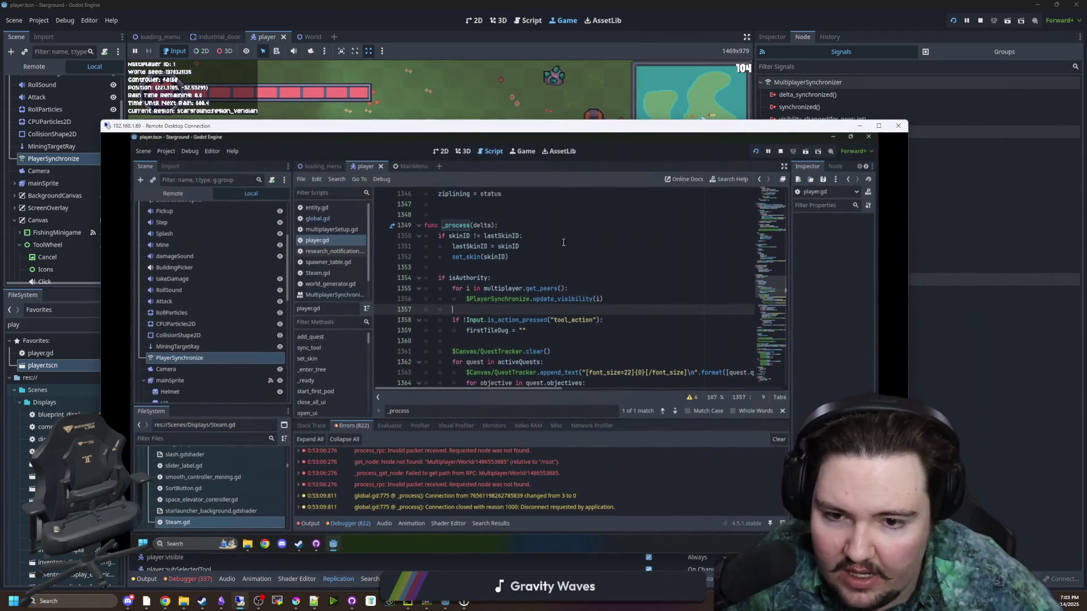
- Look up the update_visibility documentation, then return to player.gd
{"action": "left_click", "coordinate": [619, 304]}
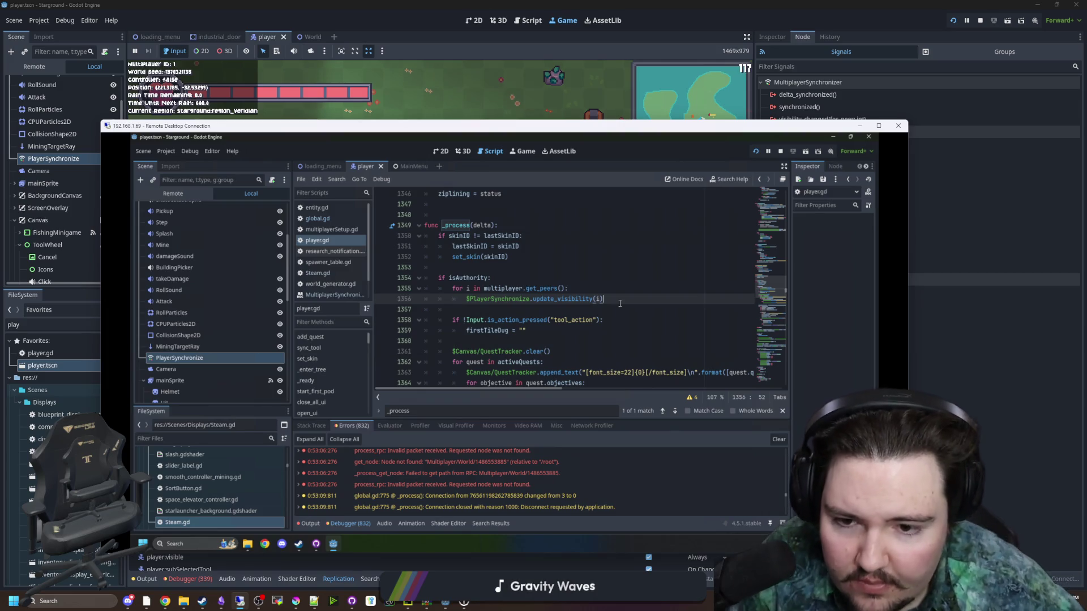
{"action": "left_click", "coordinate": [553, 299], "text": "ctrl"}
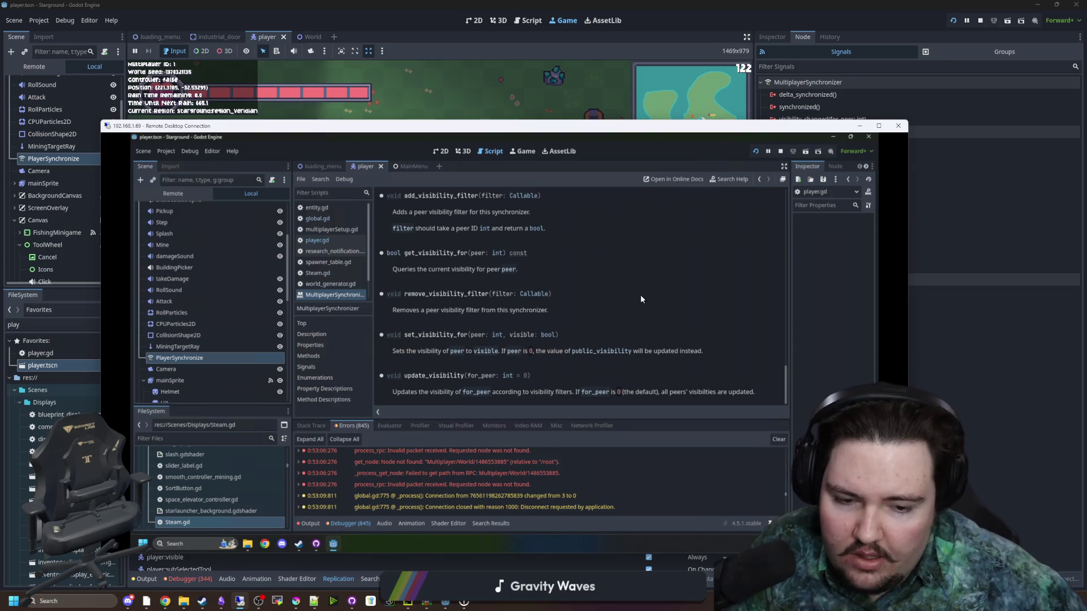
{"action": "key", "text": "alt+Left"}
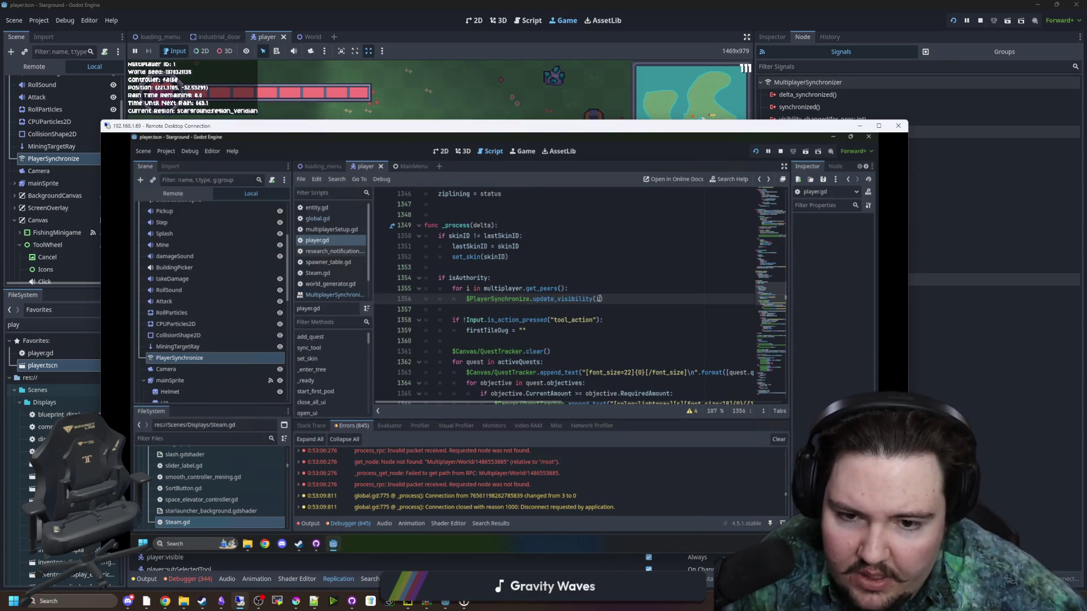
- Comment out the peer loop, unindent update_visibility(0), and save the script
{"action": "left_click", "coordinate": [464, 300]}
{"action": "key", "text": "shift+Tab"}
{"action": "key", "text": "Up"}
{"action": "key", "text": "ctrl+k"}
{"action": "left_click", "coordinate": [527, 281]}
{"action": "left_click", "coordinate": [471, 270]}
{"action": "key", "text": "ctrl+s"}
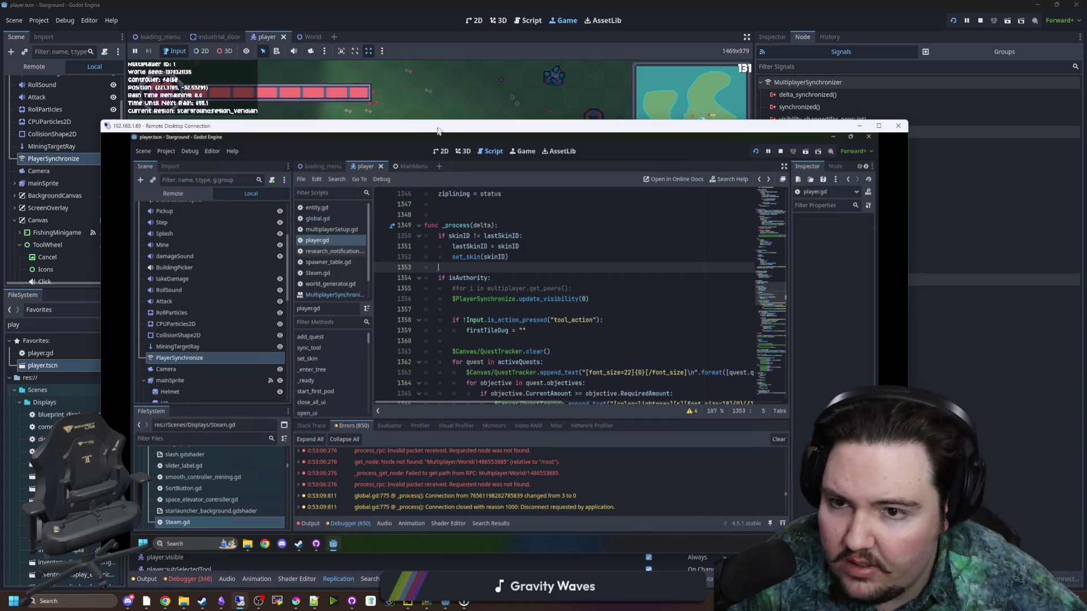
{"action": "left_click_drag", "start_coordinate": [439, 129], "coordinate": [1086, 167]}
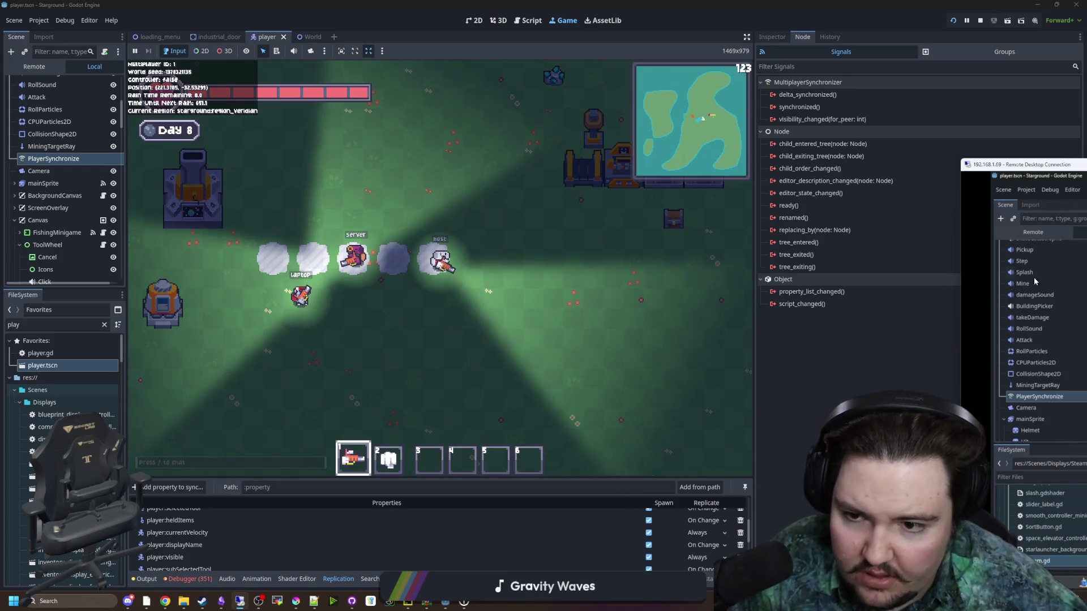
- Move the remote editor back to centre and scroll through its Debugger Errors list
{"action": "left_click_drag", "start_coordinate": [1075, 164], "coordinate": [296, 140]}
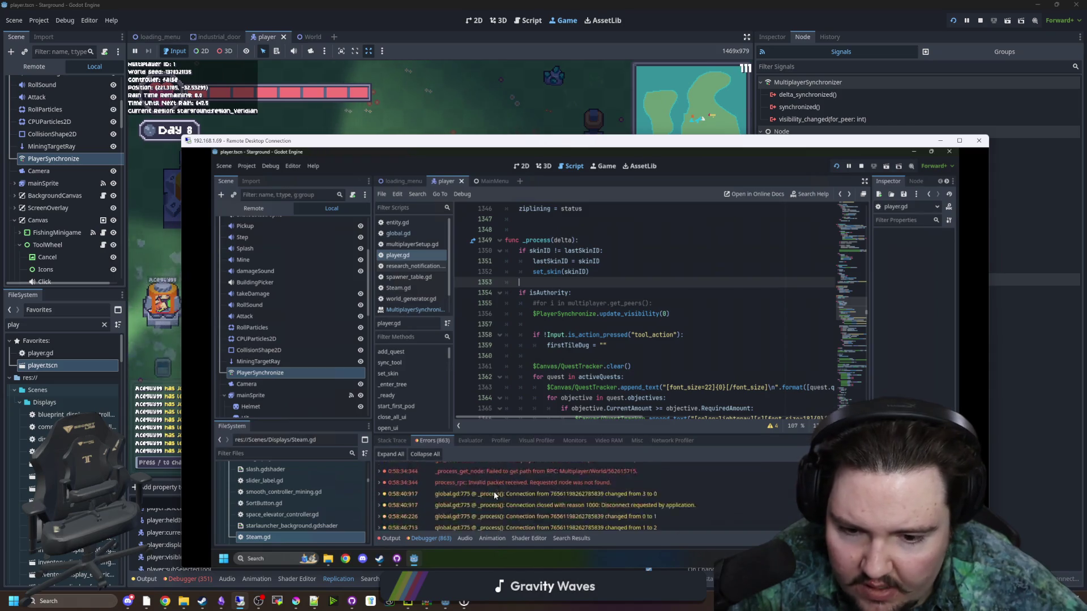
{"action": "scroll", "coordinate": [736, 483], "scroll_direction": "down", "scroll_amount": 10}
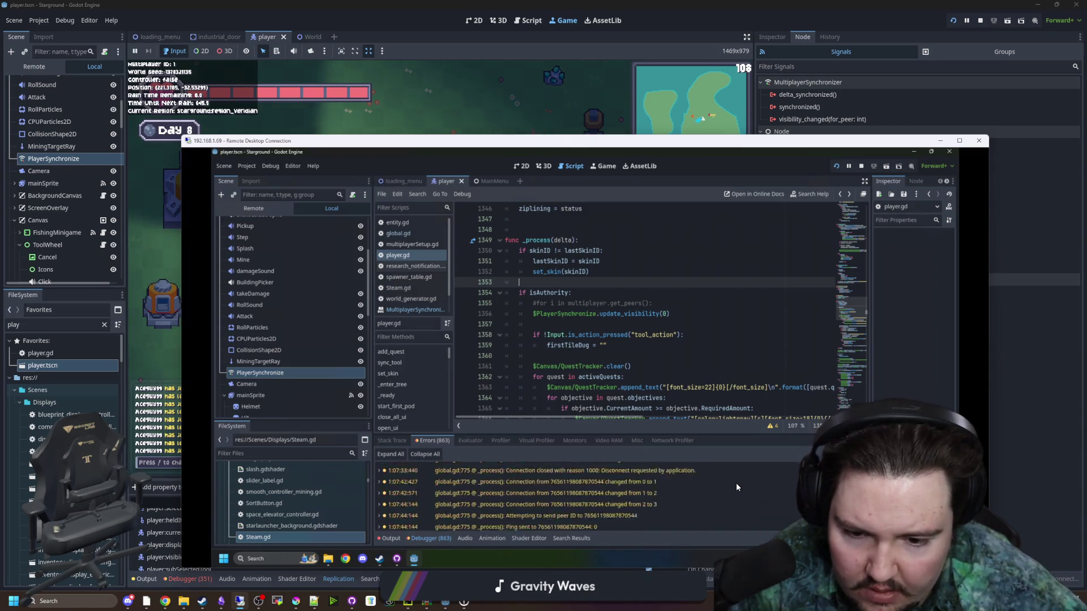
{"action": "scroll", "coordinate": [739, 488], "scroll_direction": "down", "scroll_amount": 10}
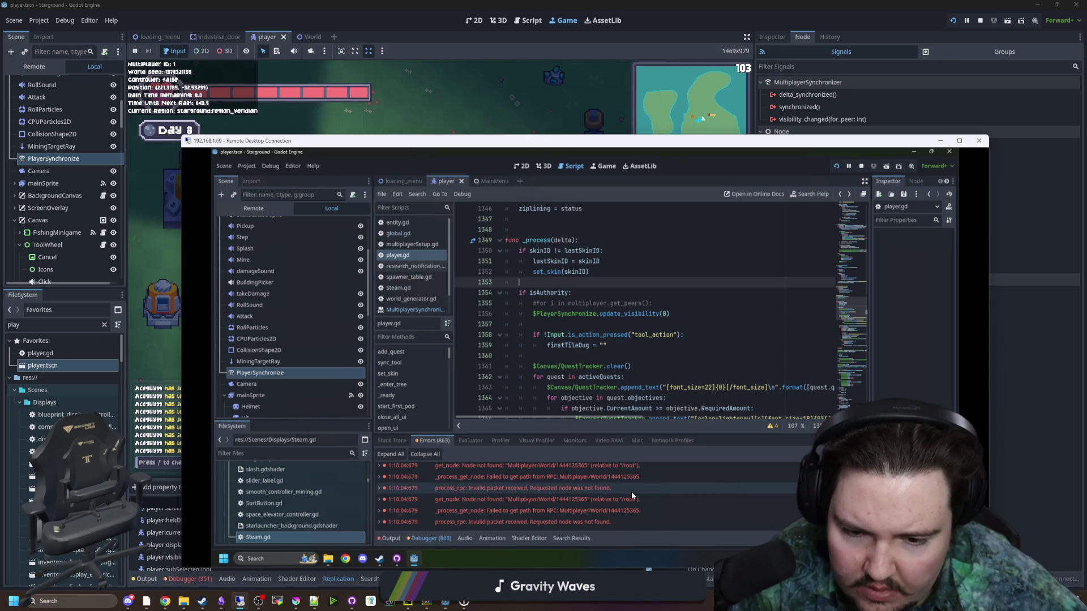
{"action": "scroll", "coordinate": [631, 491], "scroll_direction": "up", "scroll_amount": 10}
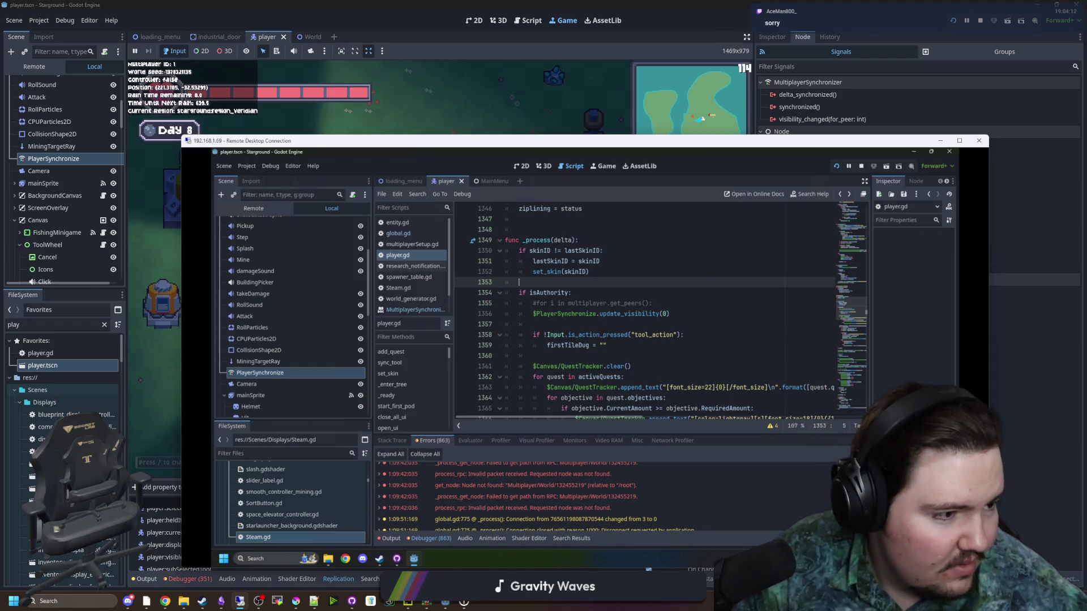
{"action": "key", "text": "alt+Tab"}
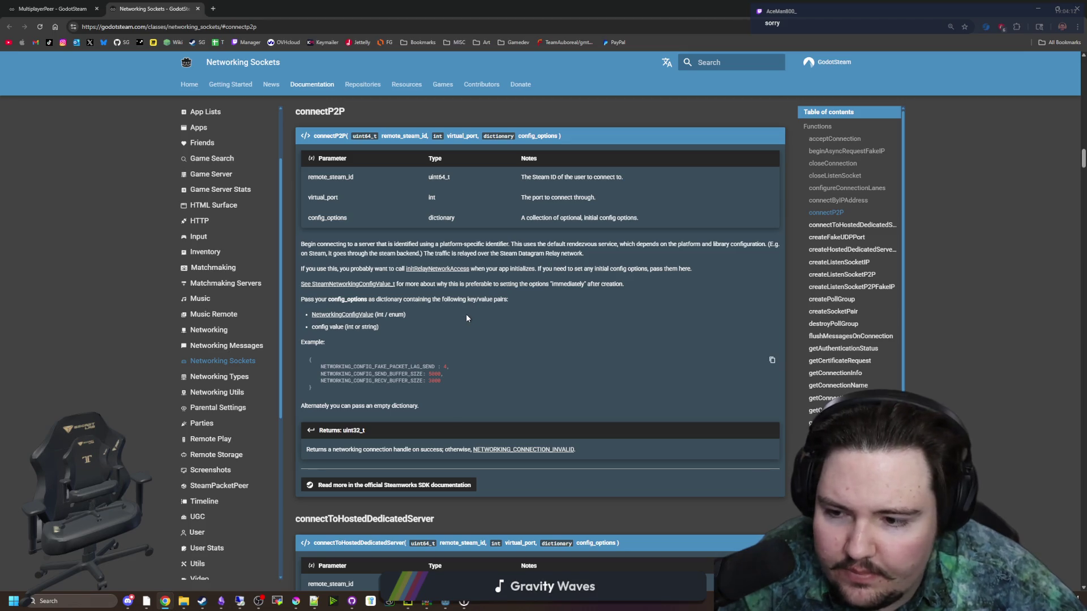
- Scroll through the Networking Sockets functions, then open MultiplayerPeer from the sidebar
{"action": "scroll", "coordinate": [466, 318], "scroll_direction": "up", "scroll_amount": 6}
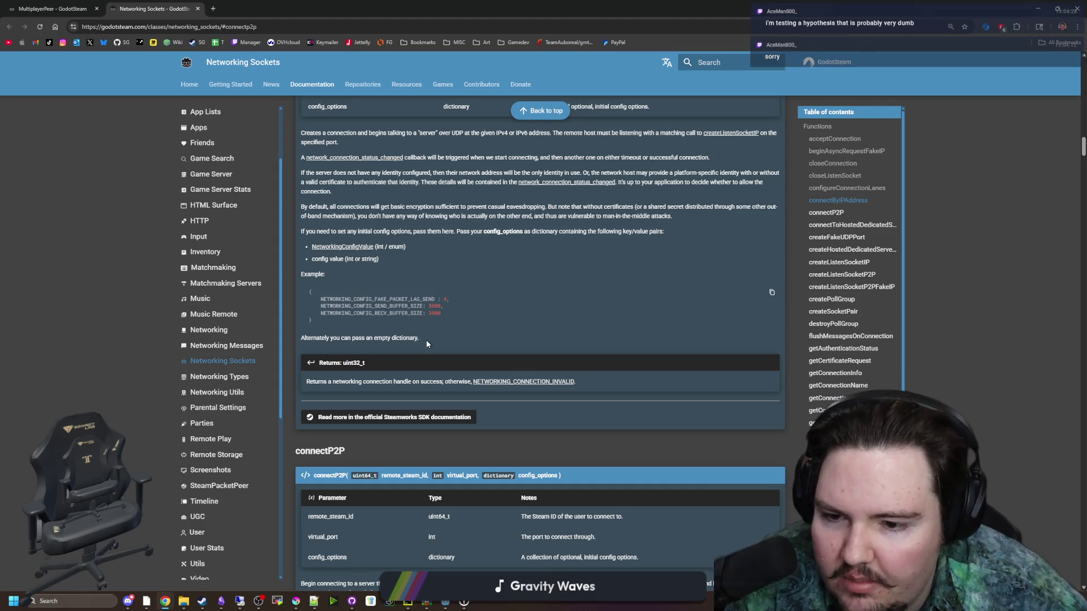
{"action": "scroll", "coordinate": [425, 339], "scroll_direction": "up", "scroll_amount": 10}
{"action": "scroll", "coordinate": [425, 340], "scroll_direction": "up", "scroll_amount": 12}
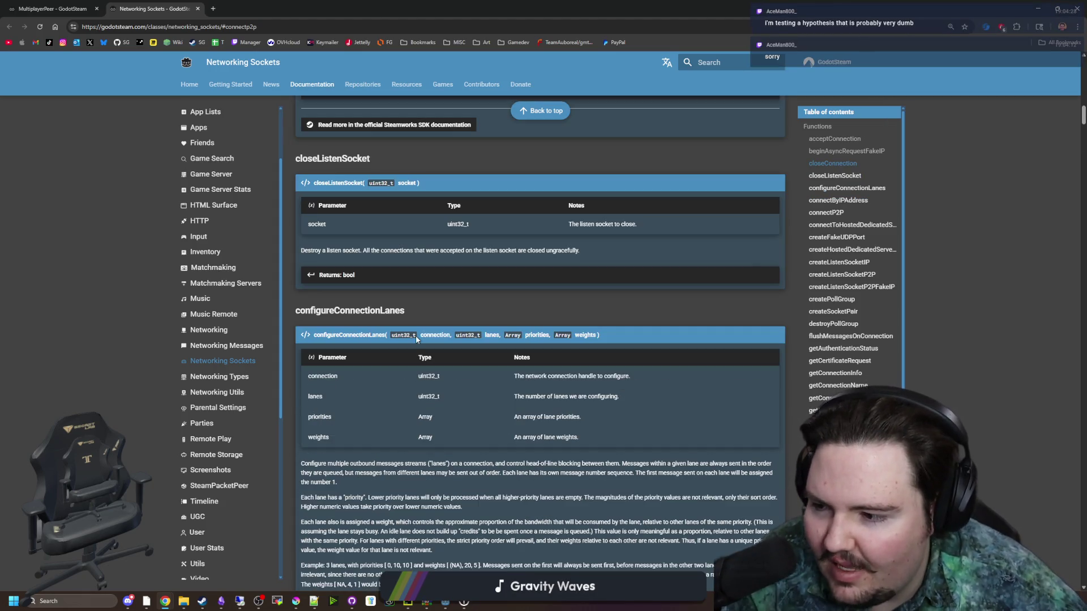
{"action": "scroll", "coordinate": [416, 335], "scroll_direction": "up", "scroll_amount": 7}
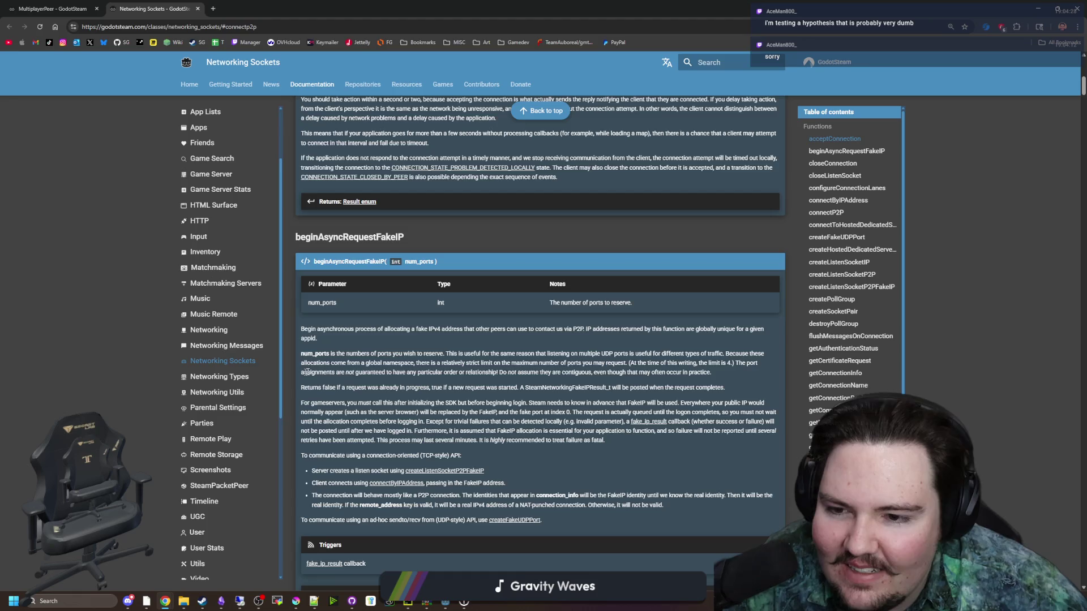
{"action": "scroll", "coordinate": [515, 368], "scroll_direction": "up", "scroll_amount": 12}
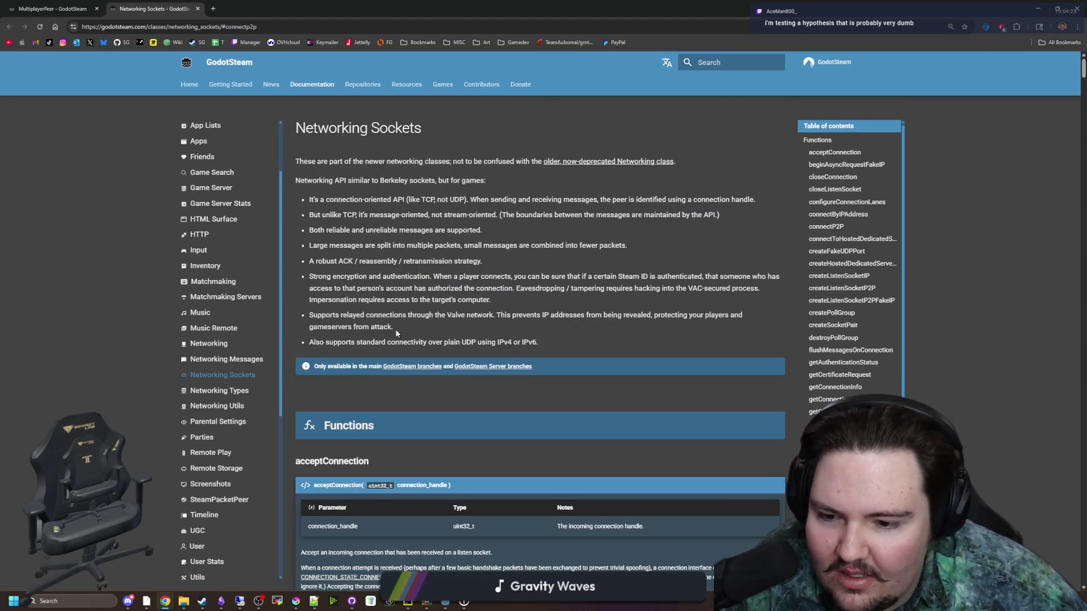
{"action": "scroll", "coordinate": [395, 329], "scroll_direction": "down", "scroll_amount": 6}
{"action": "scroll", "coordinate": [396, 330], "scroll_direction": "down", "scroll_amount": 15}
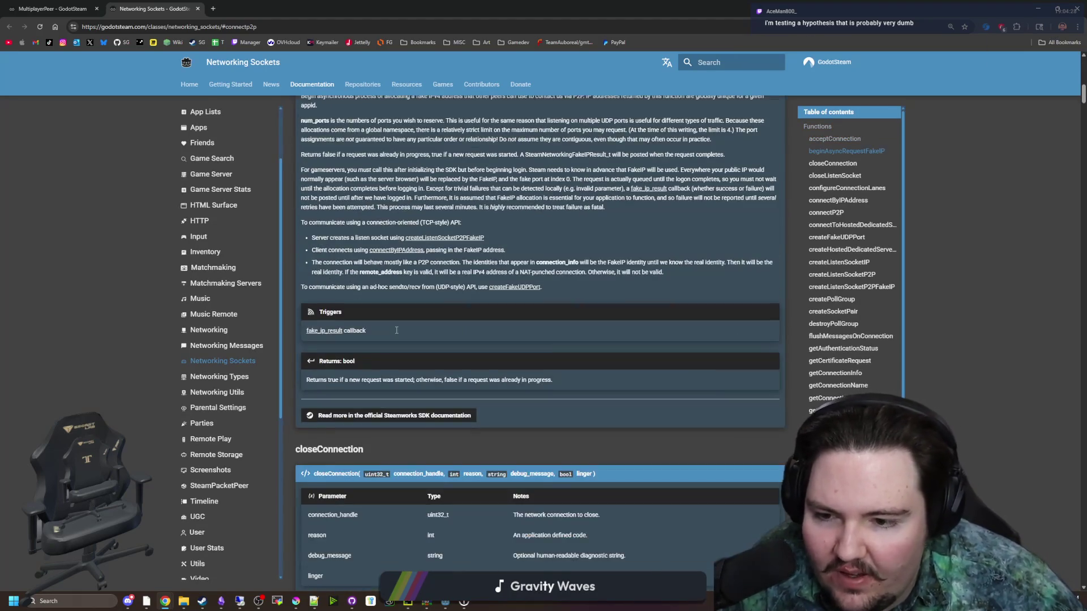
{"action": "scroll", "coordinate": [396, 329], "scroll_direction": "down", "scroll_amount": 14}
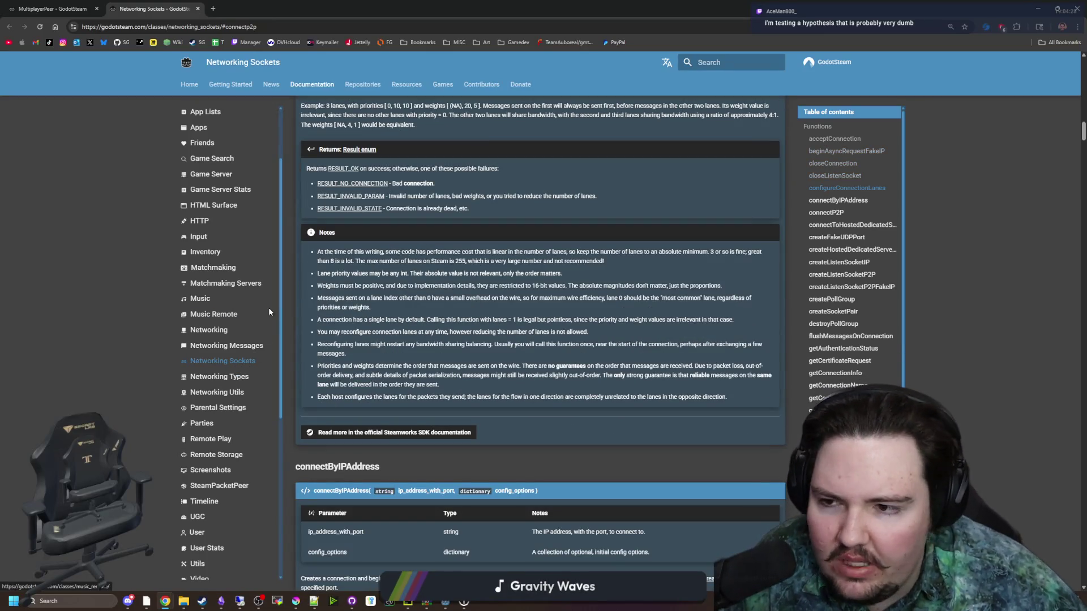
{"action": "scroll", "coordinate": [268, 308], "scroll_direction": "up", "scroll_amount": 3}
{"action": "left_click", "coordinate": [215, 183]}
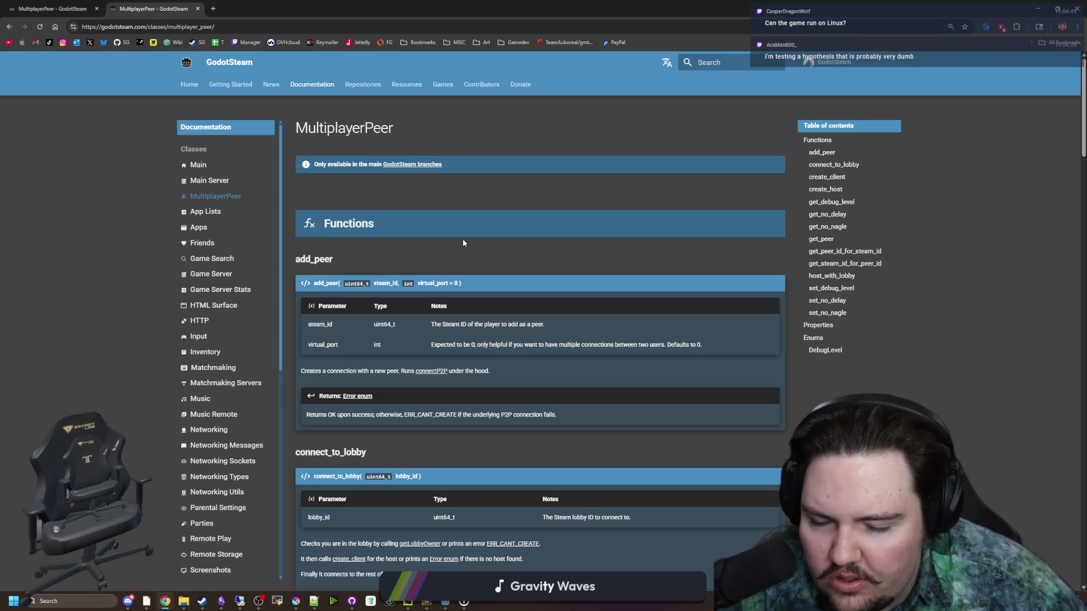
{"action": "scroll", "coordinate": [463, 243], "scroll_direction": "down", "scroll_amount": 1}
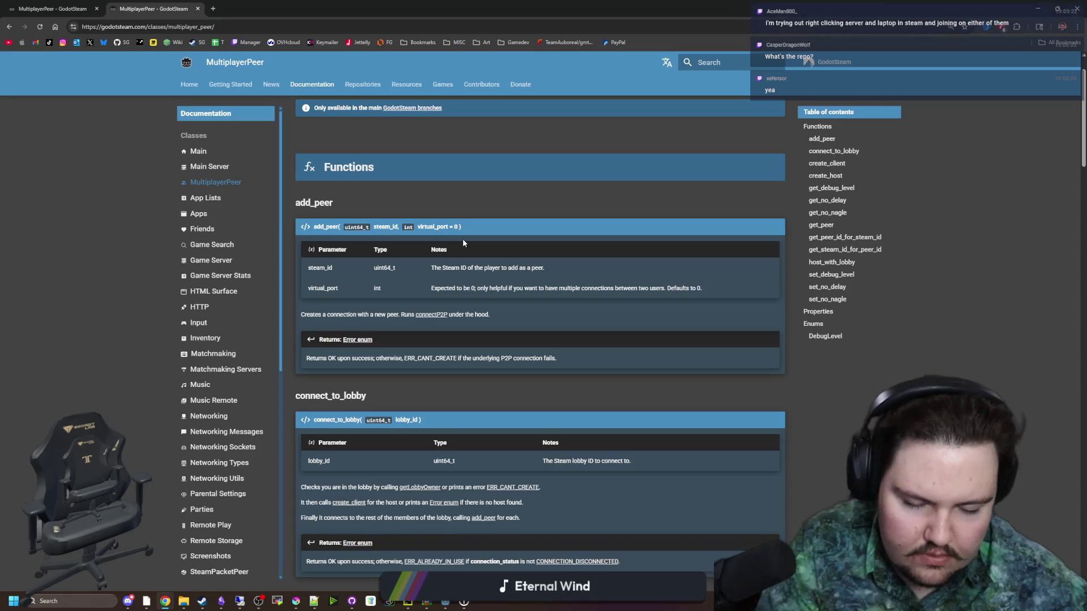
{"action": "scroll", "coordinate": [368, 332], "scroll_direction": "down", "scroll_amount": 2}
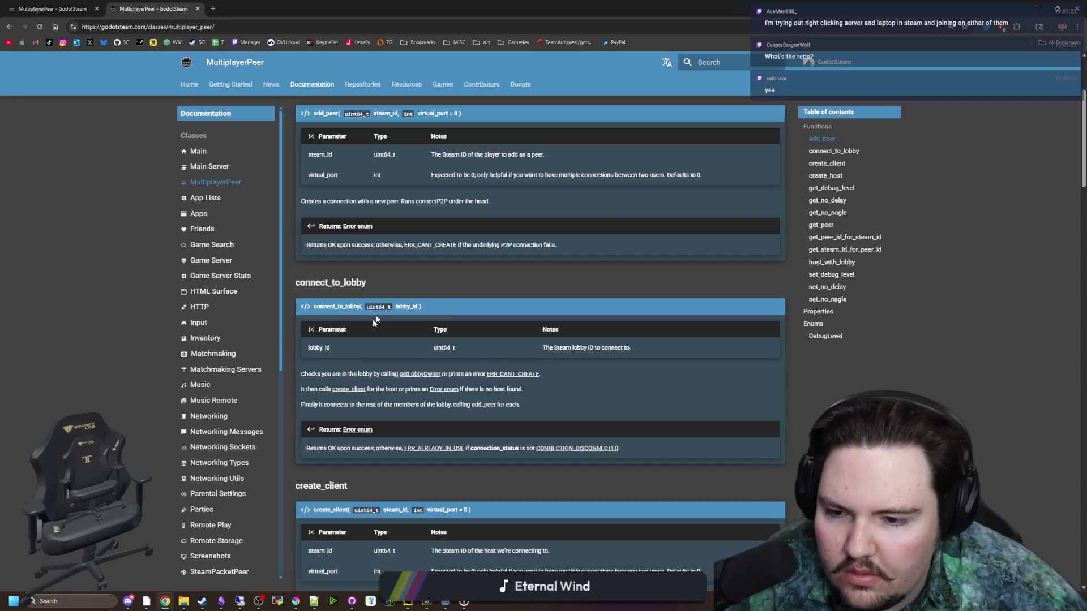
{"action": "scroll", "coordinate": [395, 267], "scroll_direction": "down", "scroll_amount": 3}
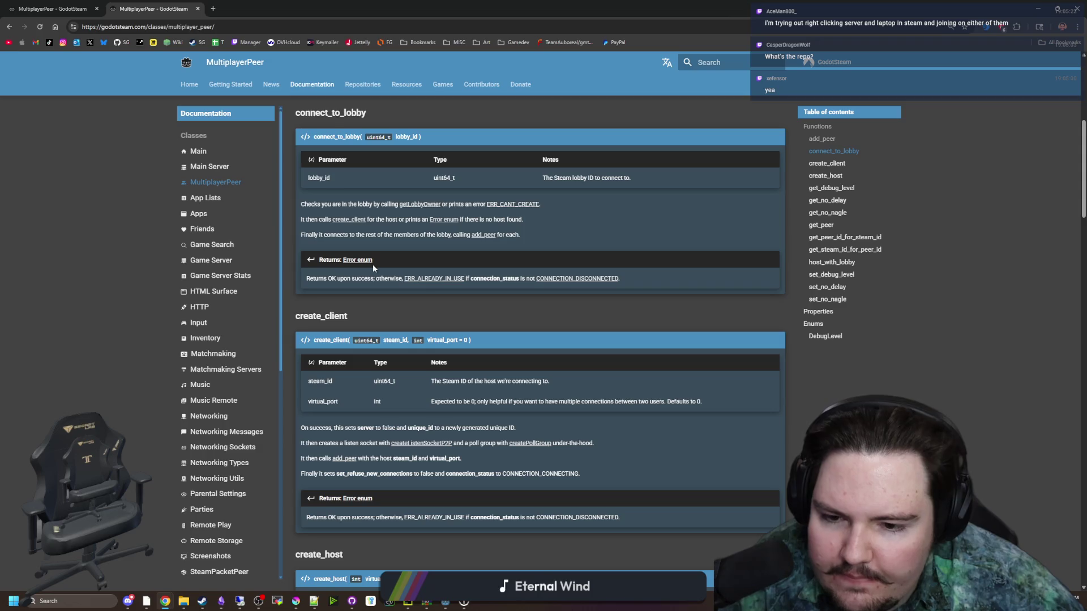
{"action": "scroll", "coordinate": [404, 304], "scroll_direction": "up", "scroll_amount": 6}
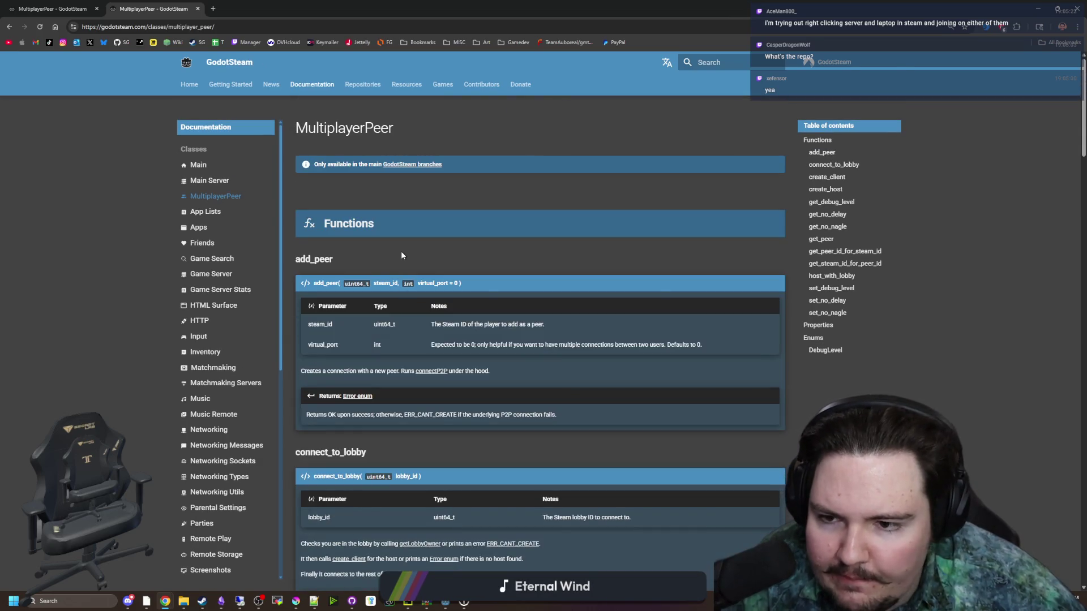
{"action": "scroll", "coordinate": [401, 256], "scroll_direction": "down", "scroll_amount": 2}
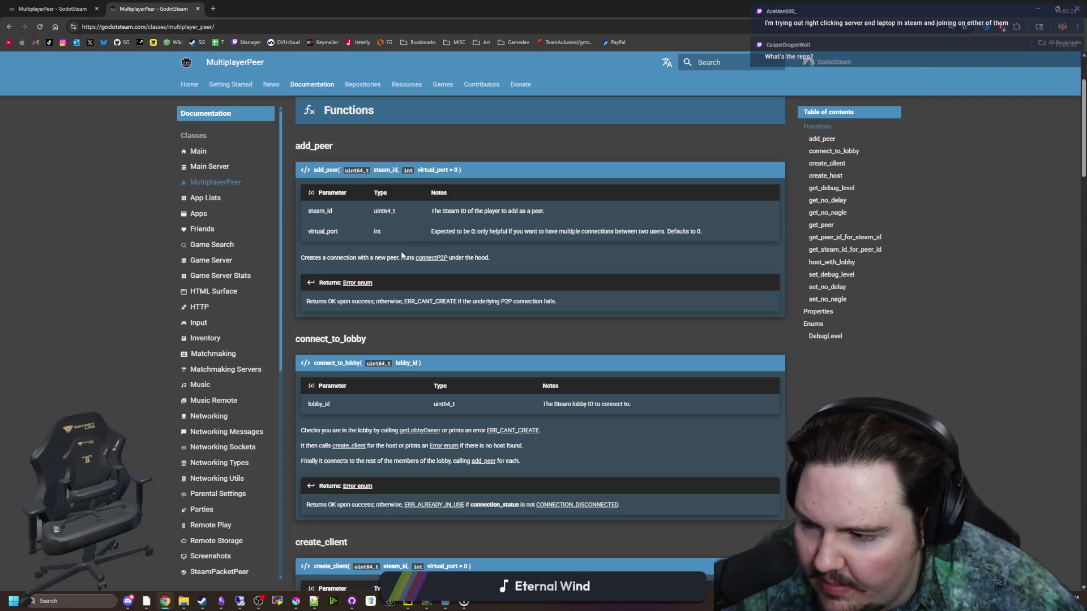
{"action": "scroll", "coordinate": [417, 312], "scroll_direction": "up", "scroll_amount": 2}
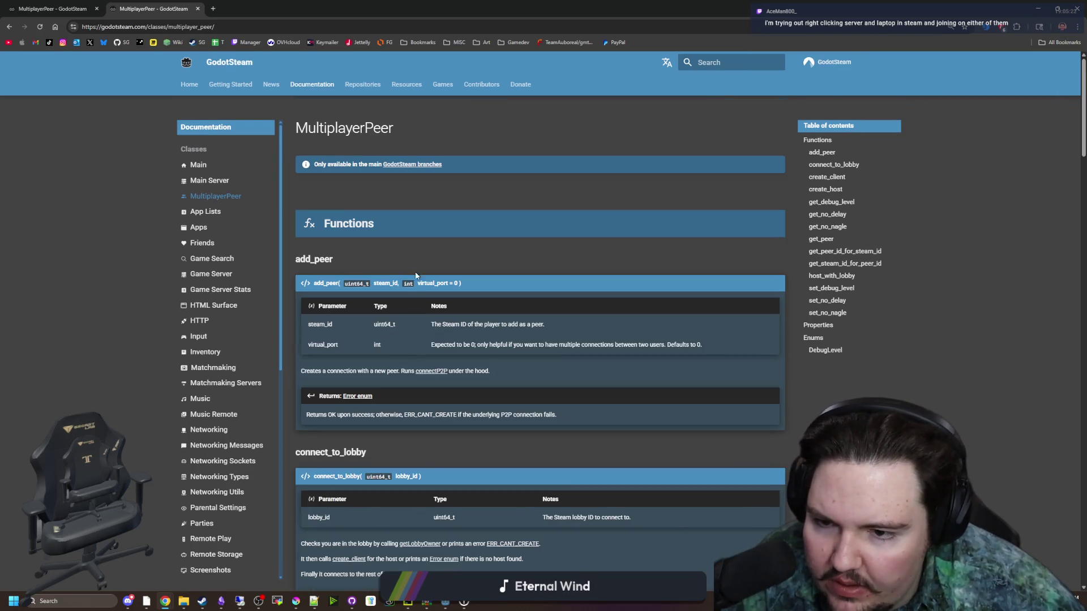
{"action": "scroll", "coordinate": [399, 258], "scroll_direction": "down", "scroll_amount": 5}
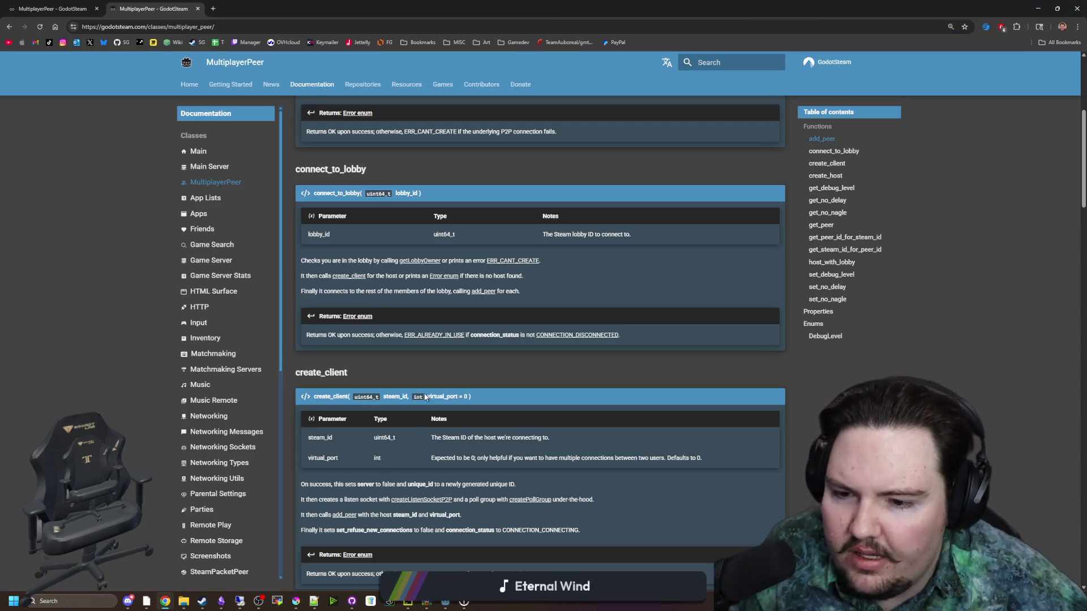
{"action": "scroll", "coordinate": [406, 381], "scroll_direction": "down", "scroll_amount": 3}
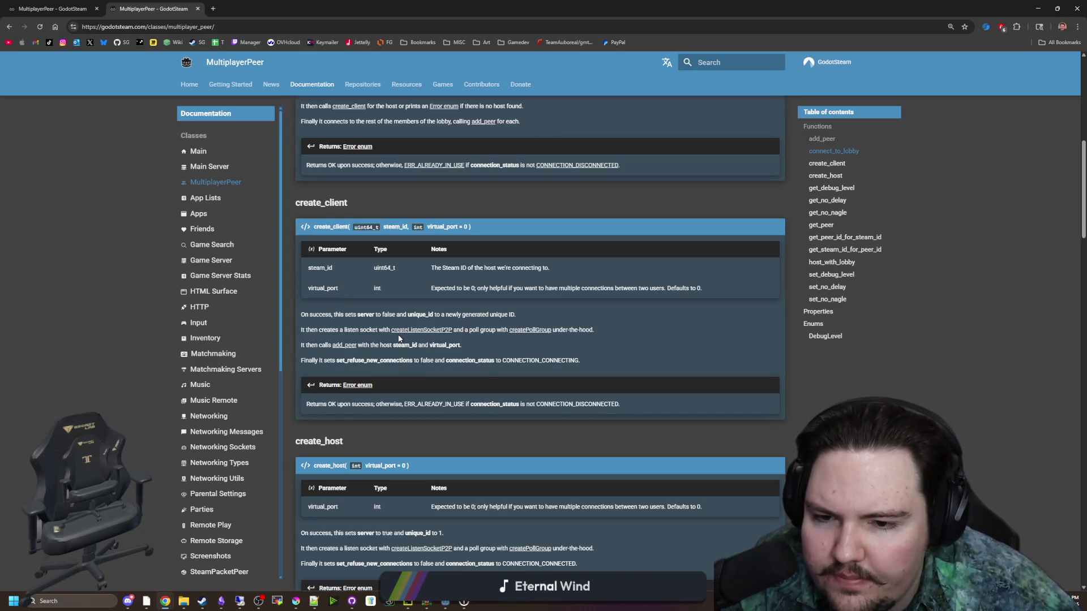
{"action": "scroll", "coordinate": [384, 305], "scroll_direction": "down", "scroll_amount": 1}
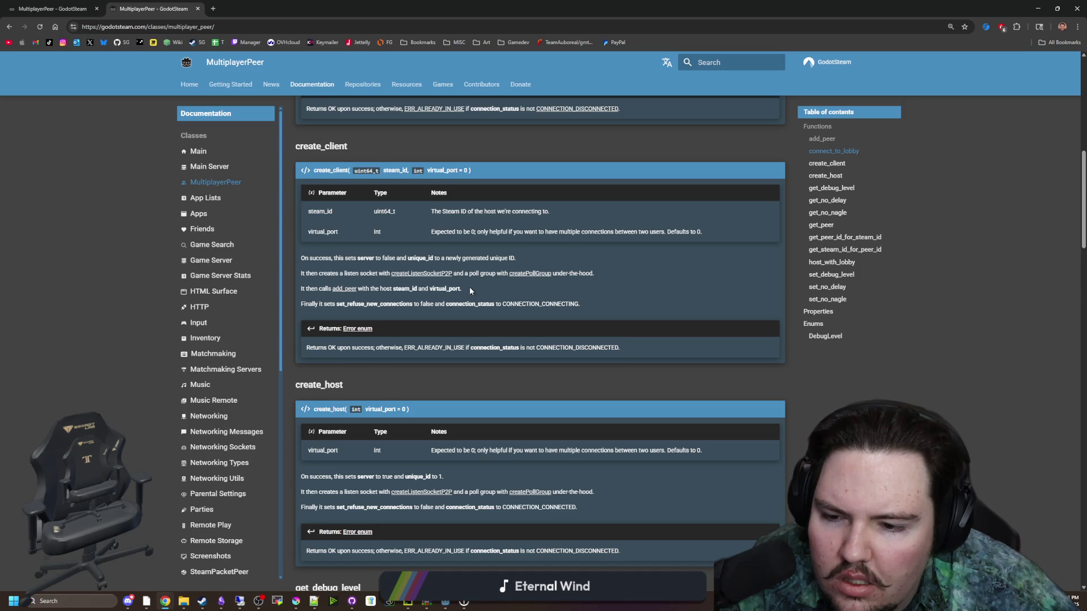
{"action": "scroll", "coordinate": [470, 286], "scroll_direction": "down", "scroll_amount": 3}
{"action": "scroll", "coordinate": [470, 286], "scroll_direction": "down", "scroll_amount": 1}
{"action": "scroll", "coordinate": [483, 274], "scroll_direction": "down", "scroll_amount": 2}
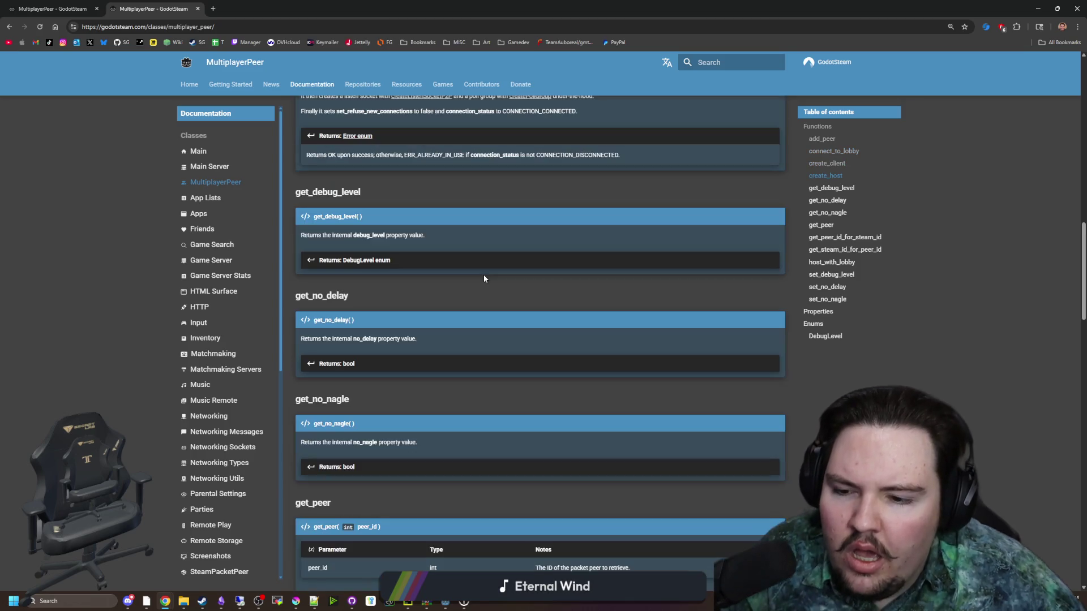
{"action": "scroll", "coordinate": [483, 274], "scroll_direction": "down", "scroll_amount": 2}
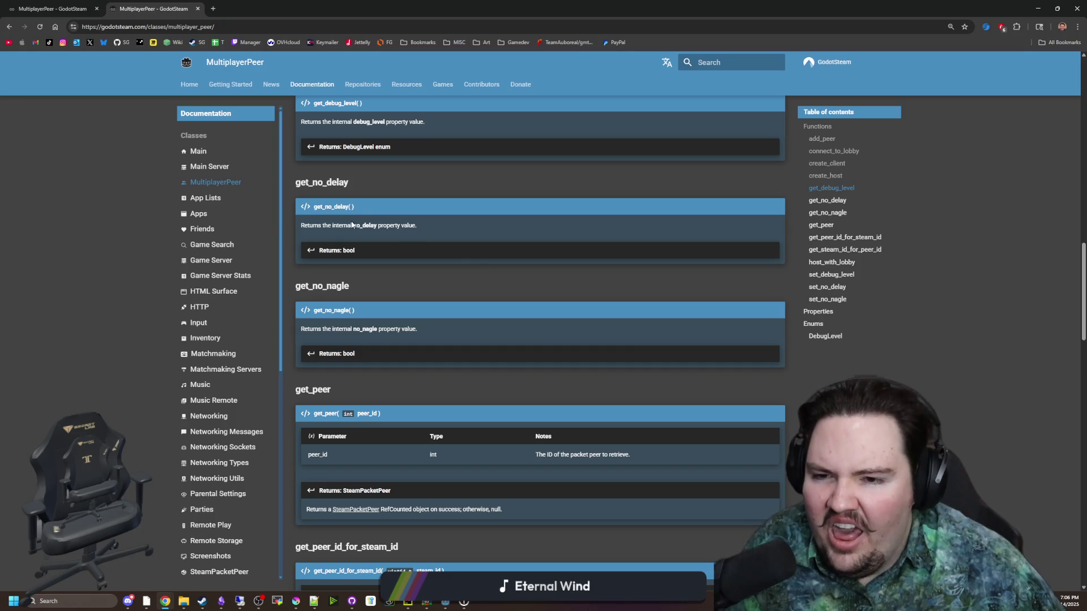
{"action": "left_click_drag", "start_coordinate": [313, 225], "coordinate": [408, 235]}
{"action": "left_click", "coordinate": [408, 233]}
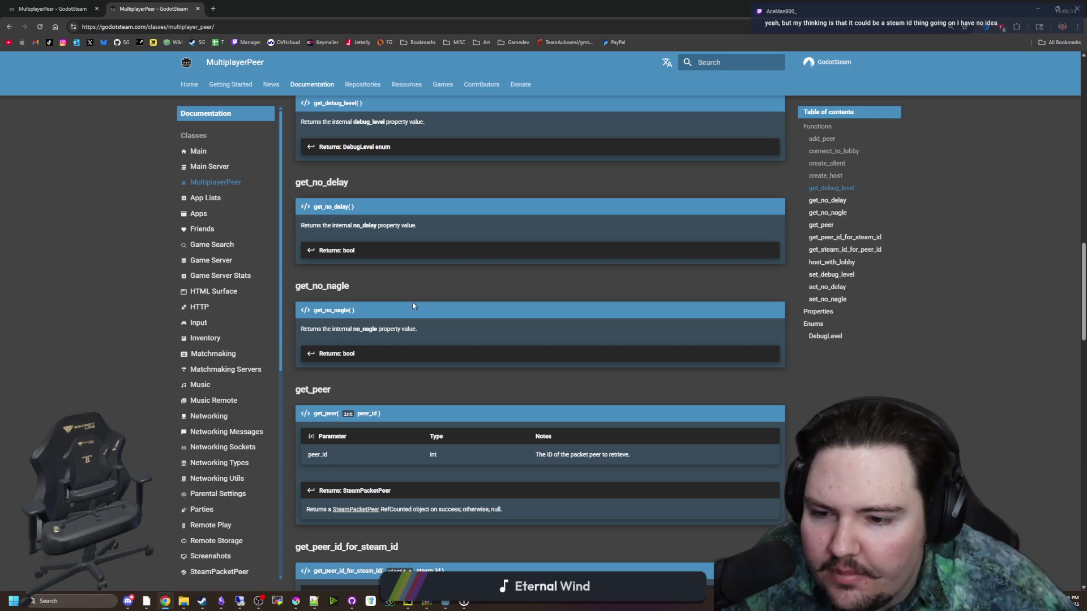
{"action": "scroll", "coordinate": [413, 305], "scroll_direction": "up", "scroll_amount": 1}
{"action": "scroll", "coordinate": [341, 245], "scroll_direction": "down", "scroll_amount": 1}
{"action": "left_click_drag", "start_coordinate": [350, 287], "coordinate": [296, 287]}
{"action": "scroll", "coordinate": [422, 304], "scroll_direction": "down", "scroll_amount": 2}
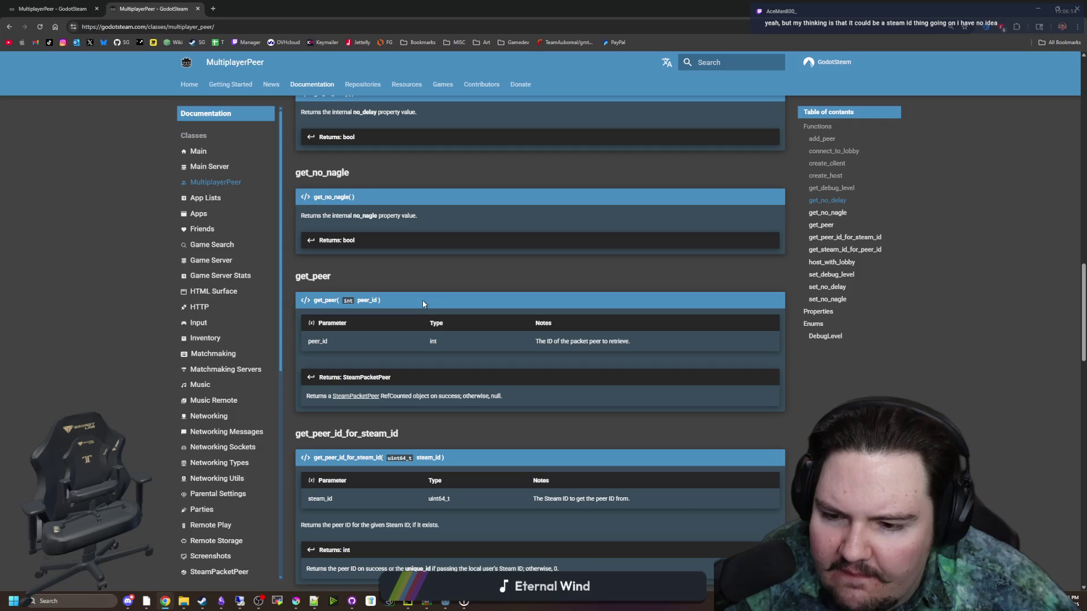
{"action": "scroll", "coordinate": [422, 304], "scroll_direction": "down", "scroll_amount": 2}
{"action": "scroll", "coordinate": [422, 304], "scroll_direction": "down", "scroll_amount": 7}
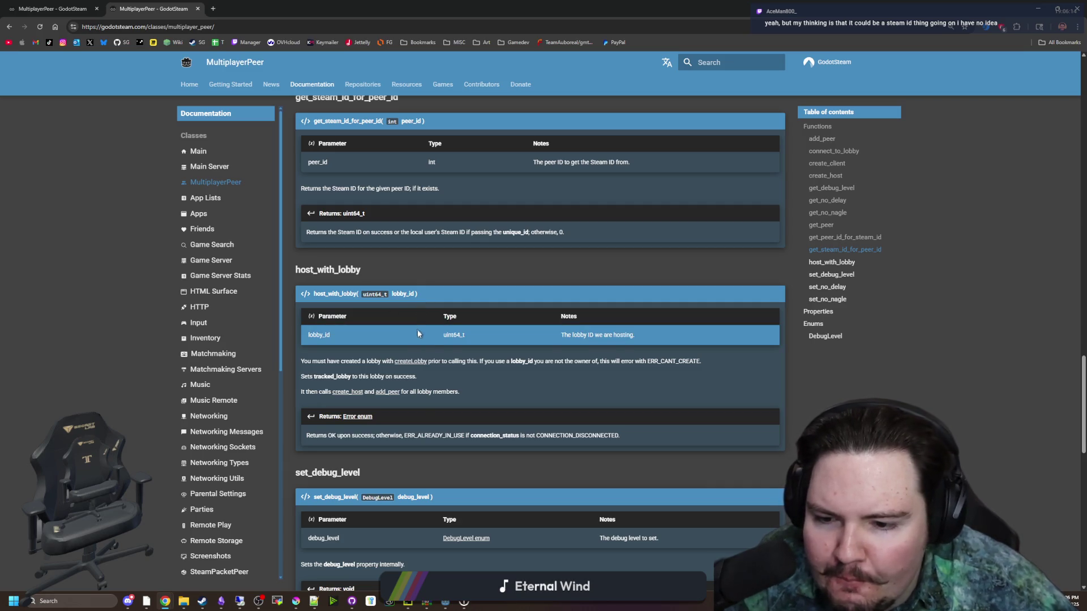
{"action": "scroll", "coordinate": [480, 408], "scroll_direction": "down", "scroll_amount": 3}
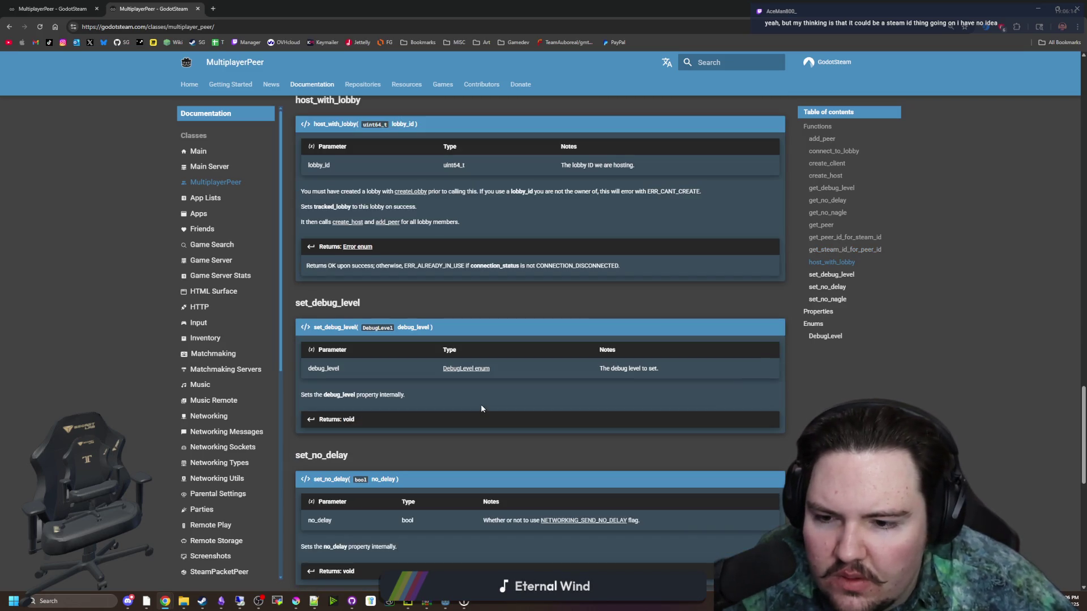
{"action": "scroll", "coordinate": [415, 390], "scroll_direction": "down", "scroll_amount": 6}
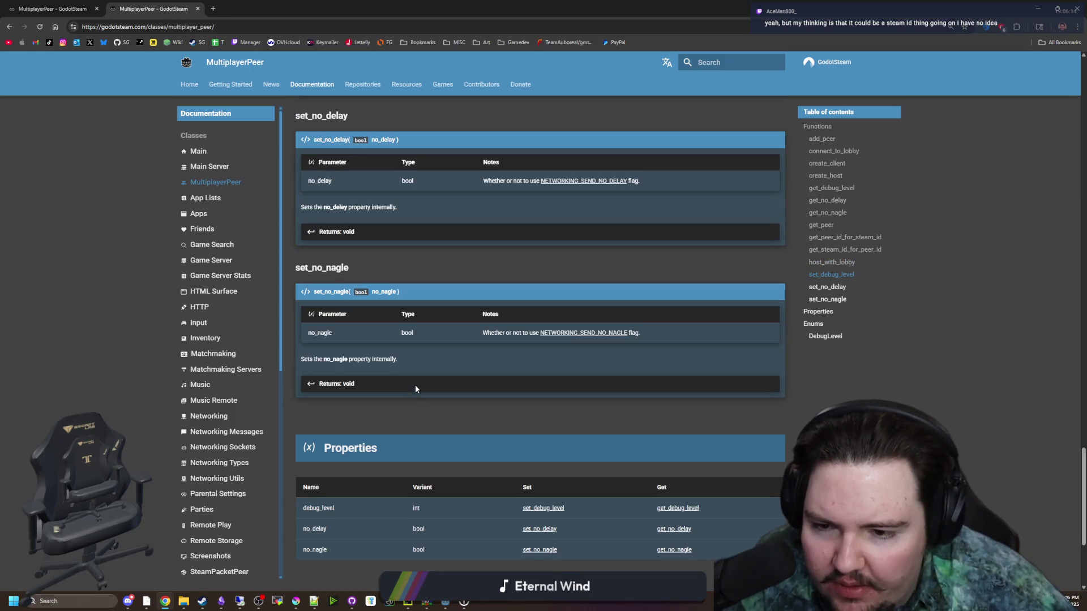
{"action": "scroll", "coordinate": [464, 266], "scroll_direction": "up", "scroll_amount": 1}
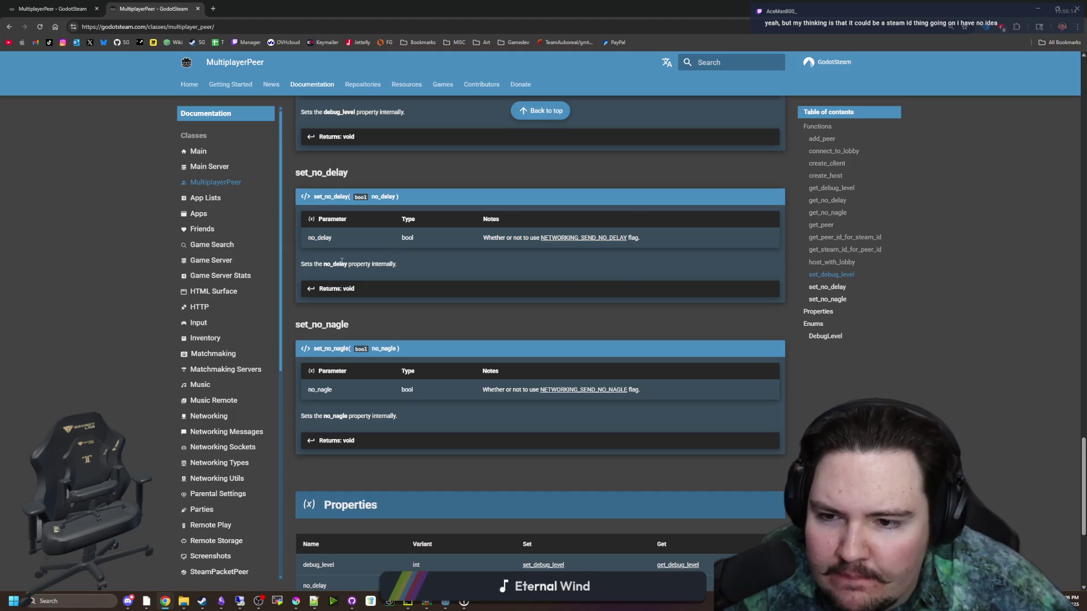
{"action": "scroll", "coordinate": [390, 316], "scroll_direction": "down", "scroll_amount": 2}
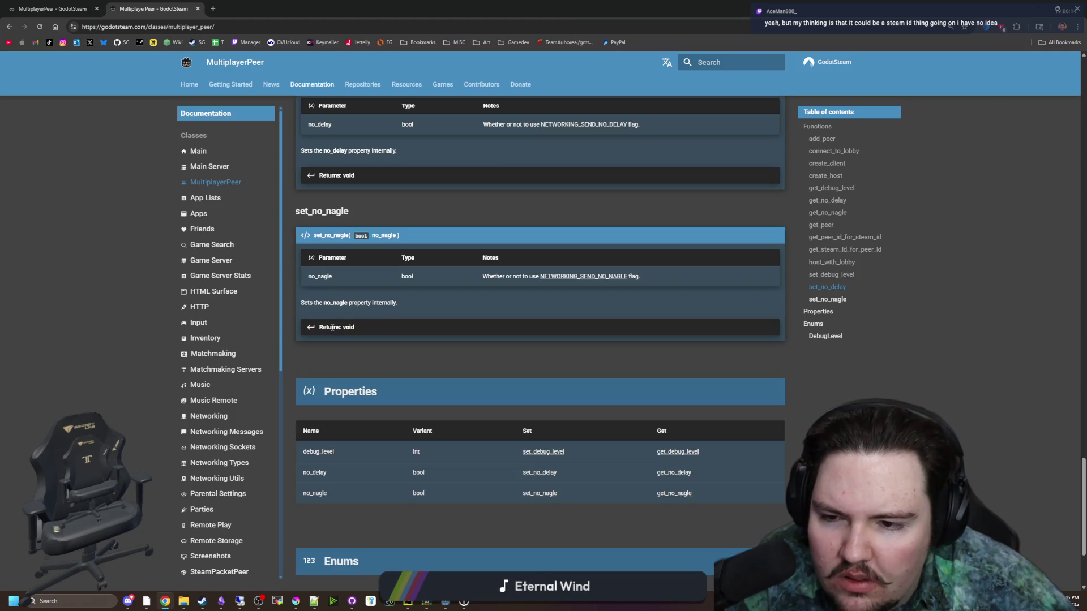
{"action": "scroll", "coordinate": [386, 328], "scroll_direction": "down", "scroll_amount": 1}
{"action": "scroll", "coordinate": [386, 331], "scroll_direction": "down", "scroll_amount": 2}
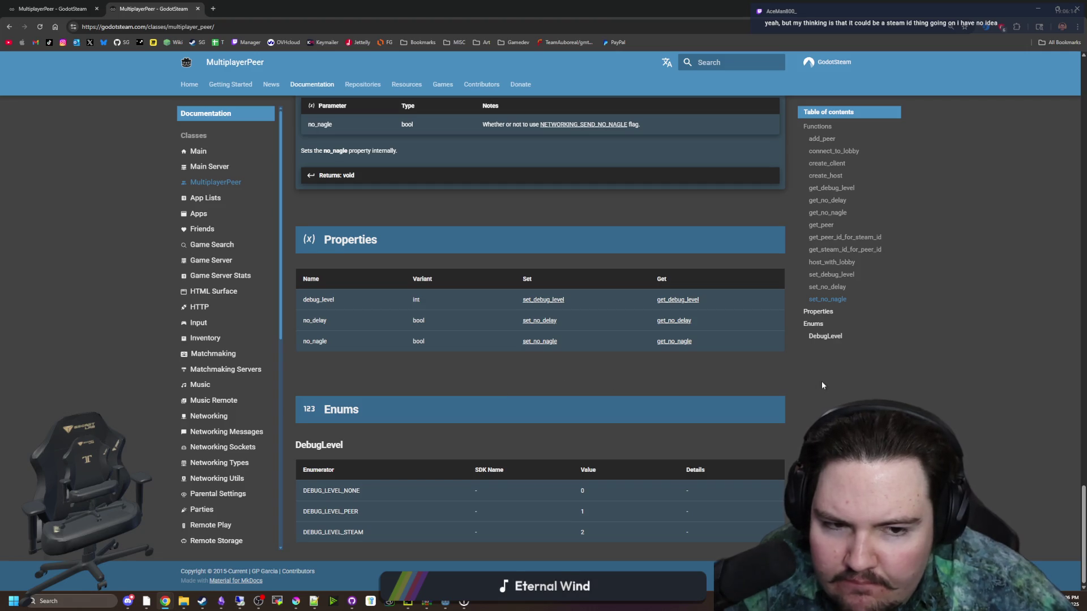
{"action": "scroll", "coordinate": [803, 359], "scroll_direction": "up", "scroll_amount": 3}
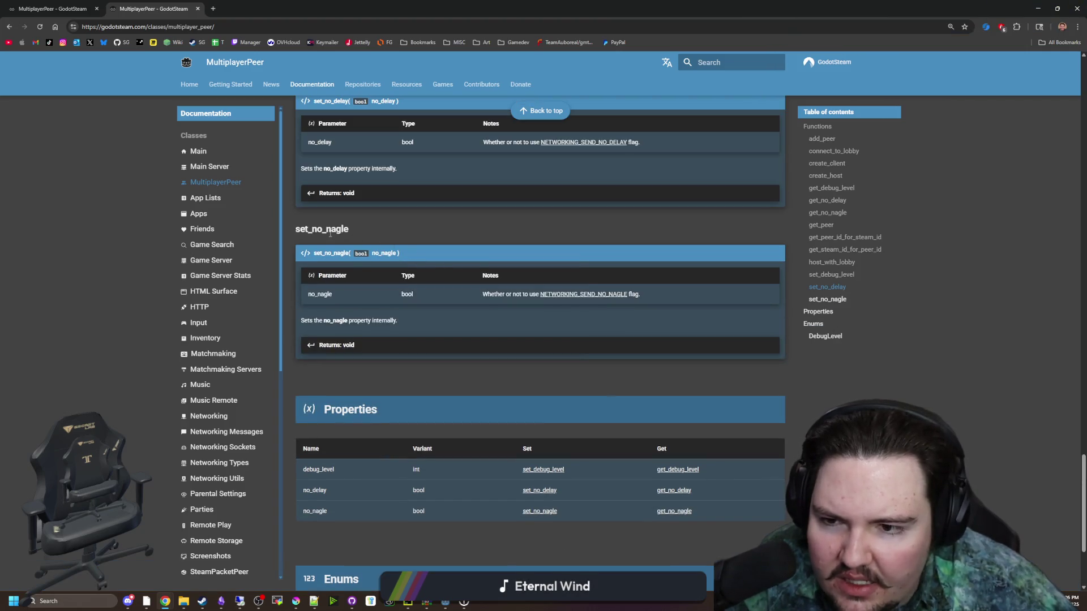
{"action": "double_click", "coordinate": [318, 229]}
{"action": "left_click", "coordinate": [319, 228]}
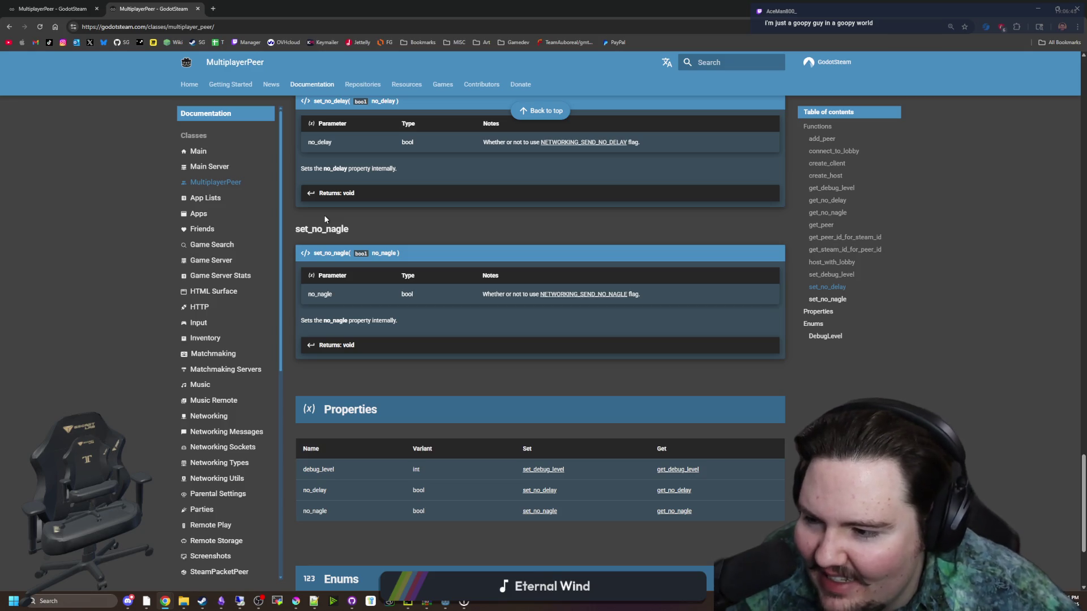
{"action": "scroll", "coordinate": [367, 266], "scroll_direction": "down", "scroll_amount": 3}
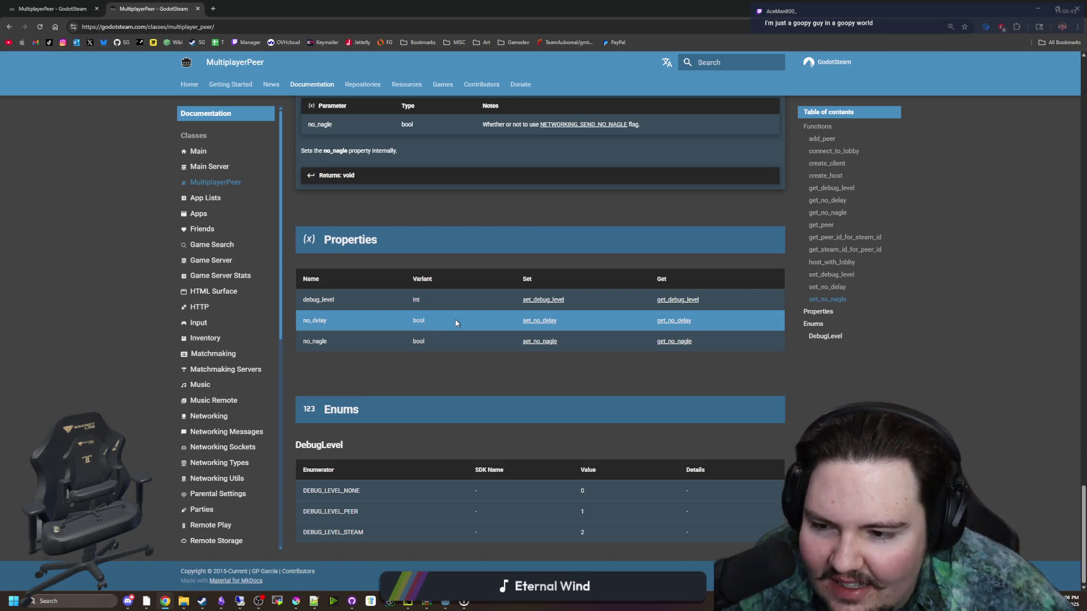
{"action": "scroll", "coordinate": [481, 334], "scroll_direction": "up", "scroll_amount": 4}
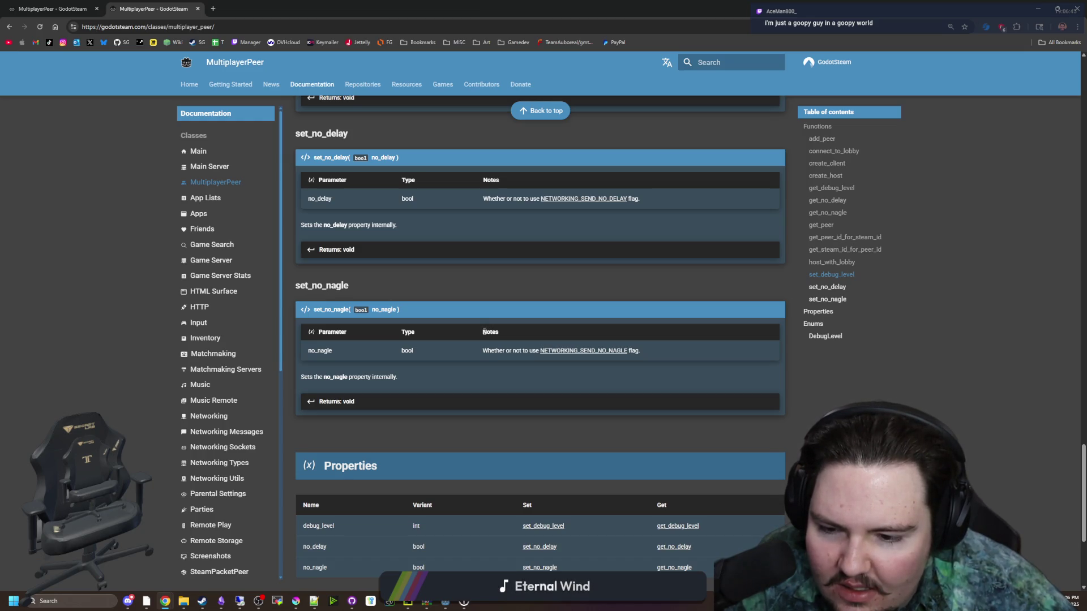
{"action": "scroll", "coordinate": [632, 357], "scroll_direction": "up", "scroll_amount": 6}
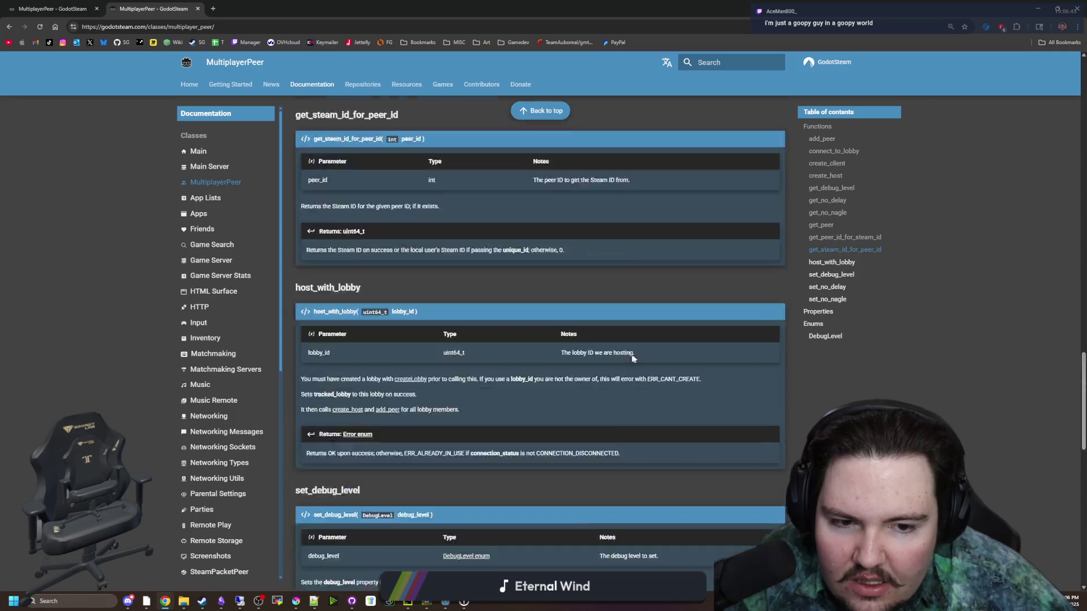
{"action": "key", "text": "Home"}
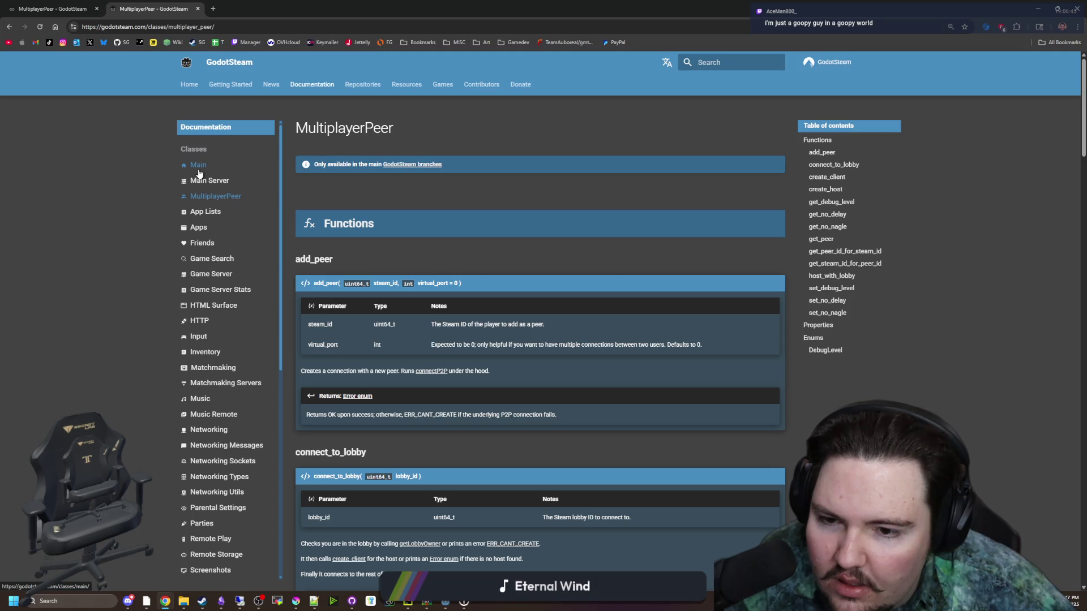
{"action": "left_click", "coordinate": [200, 173]}
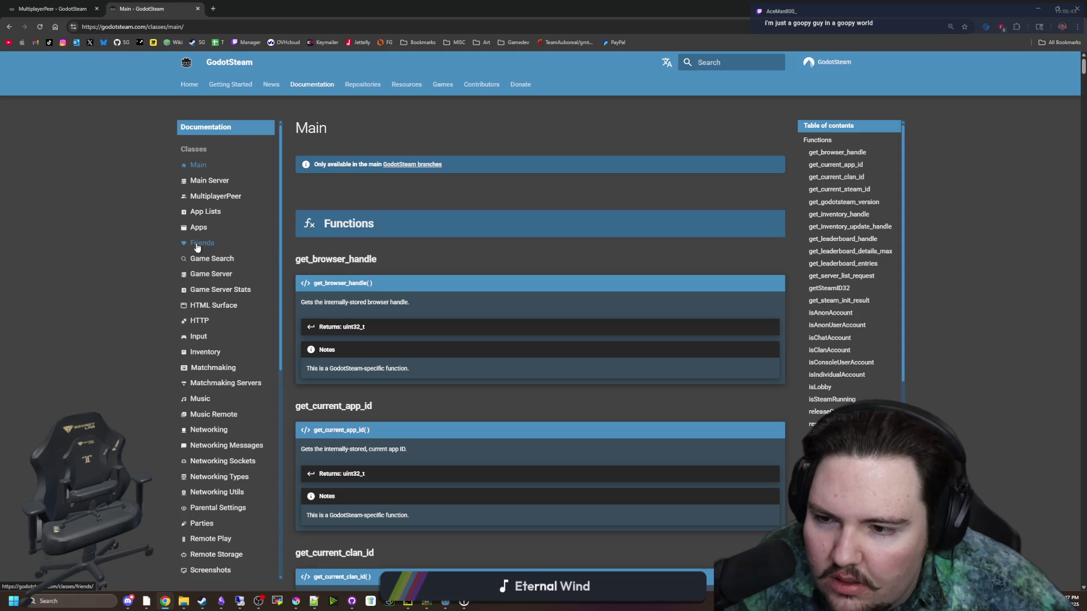
- Open the Game Server class page and scroll through its functions, including loggedOn
{"action": "left_click", "coordinate": [216, 276]}
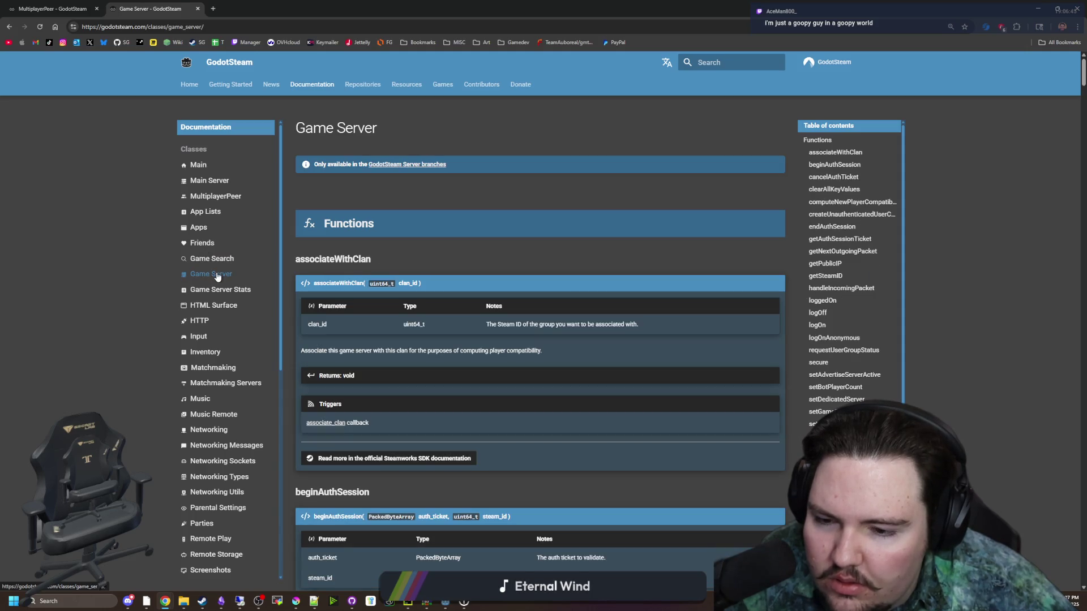
{"action": "scroll", "coordinate": [419, 354], "scroll_direction": "down", "scroll_amount": 5}
{"action": "scroll", "coordinate": [424, 360], "scroll_direction": "down", "scroll_amount": 4}
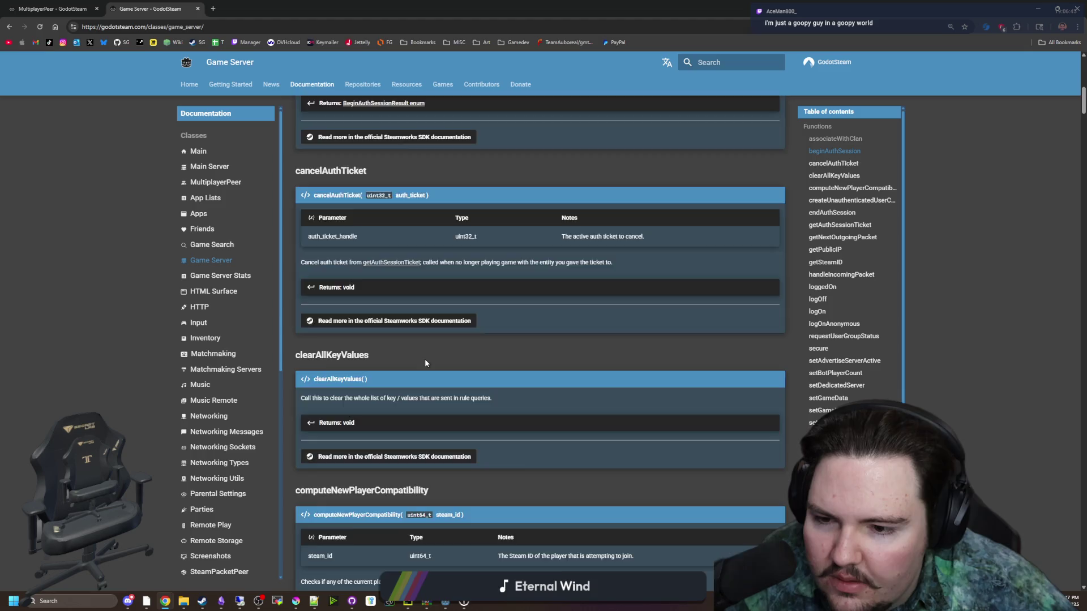
{"action": "scroll", "coordinate": [424, 360], "scroll_direction": "down", "scroll_amount": 5}
{"action": "scroll", "coordinate": [396, 339], "scroll_direction": "down", "scroll_amount": 5}
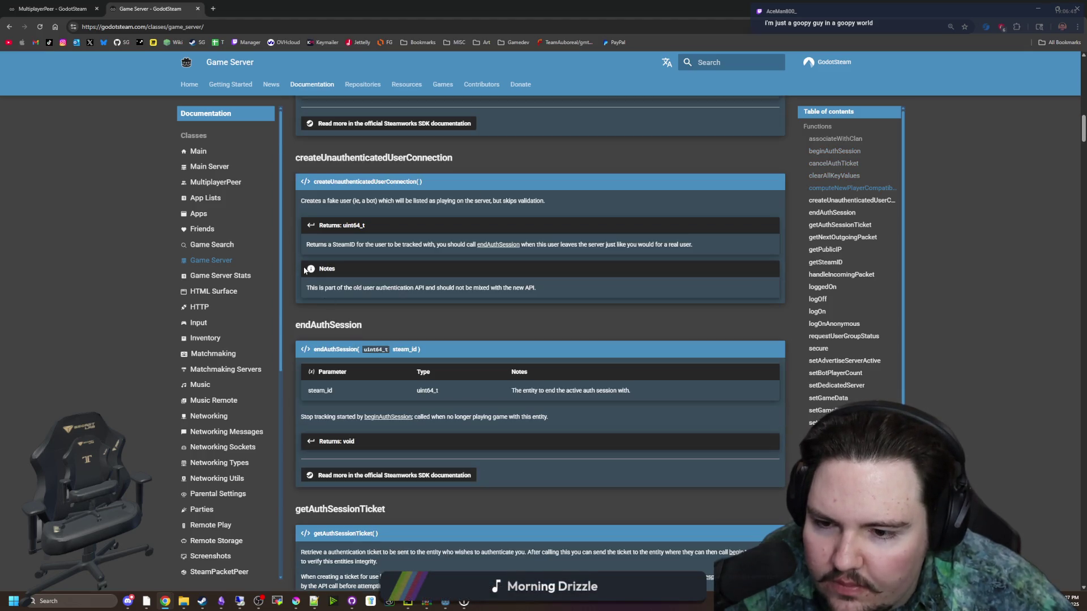
{"action": "scroll", "coordinate": [351, 255], "scroll_direction": "down", "scroll_amount": 4}
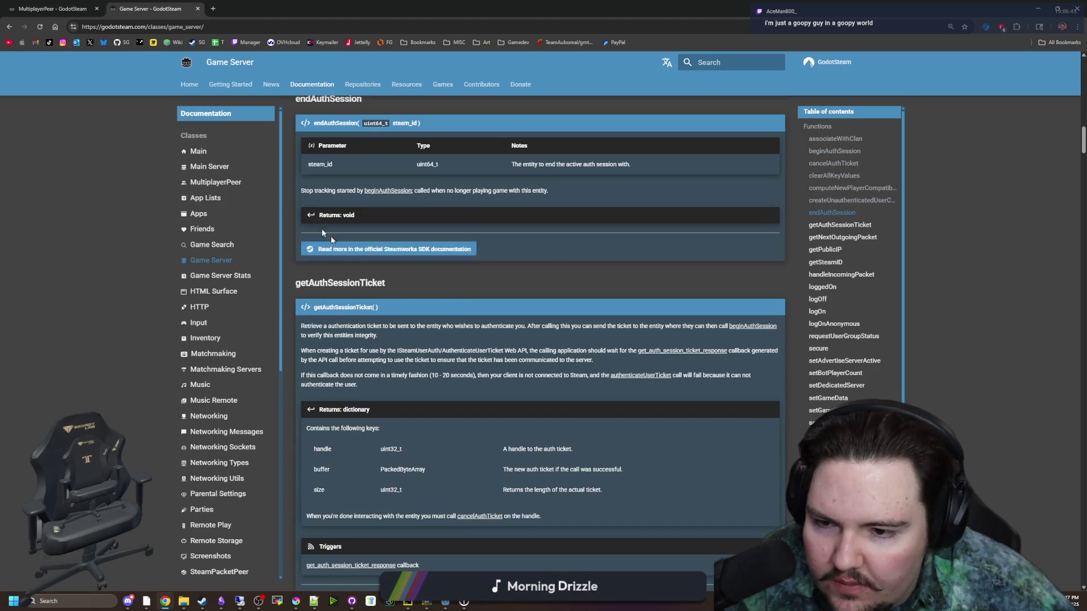
{"action": "scroll", "coordinate": [351, 254], "scroll_direction": "down", "scroll_amount": 15}
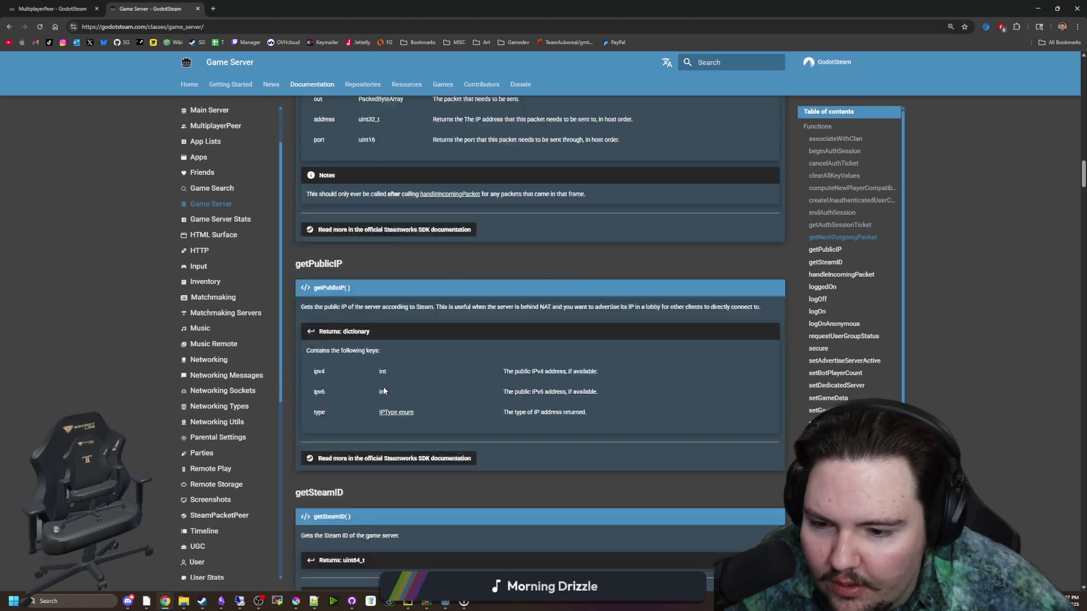
{"action": "scroll", "coordinate": [384, 390], "scroll_direction": "down", "scroll_amount": 12}
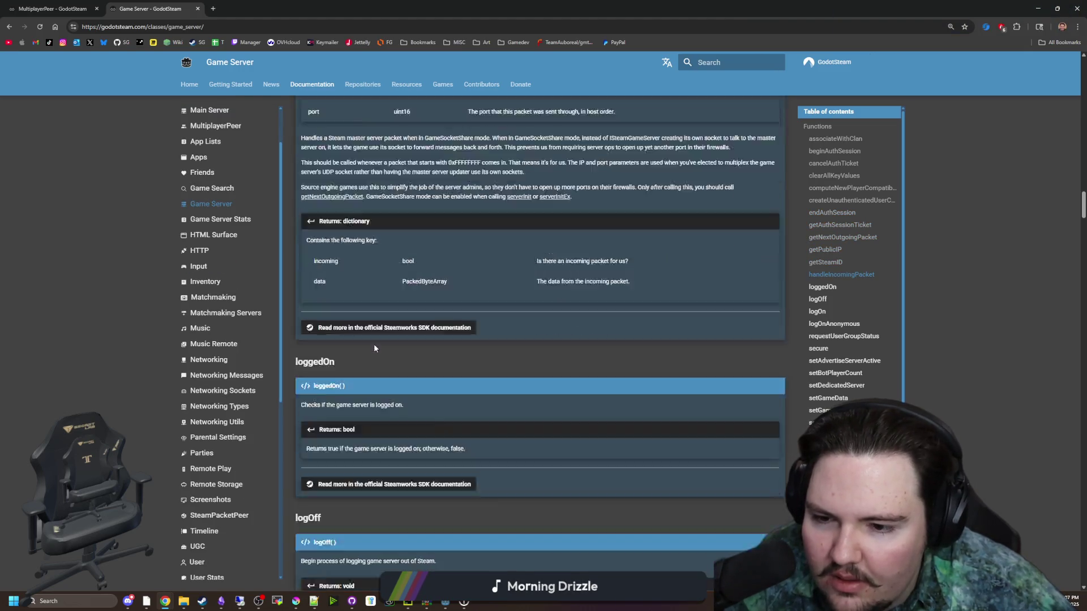
{"action": "scroll", "coordinate": [373, 348], "scroll_direction": "down", "scroll_amount": 2}
{"action": "left_click_drag", "start_coordinate": [335, 249], "coordinate": [321, 249]}
{"action": "left_click", "coordinate": [308, 246]}
{"action": "scroll", "coordinate": [283, 266], "scroll_direction": "down", "scroll_amount": 5}
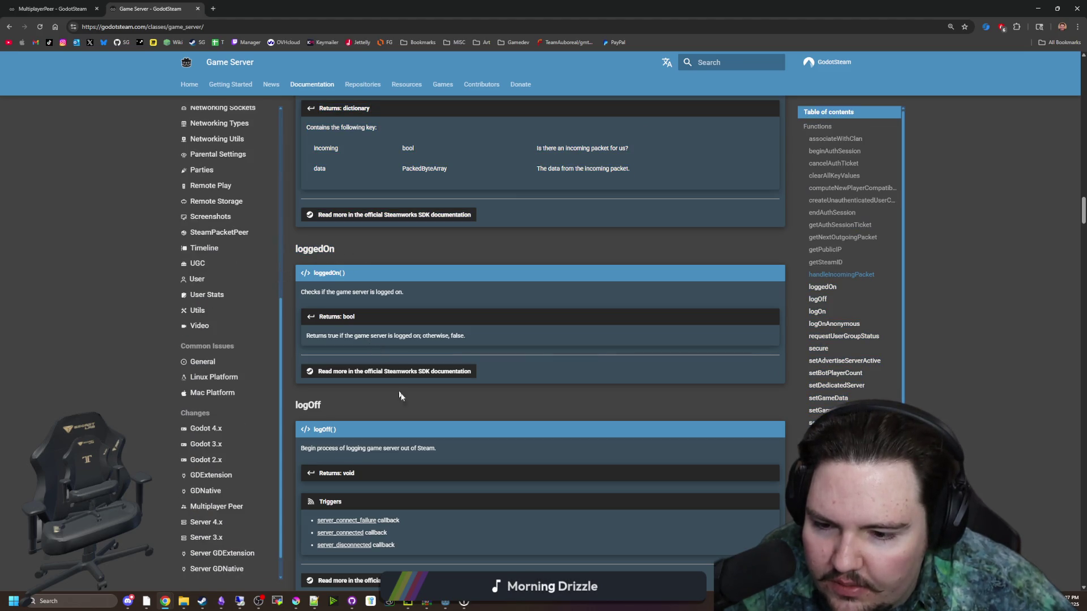
{"action": "scroll", "coordinate": [390, 395], "scroll_direction": "down", "scroll_amount": 12}
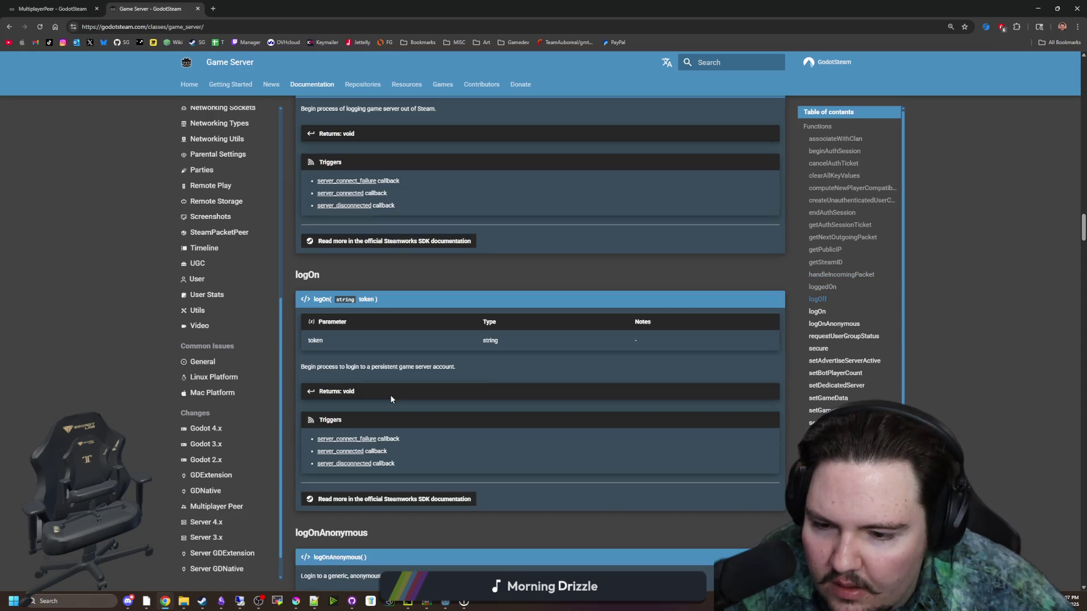
{"action": "scroll", "coordinate": [219, 350], "scroll_direction": "up", "scroll_amount": 6}
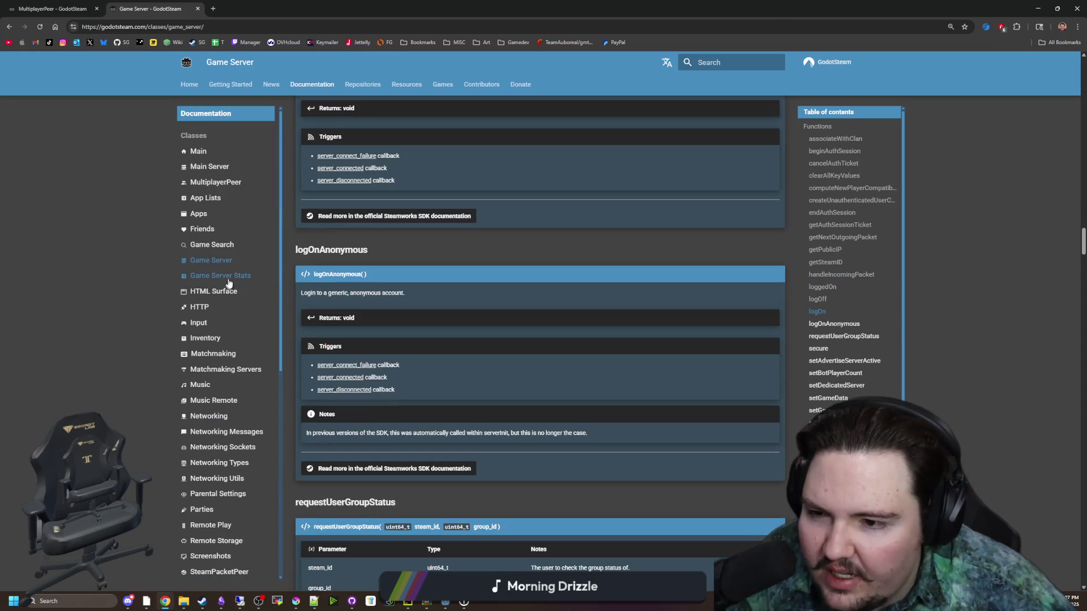
{"action": "scroll", "coordinate": [390, 331], "scroll_direction": "down", "scroll_amount": 20}
{"action": "scroll", "coordinate": [390, 331], "scroll_direction": "down", "scroll_amount": 20}
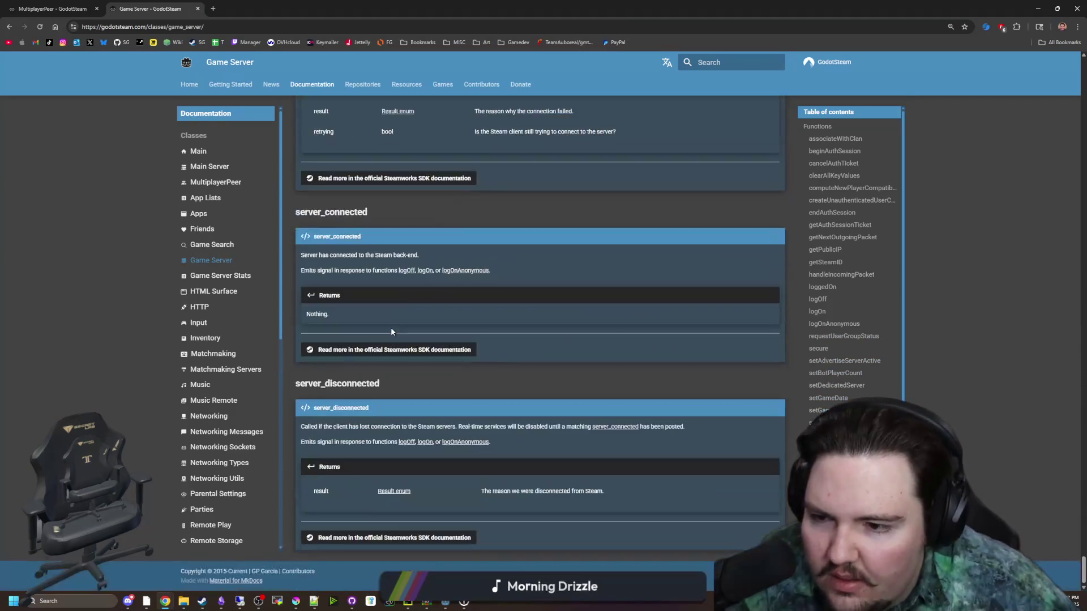
- Open the HTTP class page and scroll down to the HTTPStatusCode table
{"action": "left_click", "coordinate": [204, 307]}
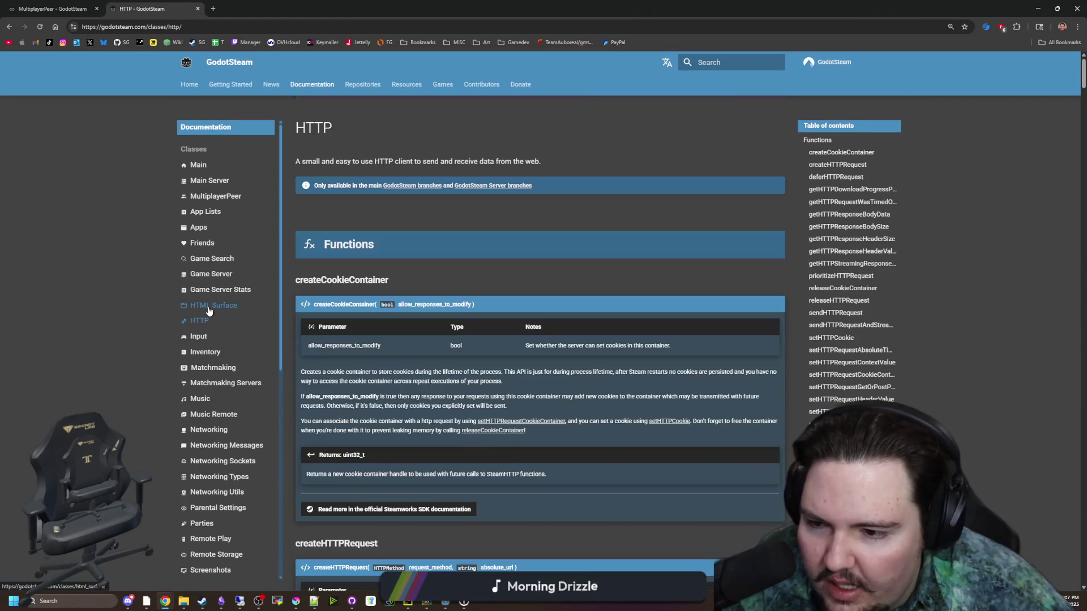
{"action": "scroll", "coordinate": [477, 407], "scroll_direction": "down", "scroll_amount": 10}
{"action": "scroll", "coordinate": [477, 407], "scroll_direction": "down", "scroll_amount": 20}
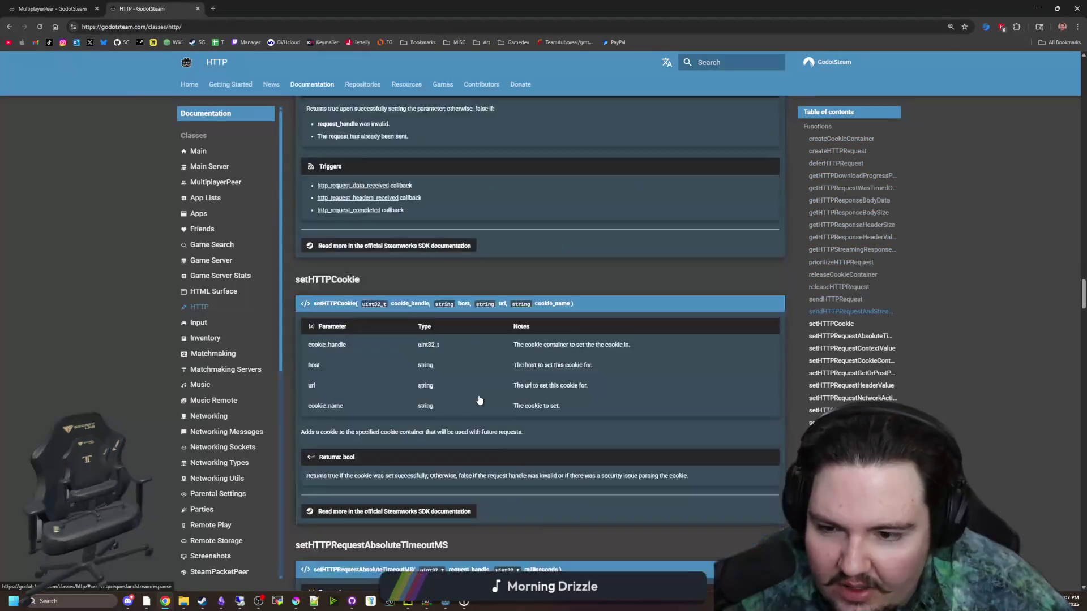
{"action": "scroll", "coordinate": [249, 430], "scroll_direction": "down", "scroll_amount": 6}
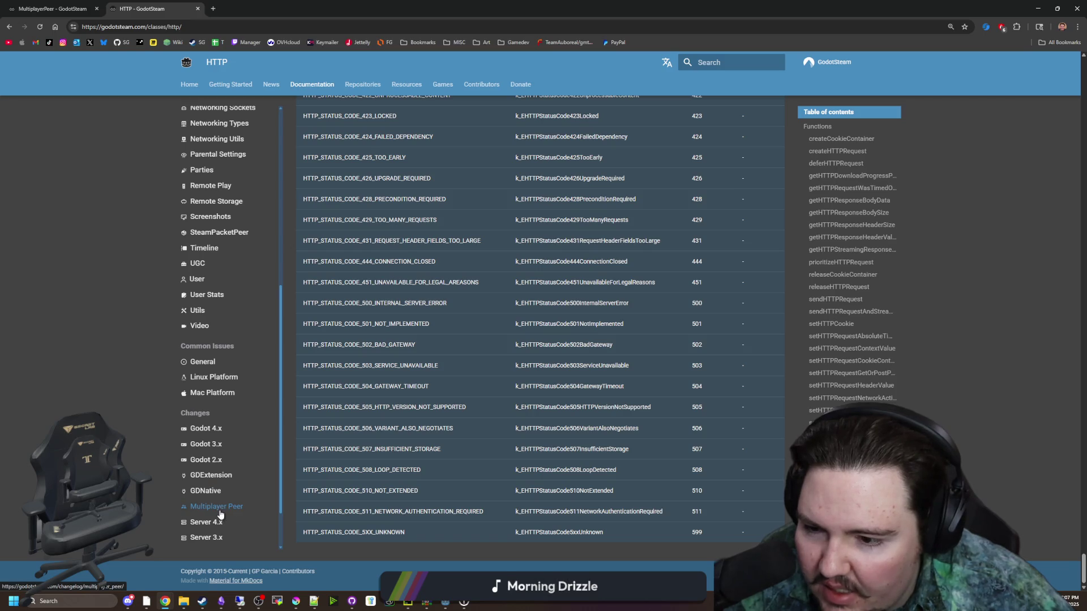
- Scroll the Multiplayer Peer changelog's versions, then go back to the Common Issues page
{"action": "left_click", "coordinate": [221, 509]}
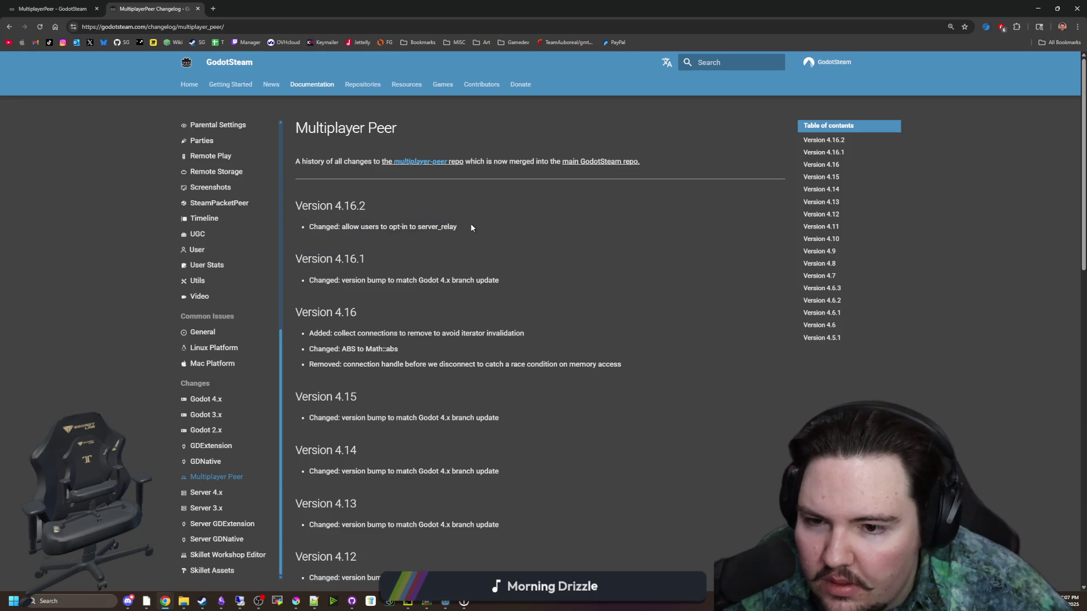
{"action": "scroll", "coordinate": [394, 310], "scroll_direction": "down", "scroll_amount": 5}
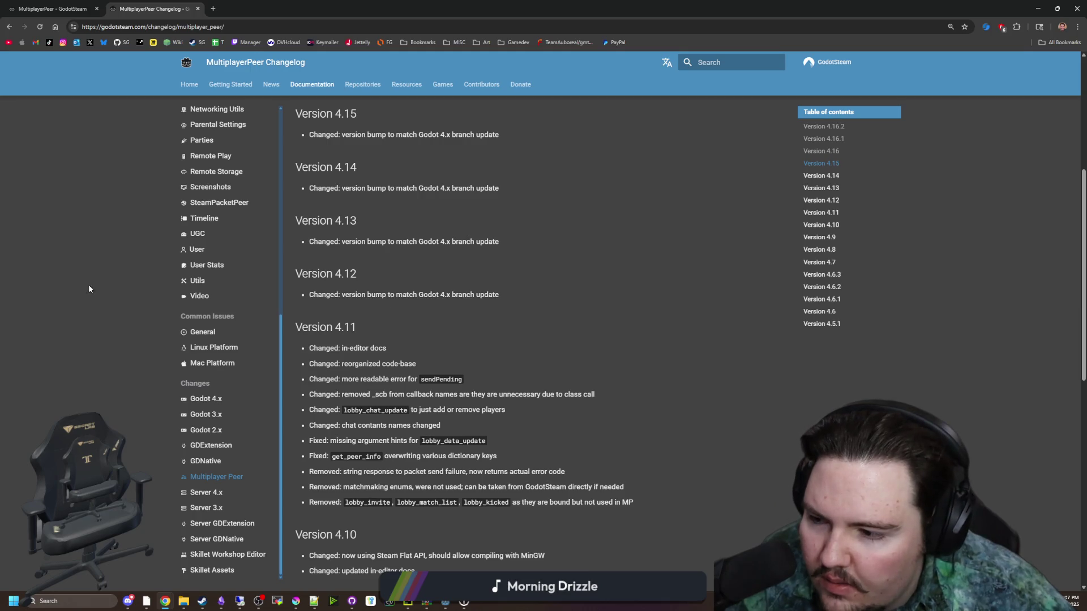
{"action": "key", "text": "alt+Tab"}
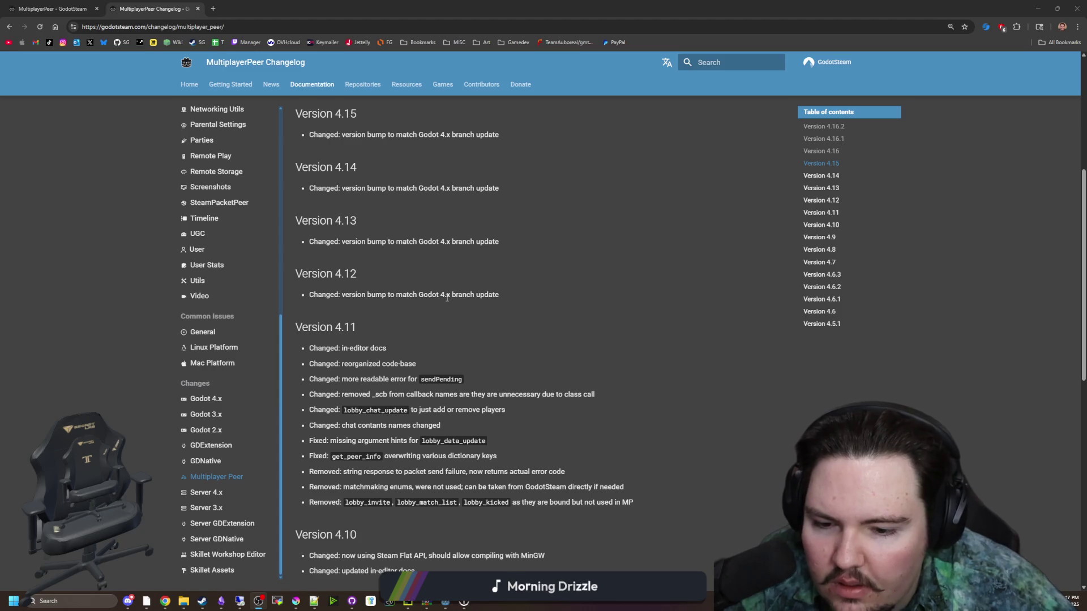
{"action": "scroll", "coordinate": [443, 306], "scroll_direction": "up", "scroll_amount": 5}
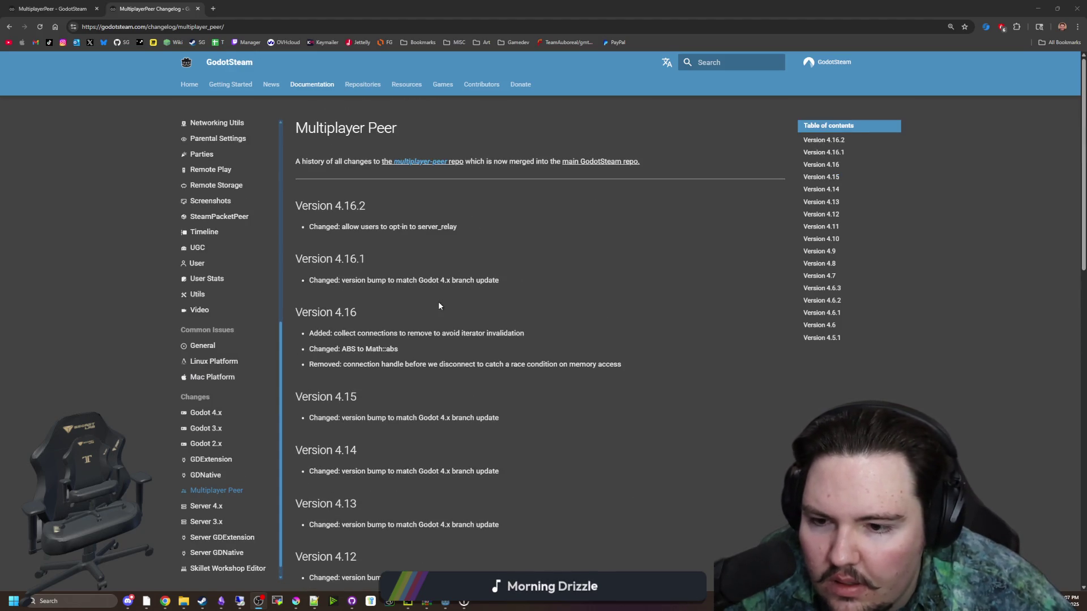
{"action": "left_click", "coordinate": [384, 216]}
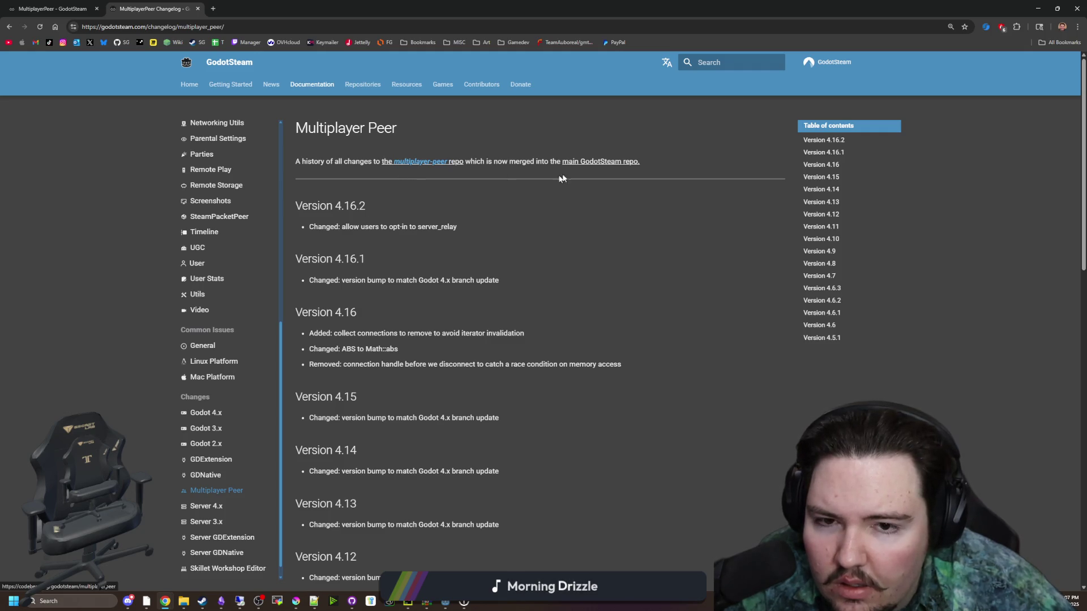
{"action": "key", "text": "alt+Left"}
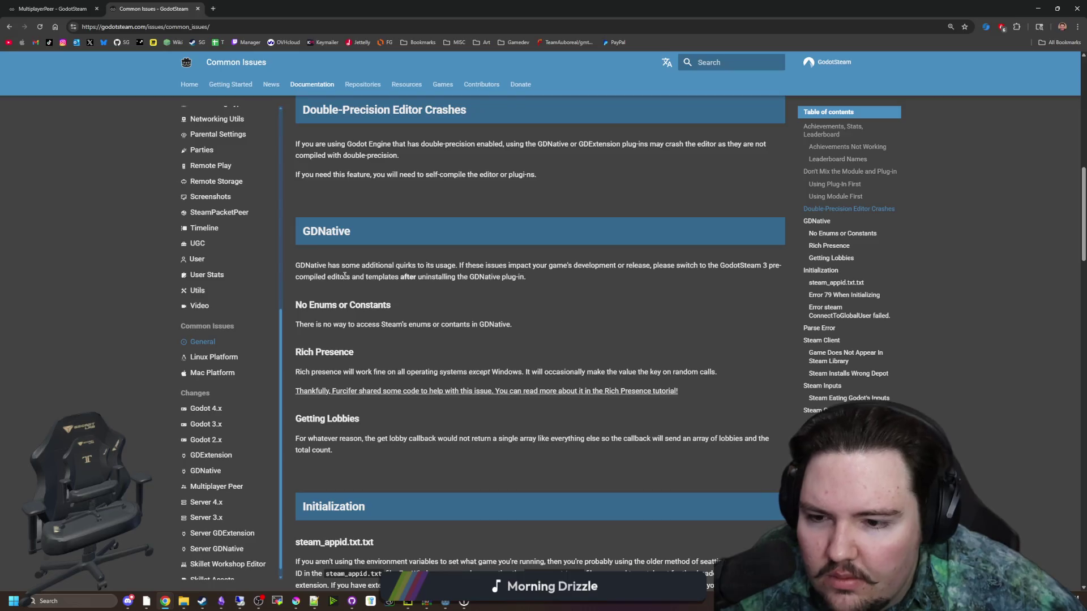
- Read the Common Issues notes on steam_appid.txt and Error 79, highlighting passages
{"action": "scroll", "coordinate": [386, 265], "scroll_direction": "down", "scroll_amount": 3}
{"action": "scroll", "coordinate": [385, 264], "scroll_direction": "down", "scroll_amount": 2}
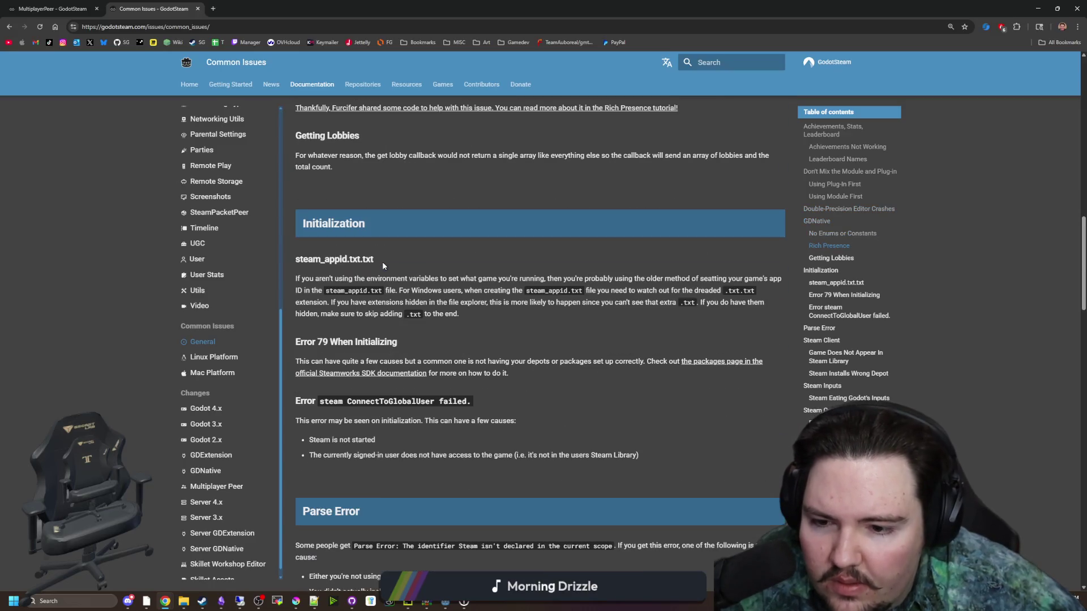
{"action": "mouse_move", "coordinate": [341, 281]}
{"action": "left_mouse_down"}
{"action": "mouse_move", "coordinate": [486, 279]}
{"action": "mouse_move", "coordinate": [544, 292]}
{"action": "mouse_move", "coordinate": [695, 277]}
{"action": "left_mouse_up"}
{"action": "mouse_move", "coordinate": [441, 277]}
{"action": "left_mouse_down"}
{"action": "mouse_move", "coordinate": [390, 294]}
{"action": "mouse_move", "coordinate": [771, 296]}
{"action": "left_mouse_up"}
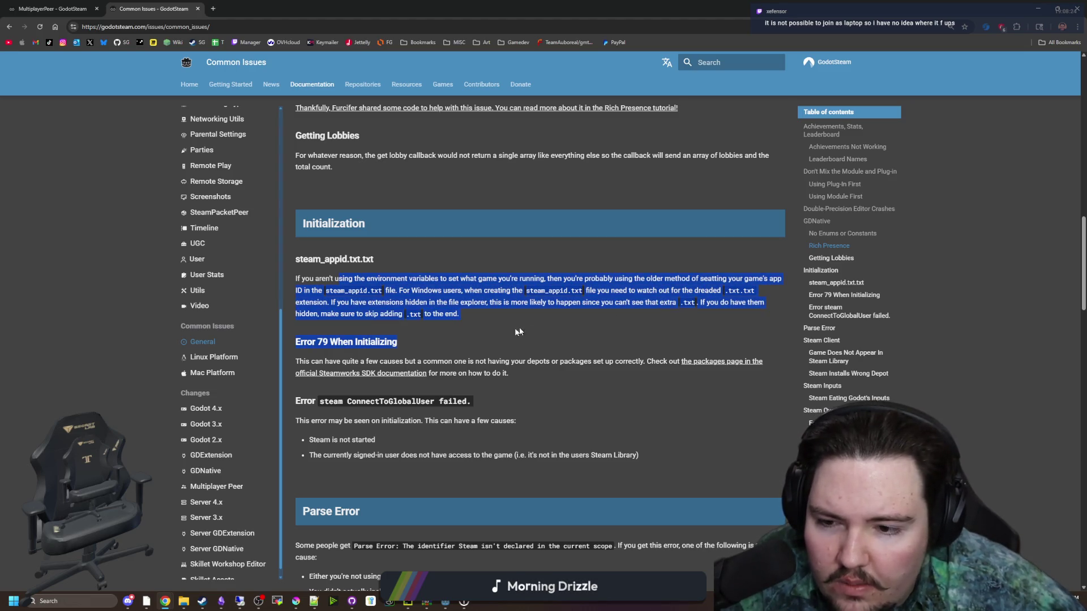
{"action": "left_click", "coordinate": [459, 338]}
{"action": "left_click_drag", "start_coordinate": [333, 354], "coordinate": [491, 358]}
{"action": "left_click", "coordinate": [481, 359]}
- Read down to the Steam Overlay Forward+/Vulkan notes, then return to the Godot editor
{"action": "scroll", "coordinate": [476, 359], "scroll_direction": "down", "scroll_amount": 4}
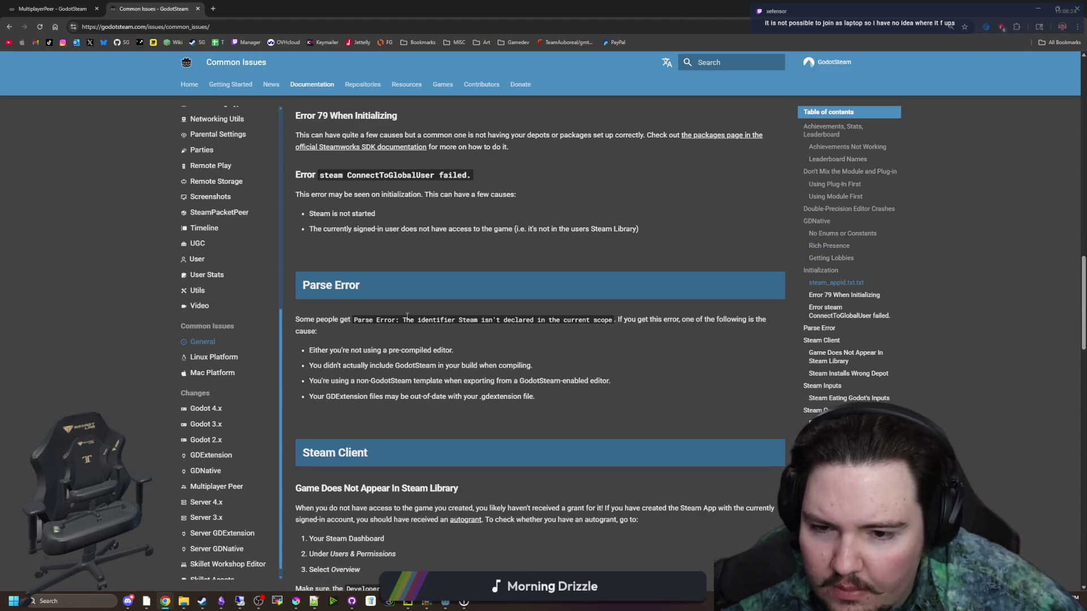
{"action": "scroll", "coordinate": [406, 316], "scroll_direction": "down", "scroll_amount": 6}
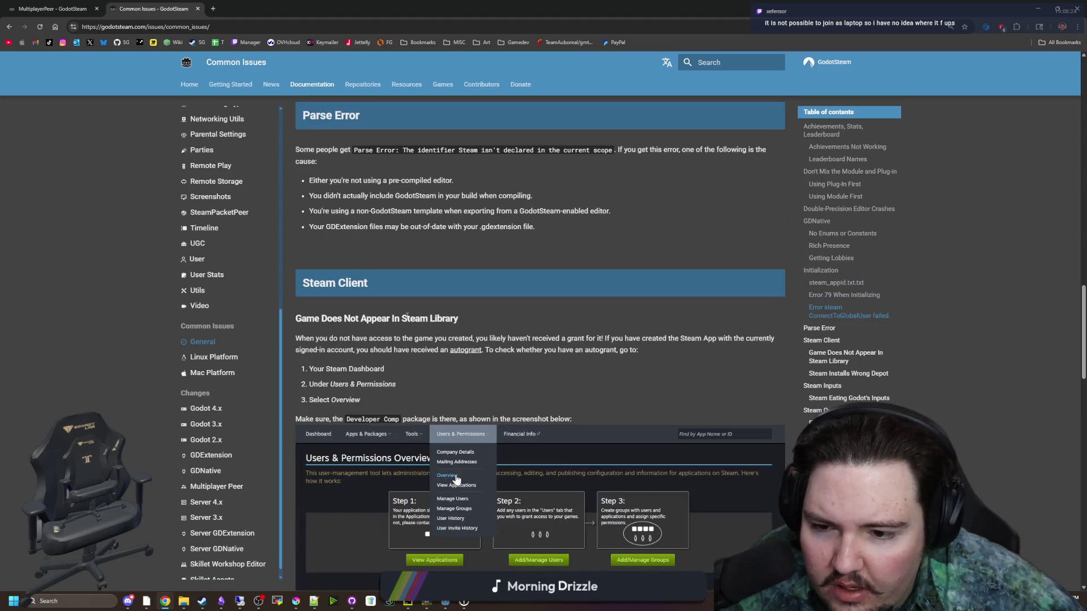
{"action": "scroll", "coordinate": [406, 320], "scroll_direction": "down", "scroll_amount": 3}
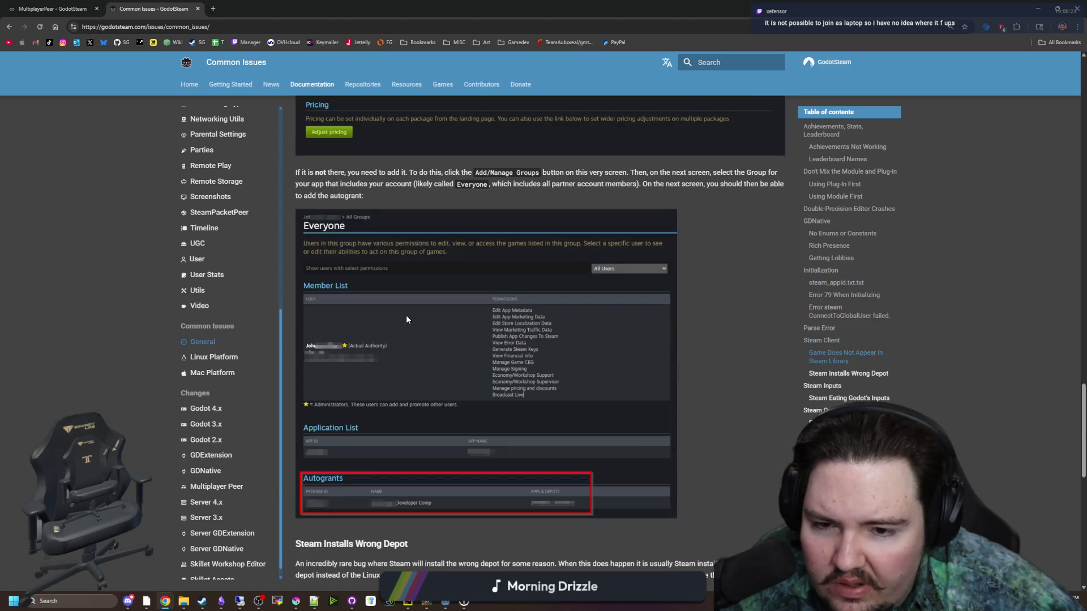
{"action": "scroll", "coordinate": [406, 319], "scroll_direction": "down", "scroll_amount": 4}
{"action": "scroll", "coordinate": [407, 317], "scroll_direction": "down", "scroll_amount": 4}
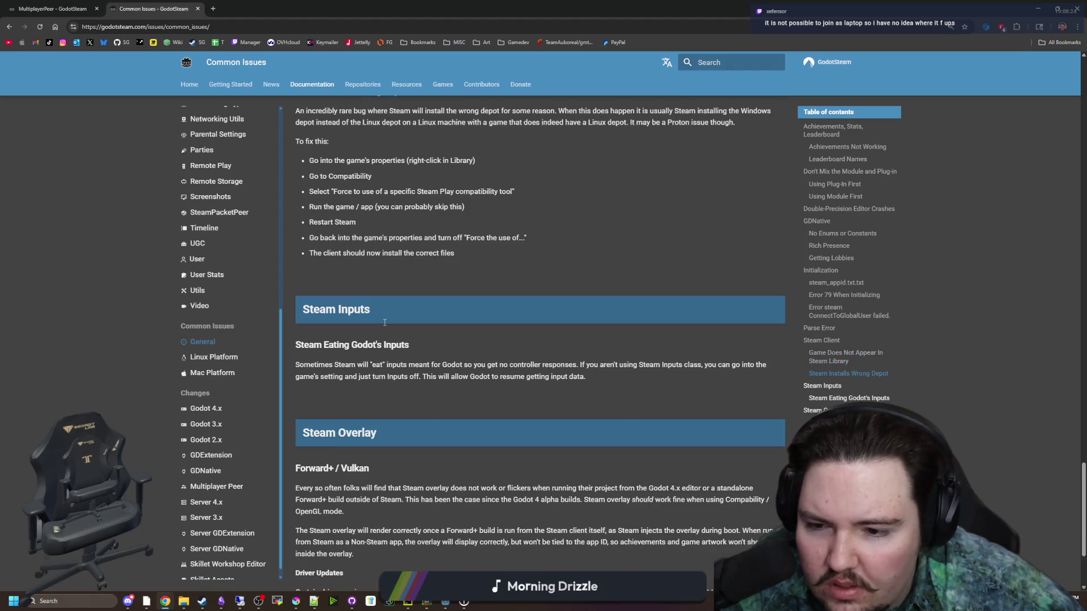
{"action": "scroll", "coordinate": [335, 315], "scroll_direction": "down", "scroll_amount": 3}
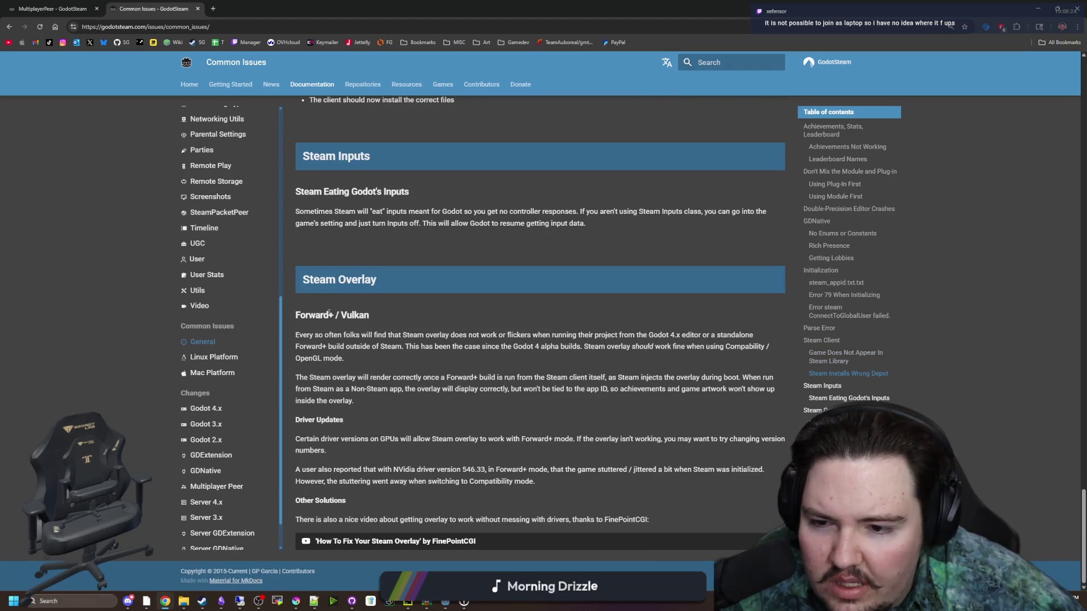
{"action": "left_click_drag", "start_coordinate": [312, 315], "coordinate": [682, 511]}
{"action": "left_click", "coordinate": [687, 515]}
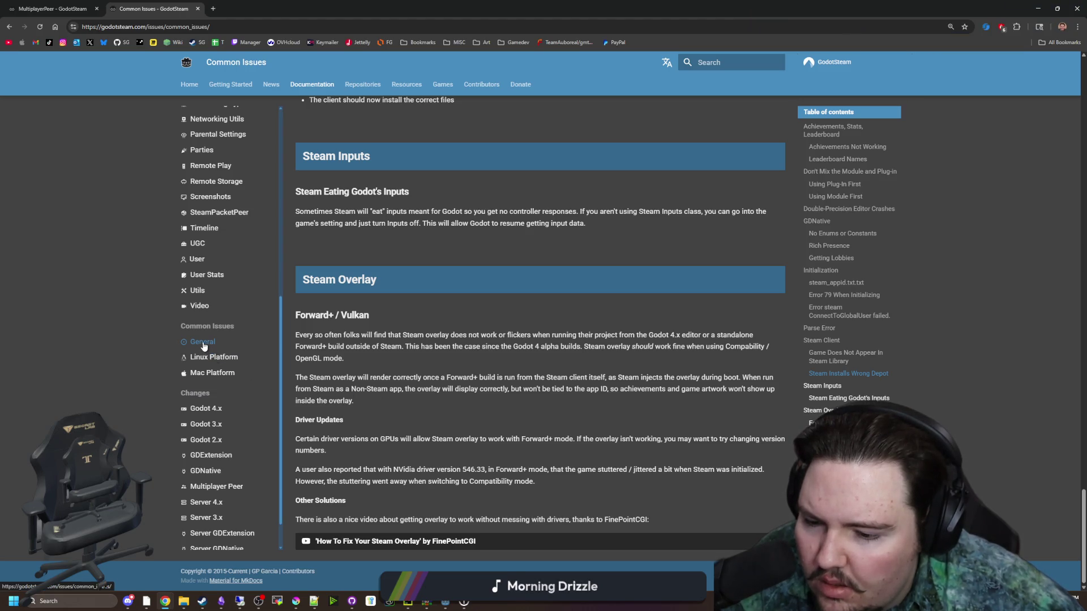
{"action": "key", "text": "alt+Tab"}
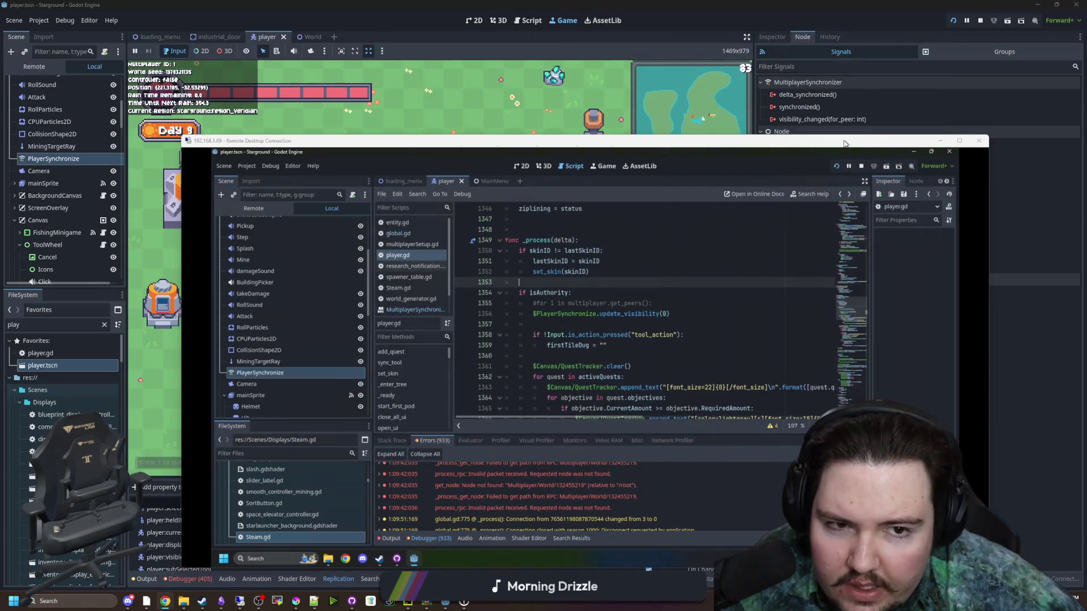
- Reveal the local running game and fire the host's beam several times toward other players
{"action": "key", "text": "alt+Tab"}
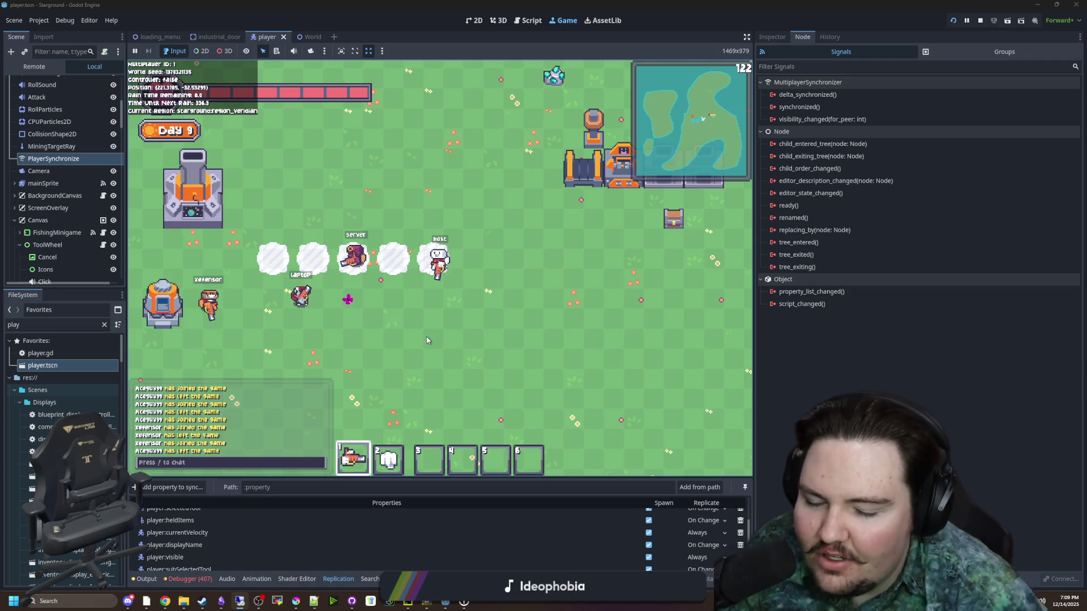
{"action": "mouse_move", "coordinate": [396, 305]}
{"action": "left_mouse_down"}
{"action": "mouse_move", "coordinate": [507, 292]}
{"action": "mouse_move", "coordinate": [493, 281]}
{"action": "left_mouse_up"}
{"action": "left_click", "coordinate": [462, 252]}
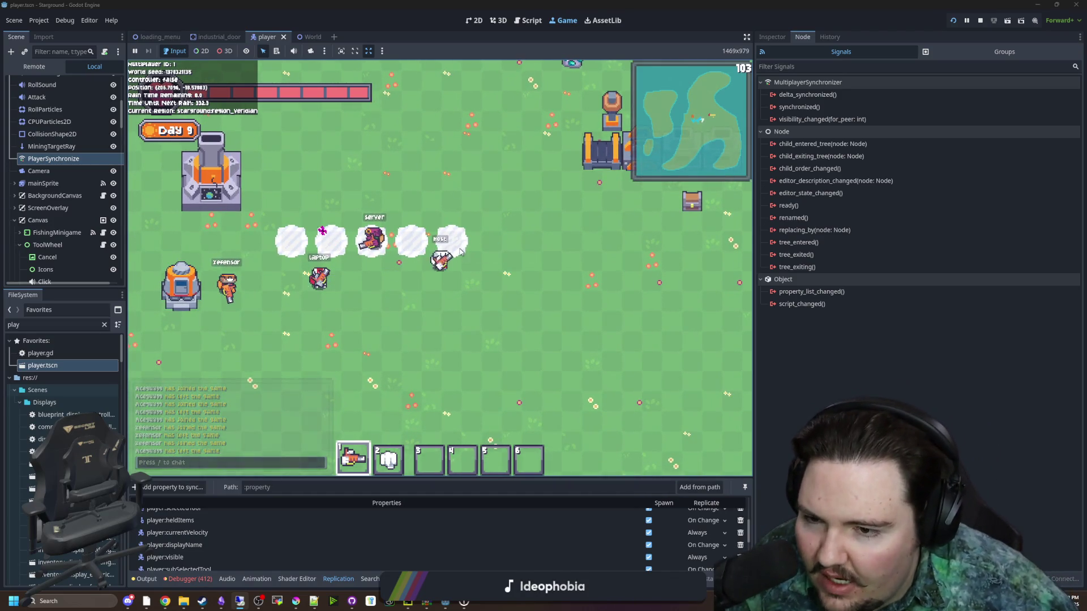
{"action": "left_click", "coordinate": [318, 280]}
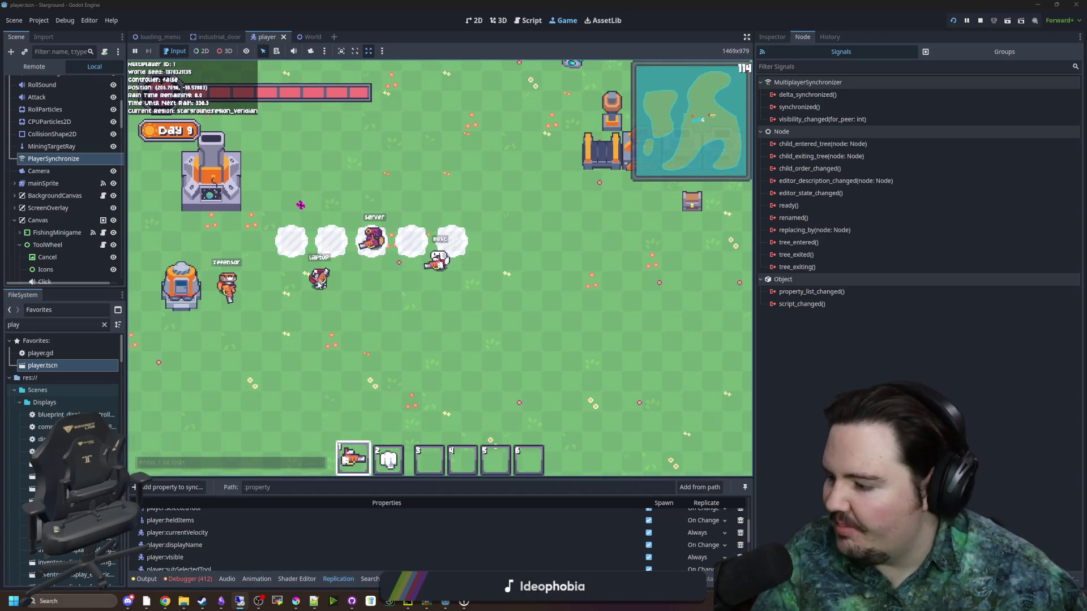
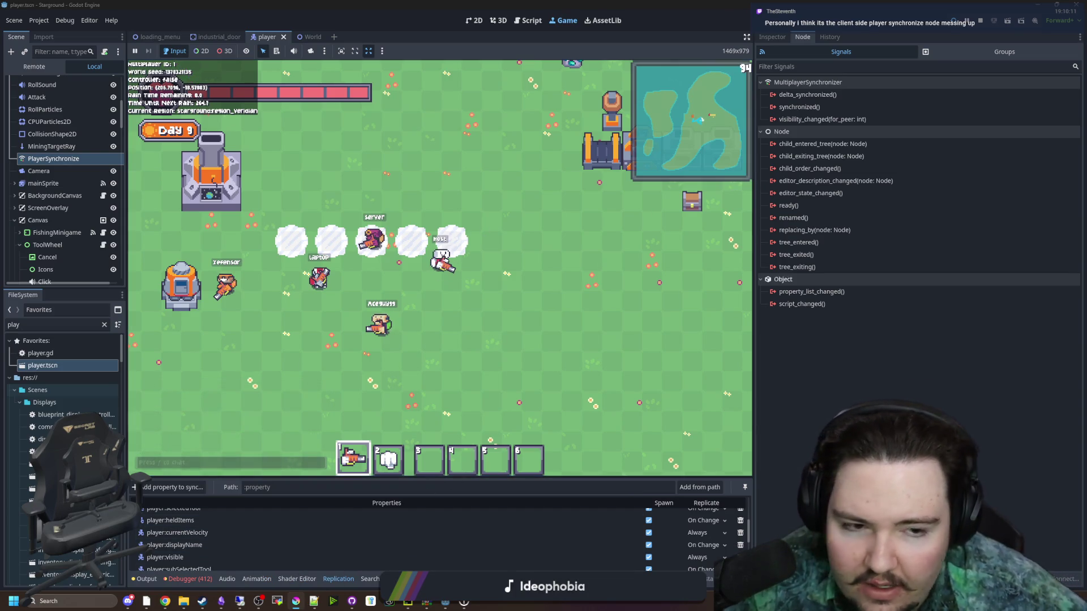
- Zoom into the door sprite and paint a solid red 3x3 square
{"action": "key", "text": "alt+Tab"}
{"action": "scroll", "coordinate": [349, 366], "scroll_direction": "down", "scroll_amount": 5}
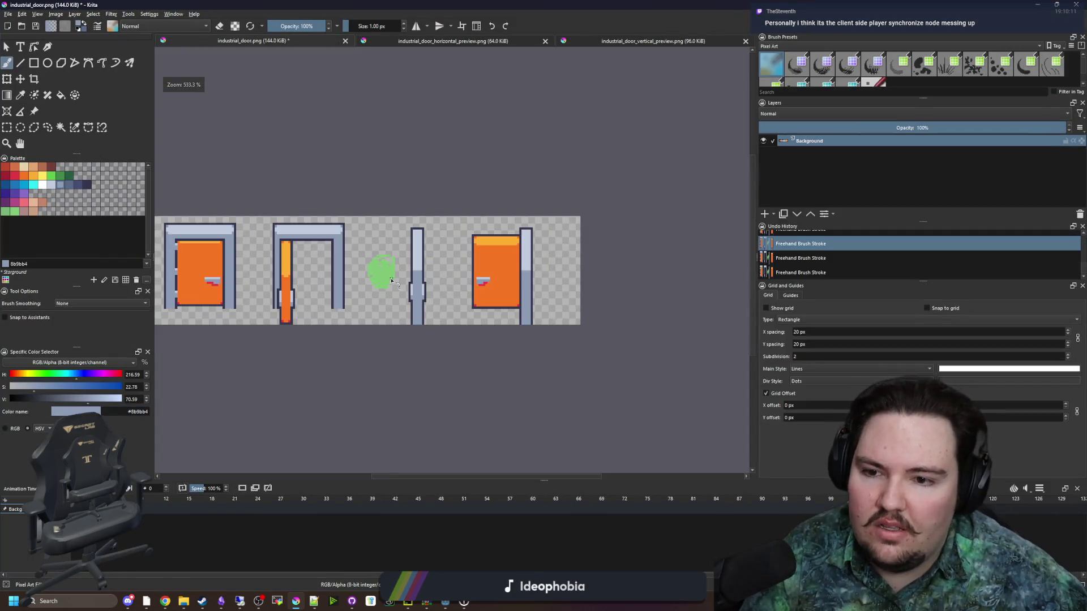
{"action": "scroll", "coordinate": [350, 366], "scroll_direction": "up", "scroll_amount": 5}
{"action": "scroll", "coordinate": [349, 366], "scroll_direction": "up", "scroll_amount": 3}
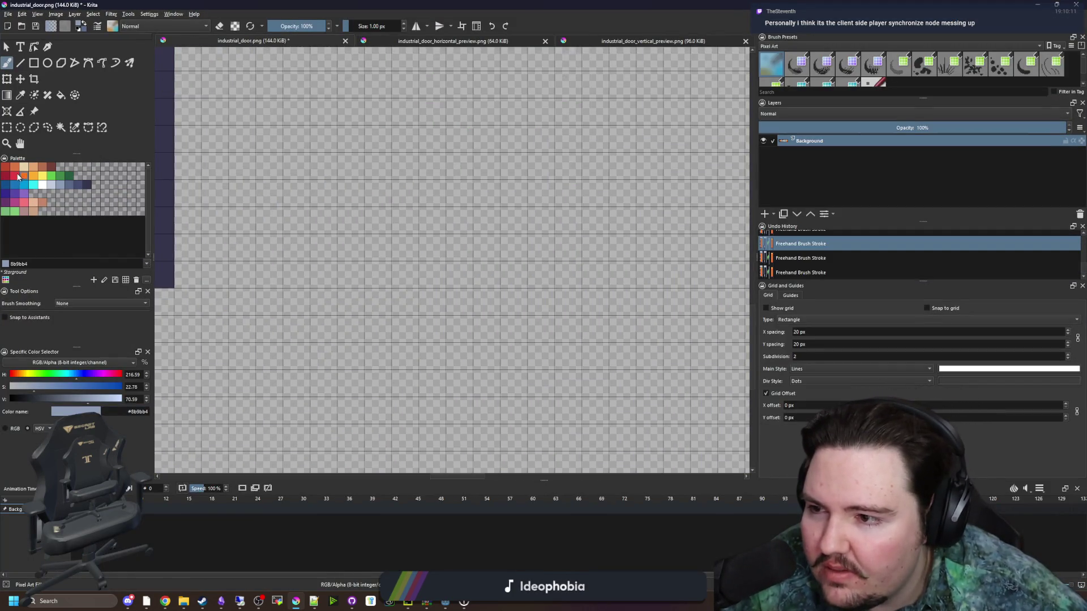
{"action": "left_click", "coordinate": [14, 175]}
{"action": "mouse_move", "coordinate": [215, 357]}
{"action": "left_mouse_down"}
{"action": "mouse_move", "coordinate": [241, 301]}
{"action": "mouse_move", "coordinate": [253, 351]}
{"action": "left_mouse_up"}
{"action": "left_click", "coordinate": [242, 328]}
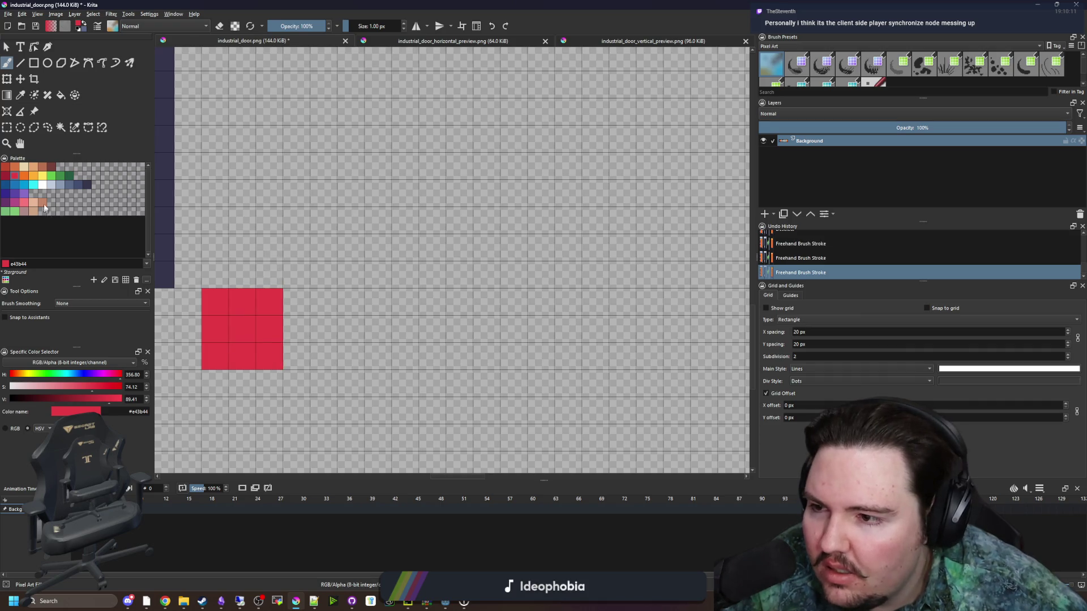
- Paint a yellow arrow to the right of the red square
{"action": "left_click", "coordinate": [43, 176]}
{"action": "mouse_move", "coordinate": [323, 328]}
{"action": "left_mouse_down"}
{"action": "mouse_move", "coordinate": [473, 328]}
{"action": "mouse_move", "coordinate": [404, 275]}
{"action": "left_mouse_up"}
{"action": "left_click", "coordinate": [432, 355]}
{"action": "left_click", "coordinate": [404, 383]}
{"action": "scroll", "coordinate": [405, 383], "scroll_direction": "right", "scroll_amount": 3}
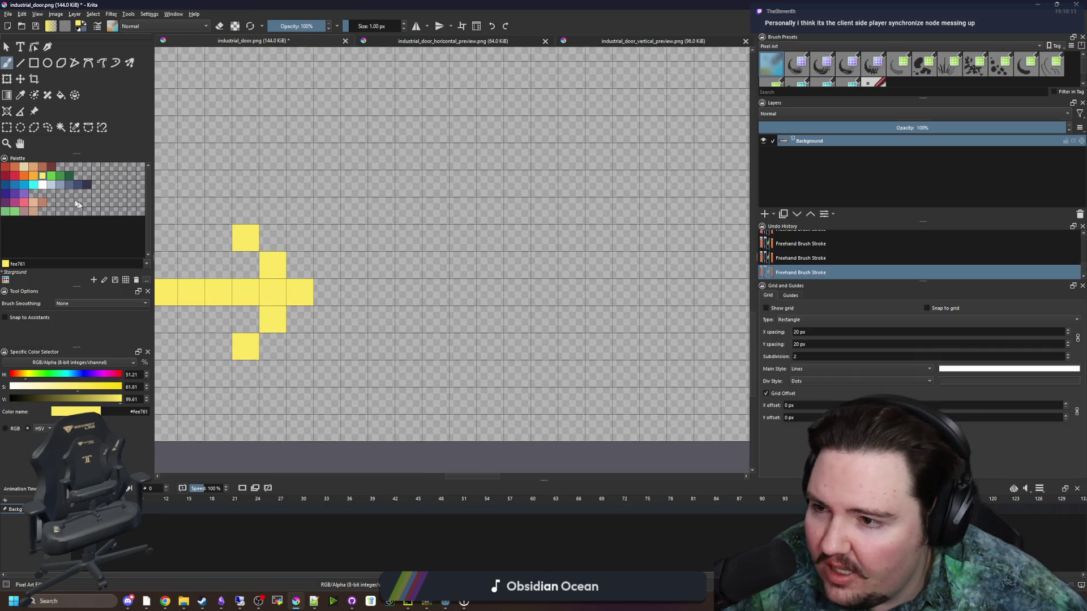
- Paint a dark green 3x3 block beside the yellow arrow
{"action": "left_click", "coordinate": [57, 177]}
{"action": "mouse_move", "coordinate": [380, 319]}
{"action": "left_mouse_down"}
{"action": "mouse_move", "coordinate": [380, 264]}
{"action": "mouse_move", "coordinate": [436, 264]}
{"action": "mouse_move", "coordinate": [405, 302]}
{"action": "left_mouse_up"}
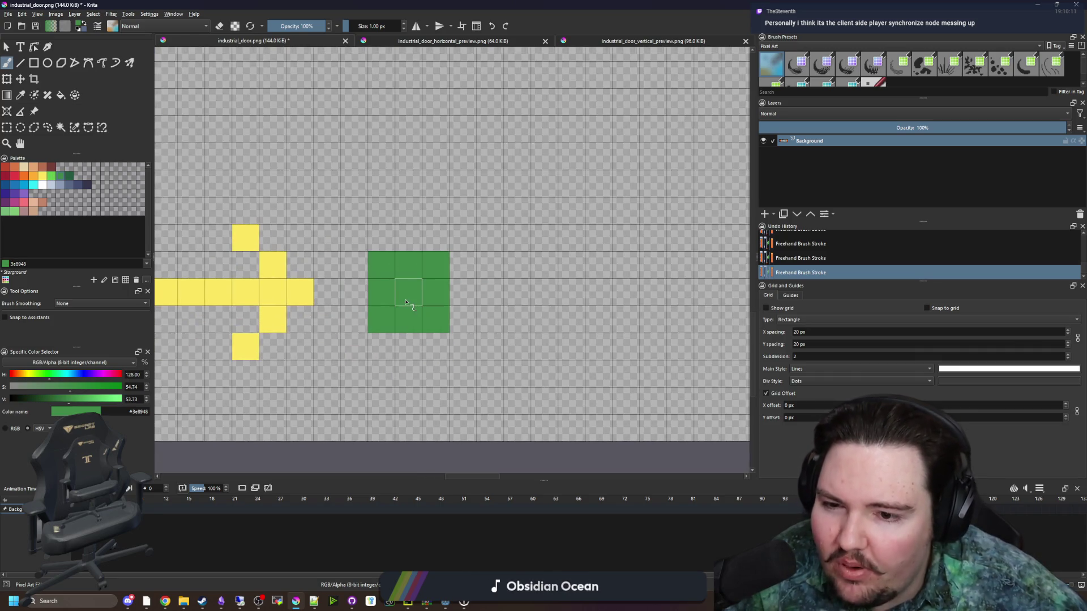
{"action": "scroll", "coordinate": [405, 302], "scroll_direction": "down", "scroll_amount": 2}
{"action": "scroll", "coordinate": [360, 308], "scroll_direction": "up", "scroll_amount": 1}
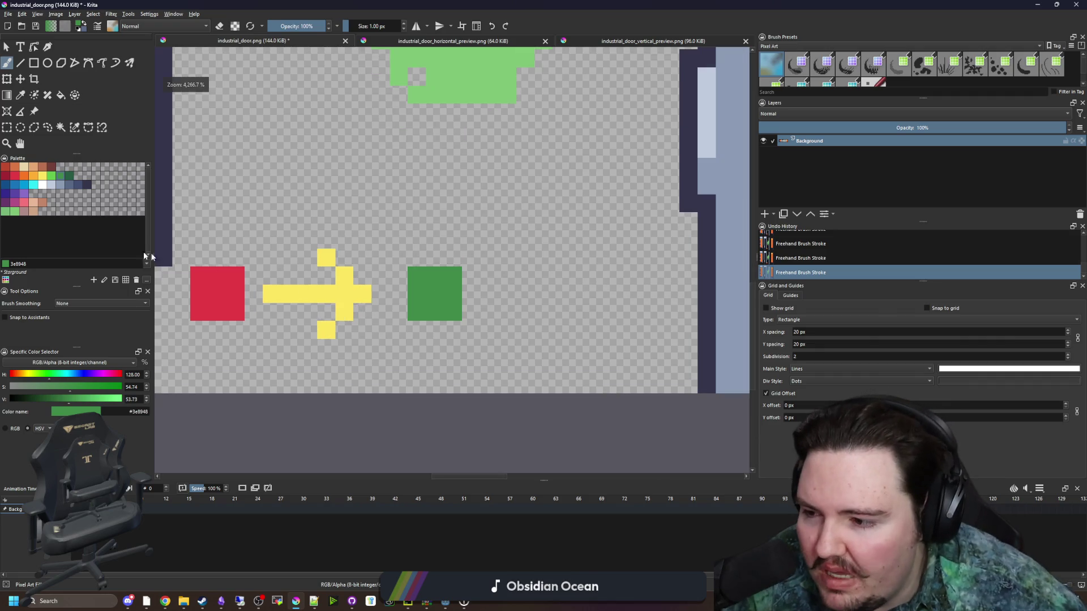
- Paint a second yellow arrow to the right of the dark green square
{"action": "left_click", "coordinate": [42, 175]}
{"action": "left_click_drag", "start_coordinate": [293, 294], "coordinate": [315, 332]}
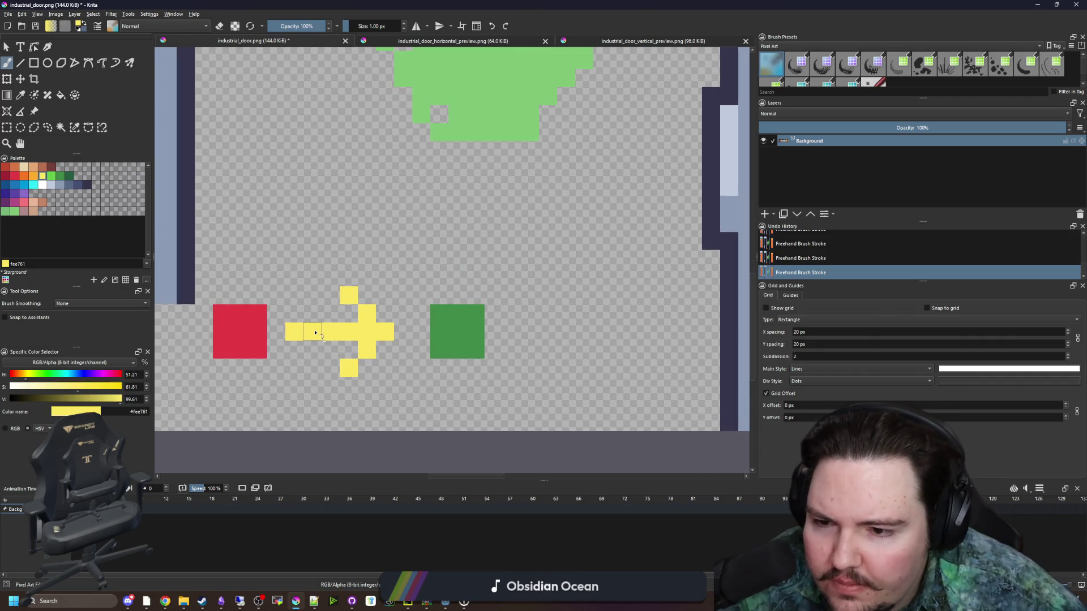
{"action": "scroll", "coordinate": [340, 345], "scroll_direction": "down", "scroll_amount": 1}
{"action": "scroll", "coordinate": [358, 357], "scroll_direction": "up", "scroll_amount": 1}
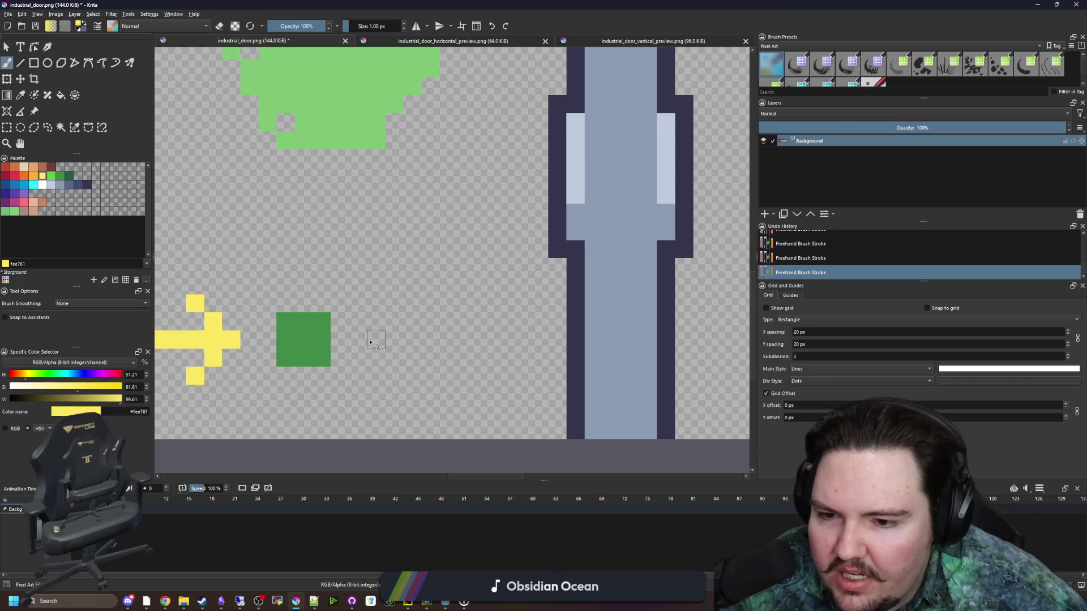
{"action": "mouse_move", "coordinate": [378, 342]}
{"action": "left_mouse_down"}
{"action": "mouse_move", "coordinate": [468, 338]}
{"action": "mouse_move", "coordinate": [485, 325]}
{"action": "mouse_move", "coordinate": [448, 308]}
{"action": "mouse_move", "coordinate": [466, 358]}
{"action": "mouse_move", "coordinate": [448, 376]}
{"action": "left_mouse_up"}
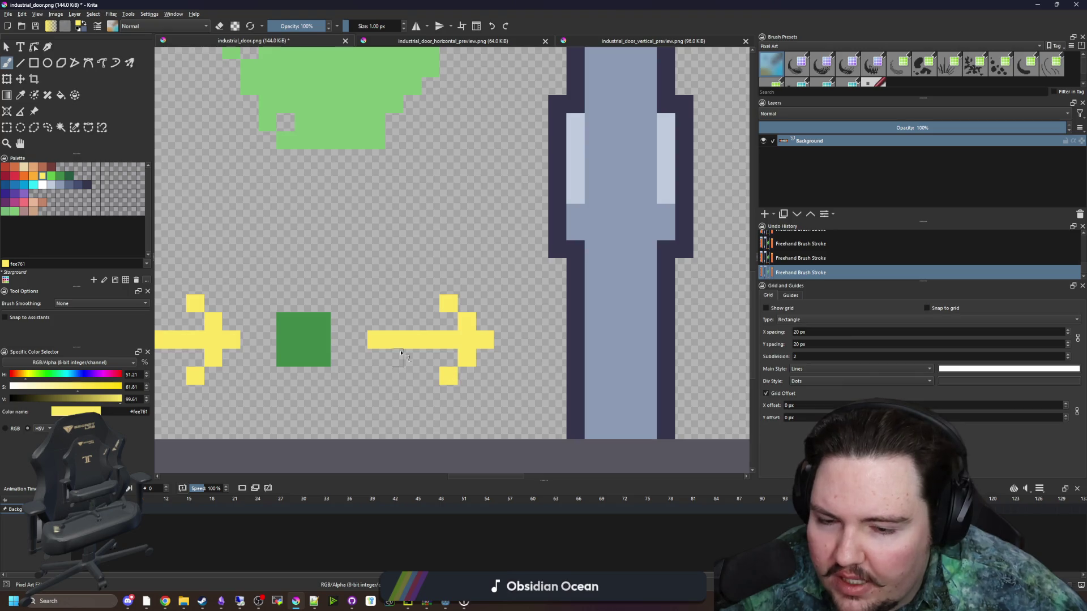
- Paint a light green block after the second arrow and shrink Krita into a window over the game
{"action": "left_click", "coordinate": [55, 176]}
{"action": "mouse_move", "coordinate": [525, 348]}
{"action": "left_mouse_down"}
{"action": "mouse_move", "coordinate": [558, 321]}
{"action": "mouse_move", "coordinate": [553, 358]}
{"action": "mouse_move", "coordinate": [532, 339]}
{"action": "left_mouse_up"}
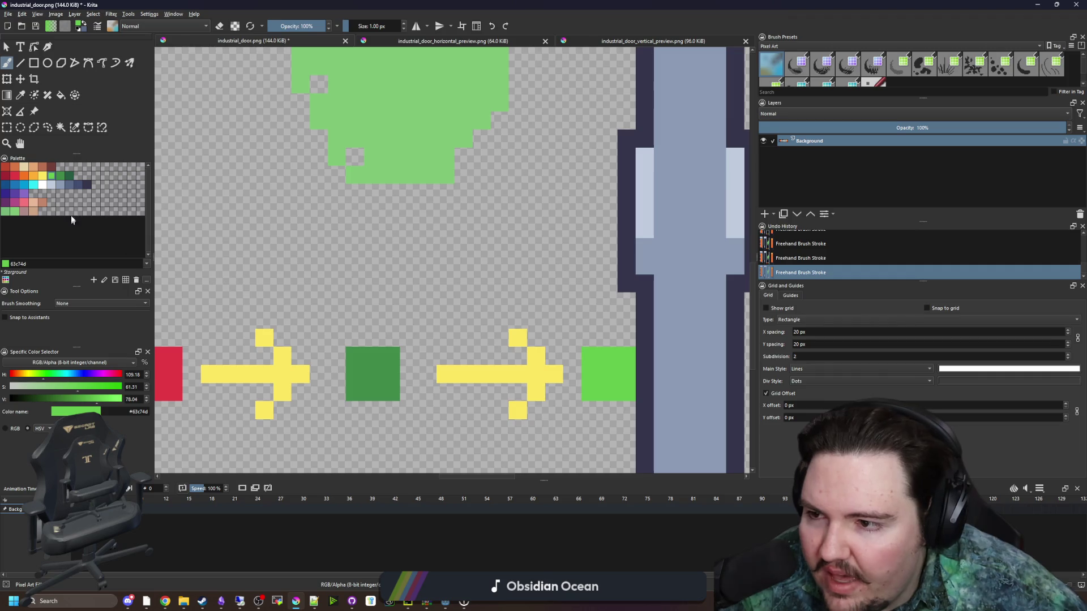
{"action": "left_click", "coordinate": [25, 176]}
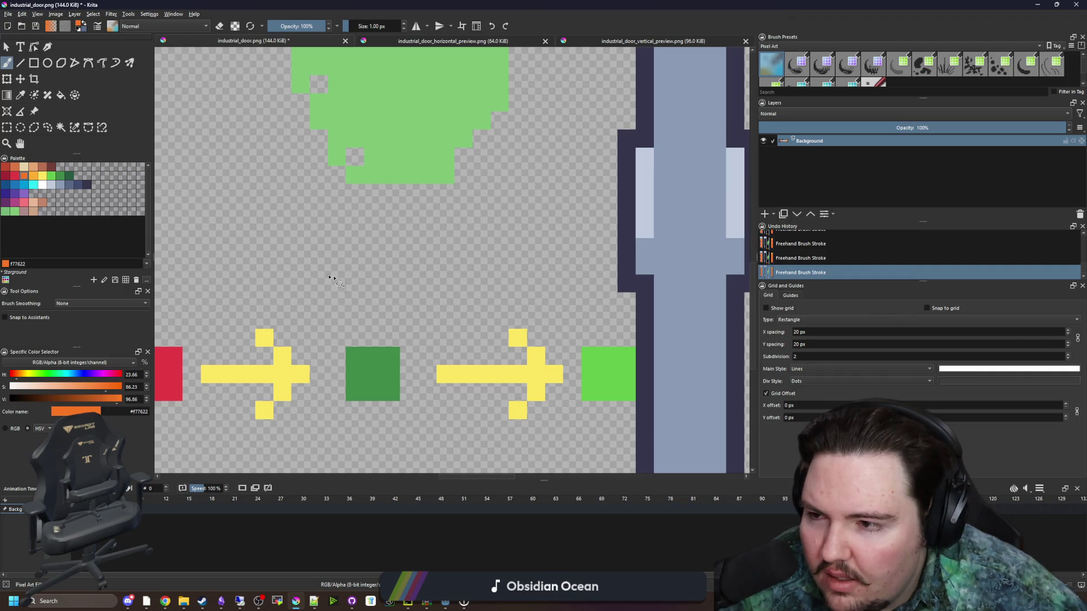
{"action": "mouse_move", "coordinate": [354, 7]}
{"action": "left_mouse_down"}
{"action": "mouse_move", "coordinate": [602, 365]}
{"action": "mouse_move", "coordinate": [606, 313]}
{"action": "mouse_move", "coordinate": [593, 304]}
{"action": "left_mouse_up"}
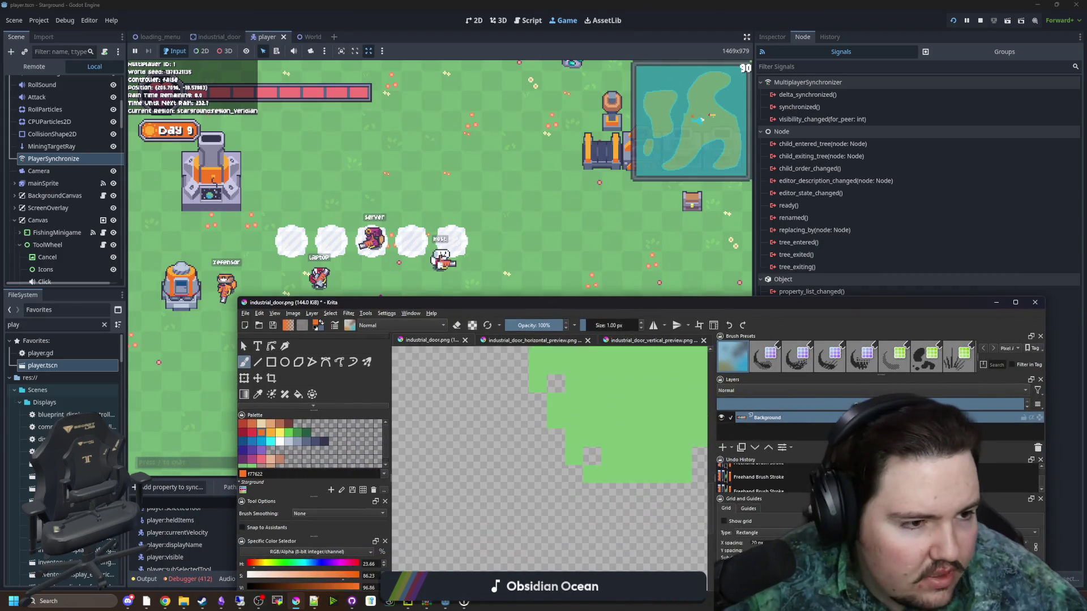
- Maximize Krita and draw an orange arc above the arrow row, plus a short stroke left of it
{"action": "key", "text": "alt+Tab"}
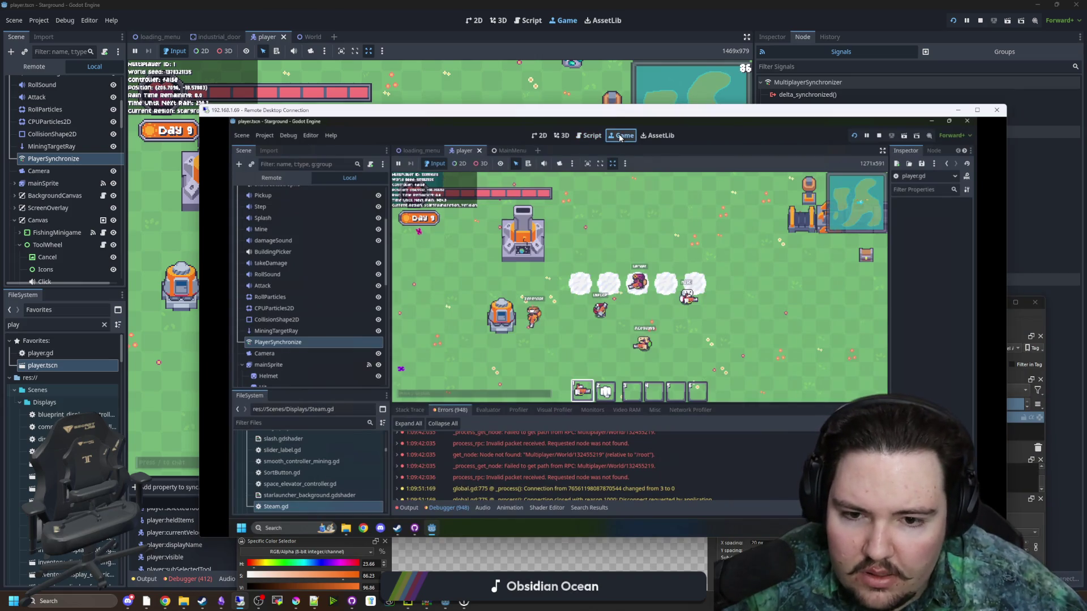
{"action": "key", "text": "alt+Tab"}
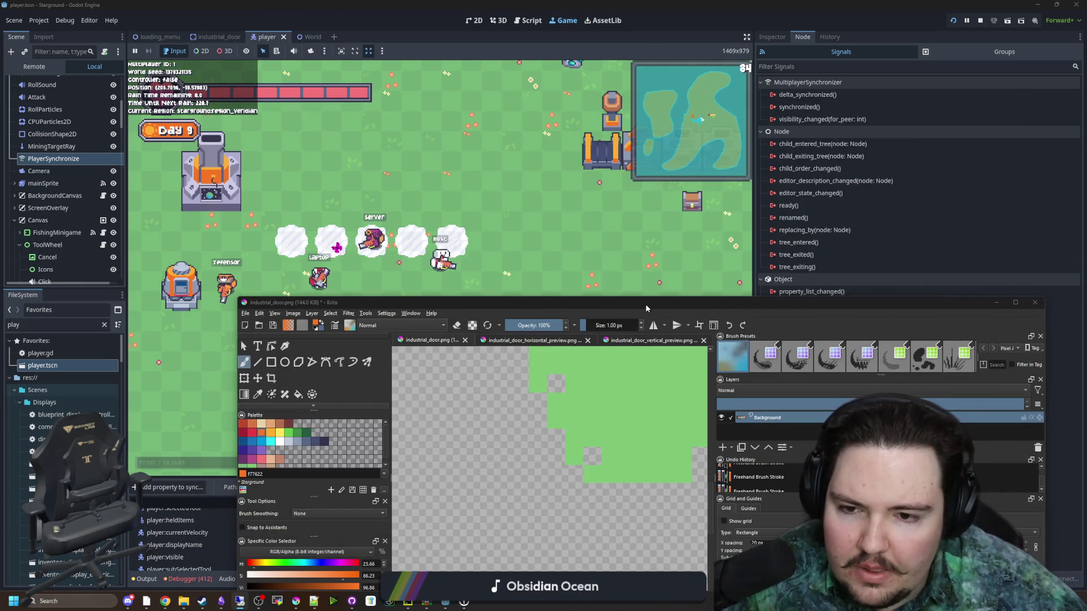
{"action": "left_click_drag", "start_coordinate": [604, 303], "coordinate": [607, 3]}
{"action": "mouse_move", "coordinate": [609, 323]}
{"action": "left_mouse_down"}
{"action": "mouse_move", "coordinate": [510, 226]}
{"action": "mouse_move", "coordinate": [371, 258]}
{"action": "mouse_move", "coordinate": [353, 288]}
{"action": "mouse_move", "coordinate": [357, 320]}
{"action": "mouse_move", "coordinate": [450, 290]}
{"action": "left_mouse_up"}
{"action": "left_click_drag", "start_coordinate": [306, 252], "coordinate": [320, 253]}
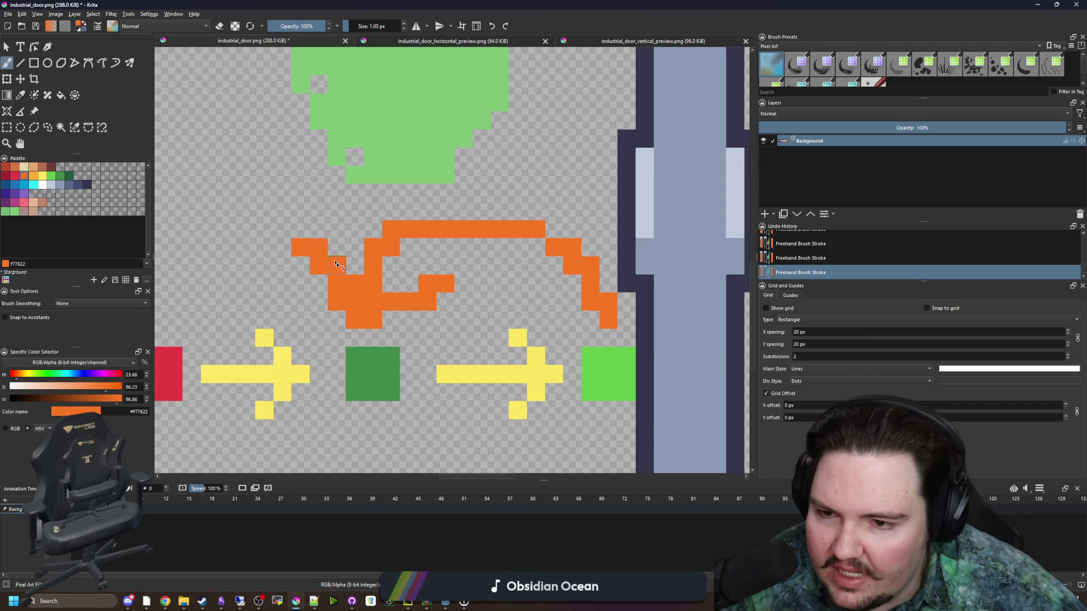
- Drag the Krita window down to uncover the running game
{"action": "scroll", "coordinate": [395, 266], "scroll_direction": "down", "scroll_amount": 2}
{"action": "scroll", "coordinate": [395, 266], "scroll_direction": "up", "scroll_amount": 1}
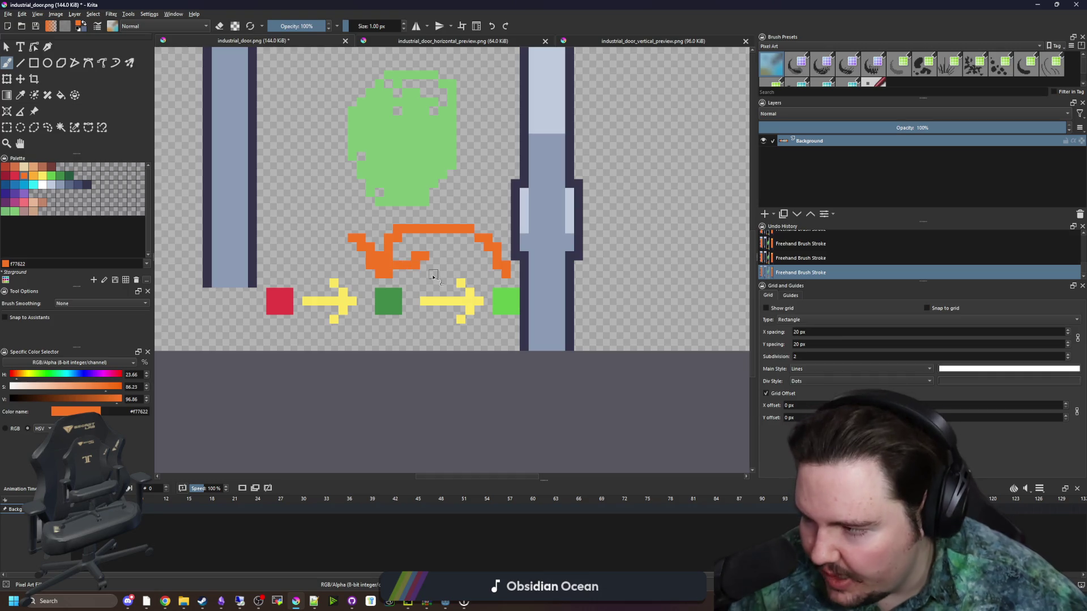
{"action": "mouse_move", "coordinate": [448, 4]}
{"action": "left_mouse_down"}
{"action": "mouse_move", "coordinate": [419, 374]}
{"action": "mouse_move", "coordinate": [475, 473]}
{"action": "left_mouse_up"}
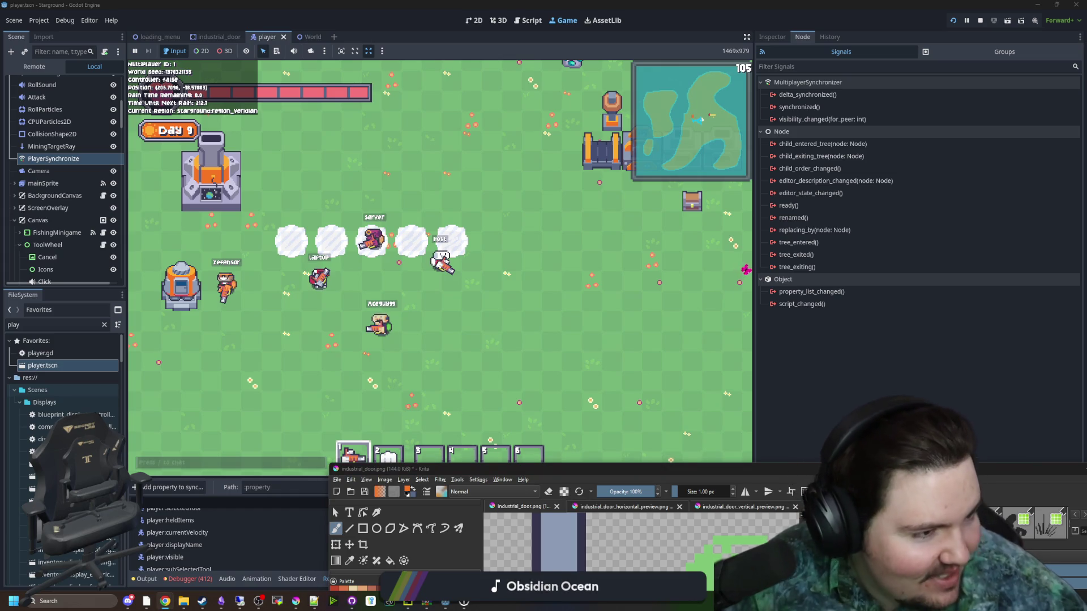
- Scroll the GodotSteam MultiplayerPeer docs to get_peer_id_for_steam_id, then minimise Chrome
{"action": "key", "text": "alt+Tab"}
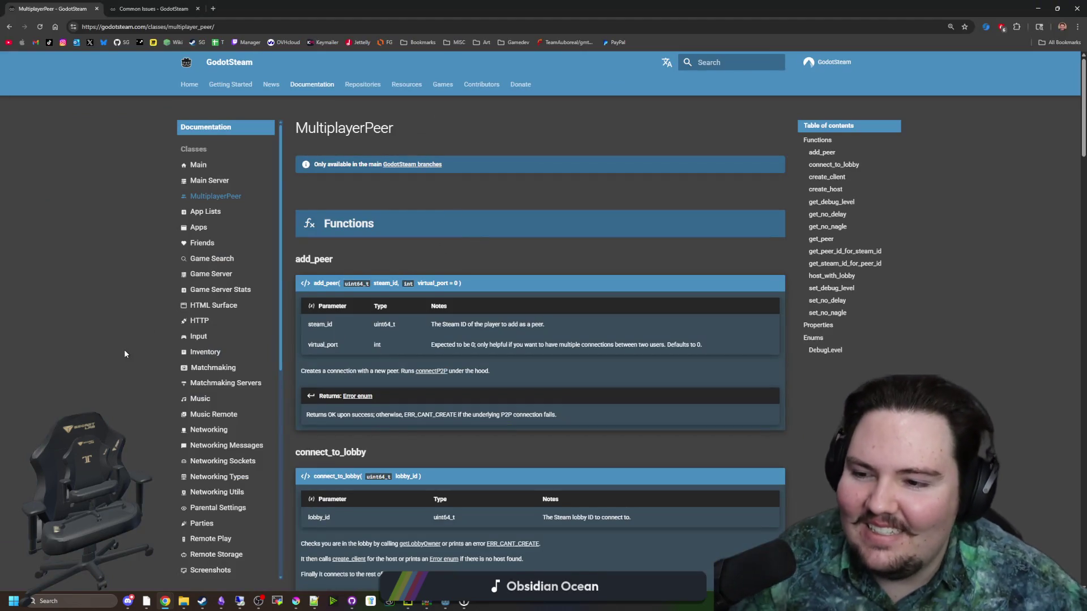
{"action": "scroll", "coordinate": [157, 236], "scroll_direction": "down", "scroll_amount": 9}
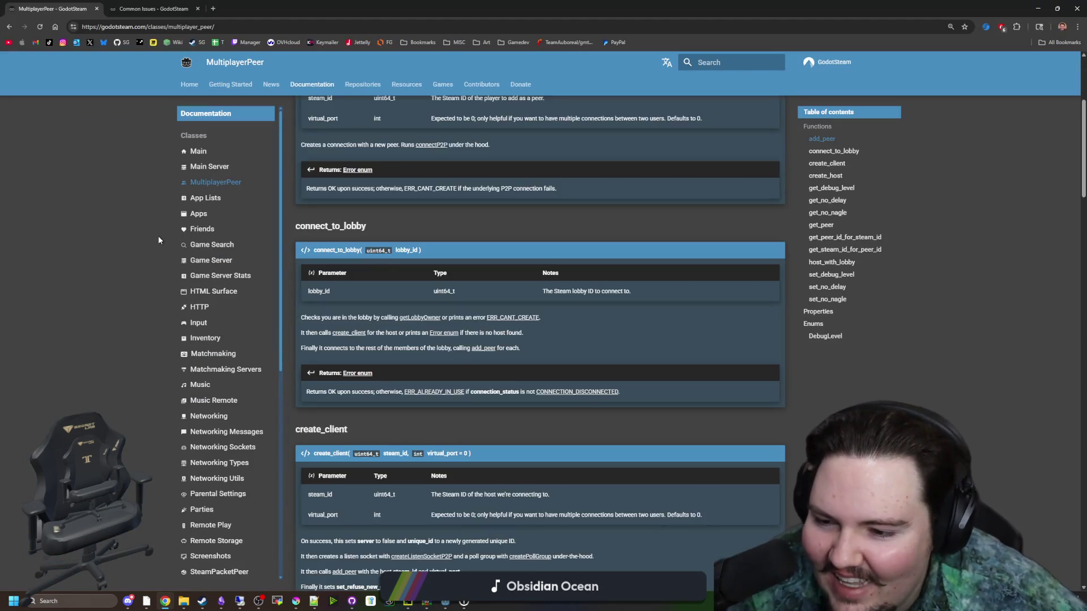
{"action": "scroll", "coordinate": [220, 320], "scroll_direction": "down", "scroll_amount": 10}
{"action": "scroll", "coordinate": [231, 426], "scroll_direction": "up", "scroll_amount": 7}
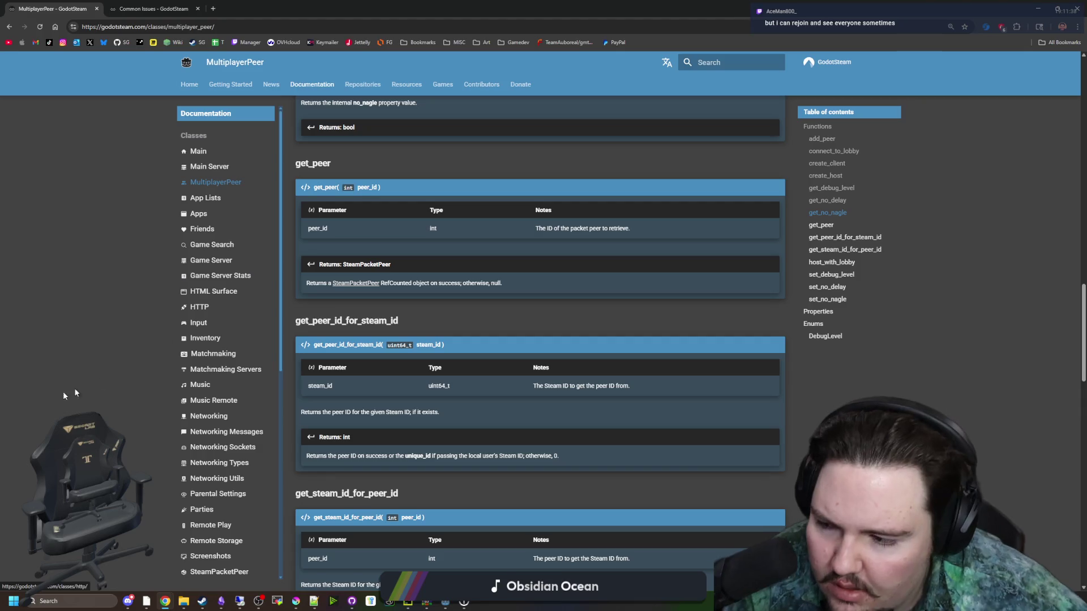
{"action": "mouse_move", "coordinate": [123, 579]}
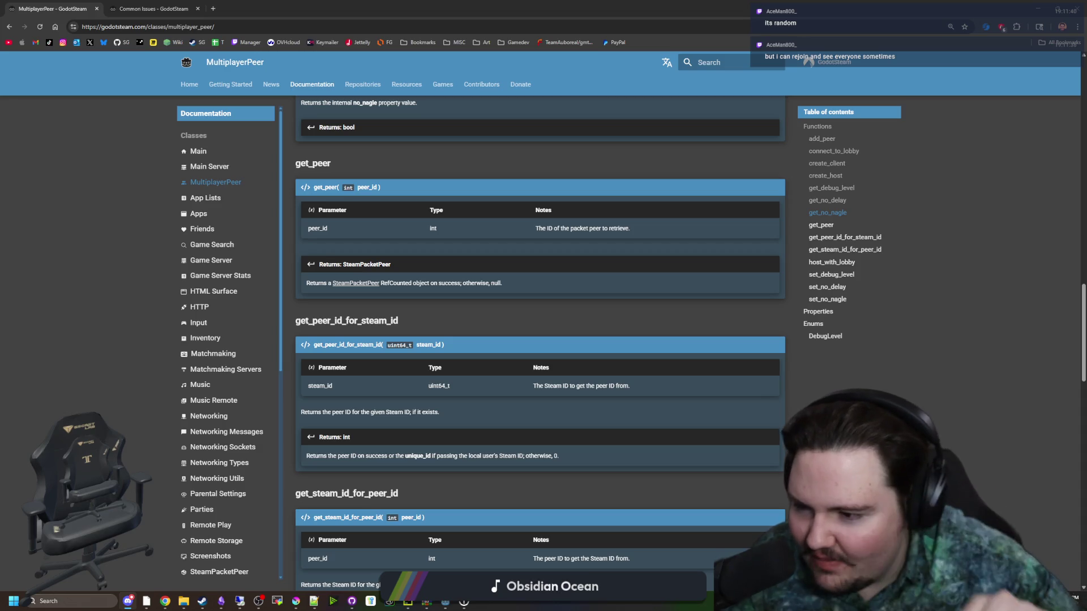
{"action": "key", "text": "super+Down"}
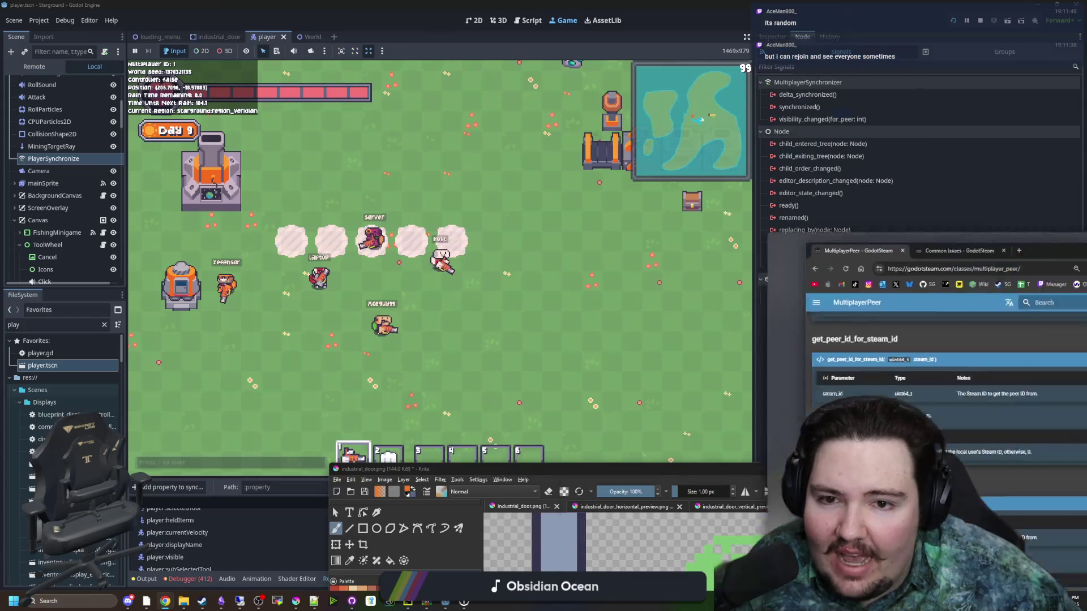
- Maximize Krita, try extra orange strokes on the arc, then undo the last two and zoom out
{"action": "left_click", "coordinate": [755, 479]}
{"action": "key", "text": "super+Up"}
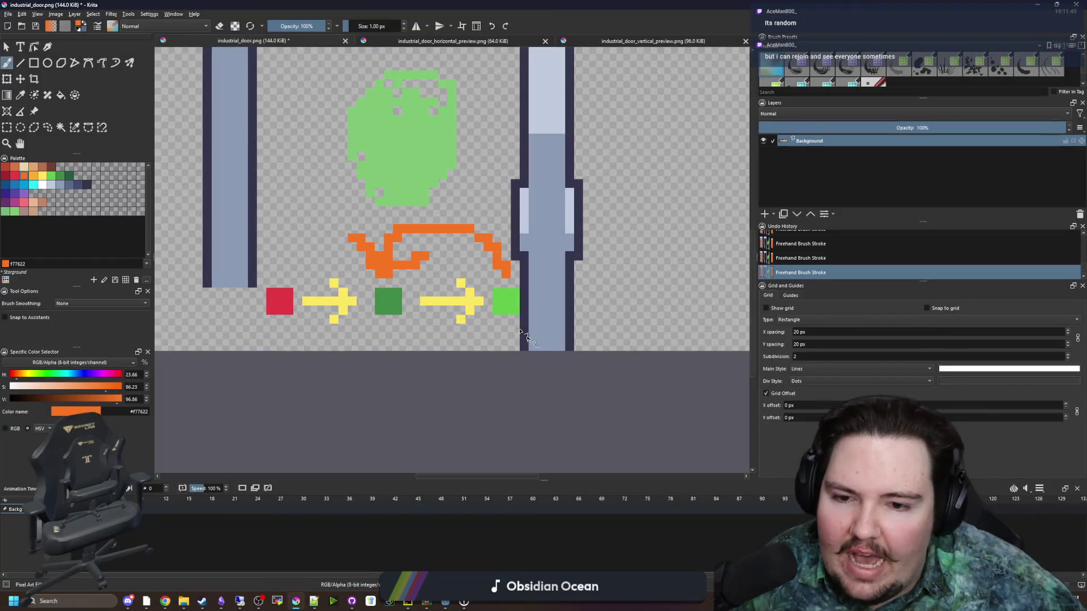
{"action": "scroll", "coordinate": [396, 254], "scroll_direction": "up", "scroll_amount": 5}
{"action": "left_click_drag", "start_coordinate": [380, 209], "coordinate": [407, 249]}
{"action": "left_click_drag", "start_coordinate": [399, 317], "coordinate": [362, 300]}
{"action": "left_click_drag", "start_coordinate": [435, 246], "coordinate": [471, 190]}
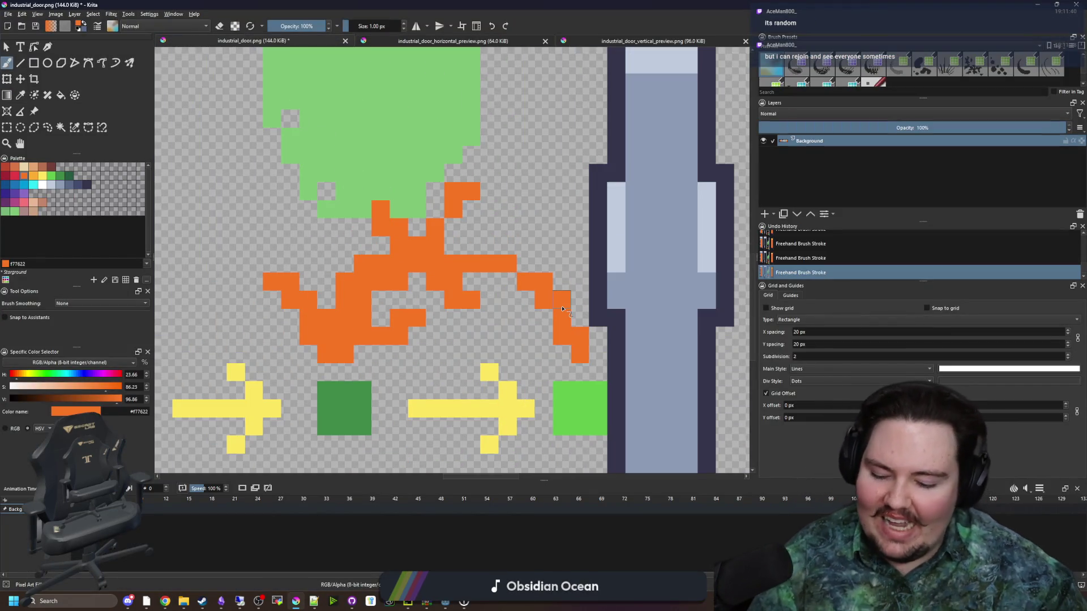
{"action": "key", "text": "ctrl+z"}
{"action": "key", "text": "ctrl+z"}
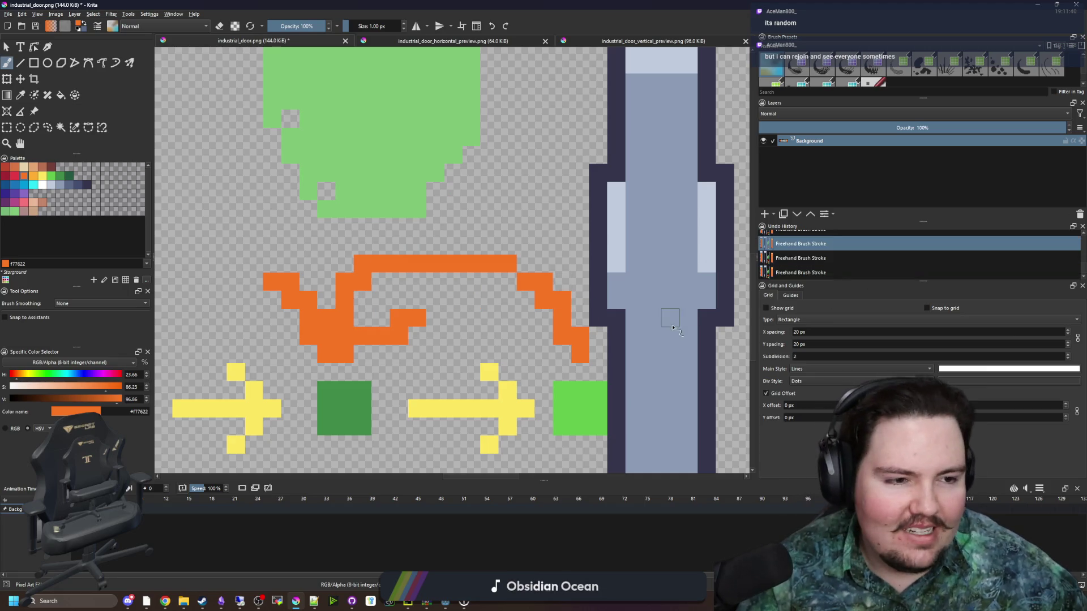
{"action": "scroll", "coordinate": [661, 322], "scroll_direction": "down", "scroll_amount": 2}
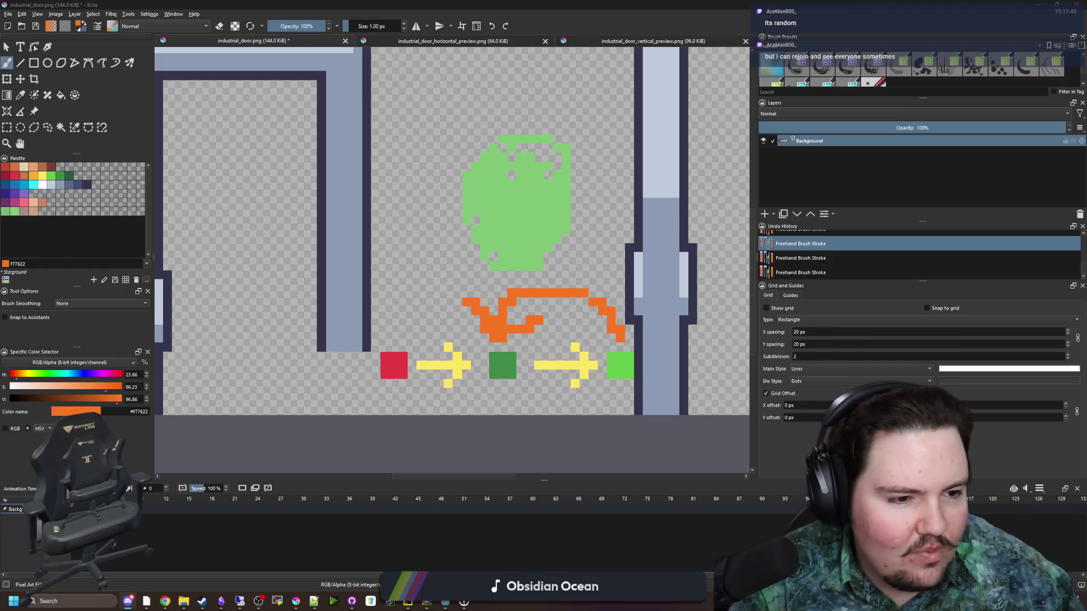
{"action": "key", "text": "alt+Tab"}
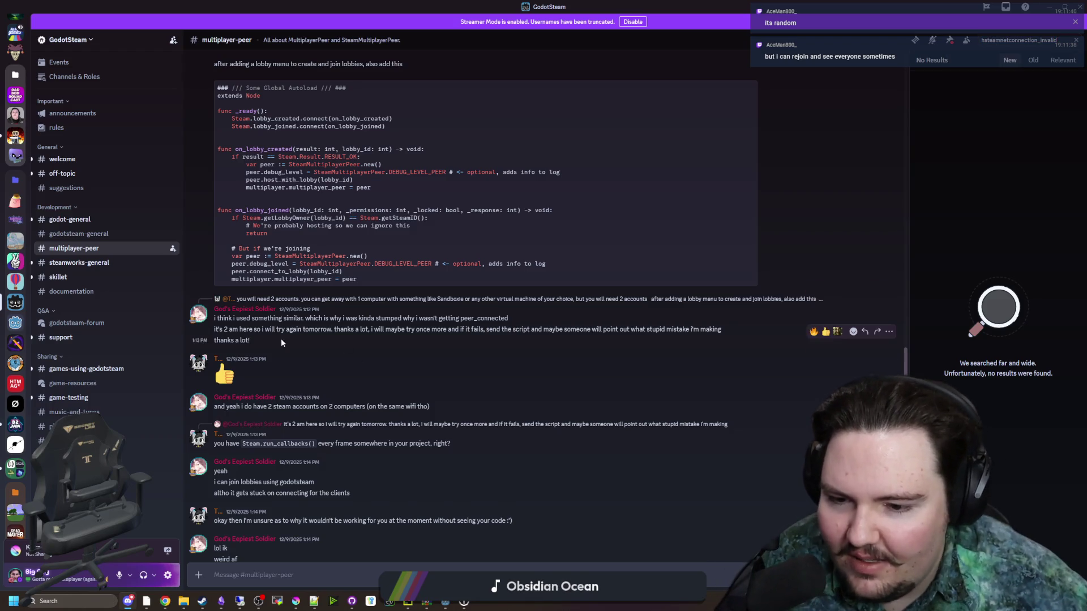
- Scroll through the #multiplayer-peer sync and authentication messages, then switch to #steamworks-general
{"action": "scroll", "coordinate": [311, 361], "scroll_direction": "down", "scroll_amount": 5}
{"action": "scroll", "coordinate": [322, 417], "scroll_direction": "down", "scroll_amount": 1}
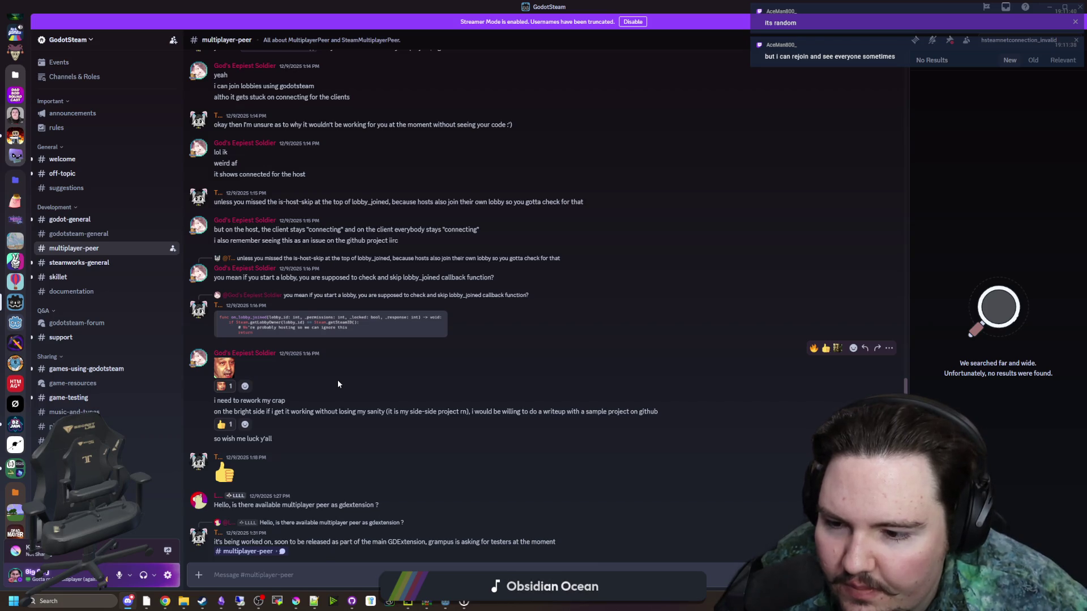
{"action": "scroll", "coordinate": [338, 384], "scroll_direction": "down", "scroll_amount": 5}
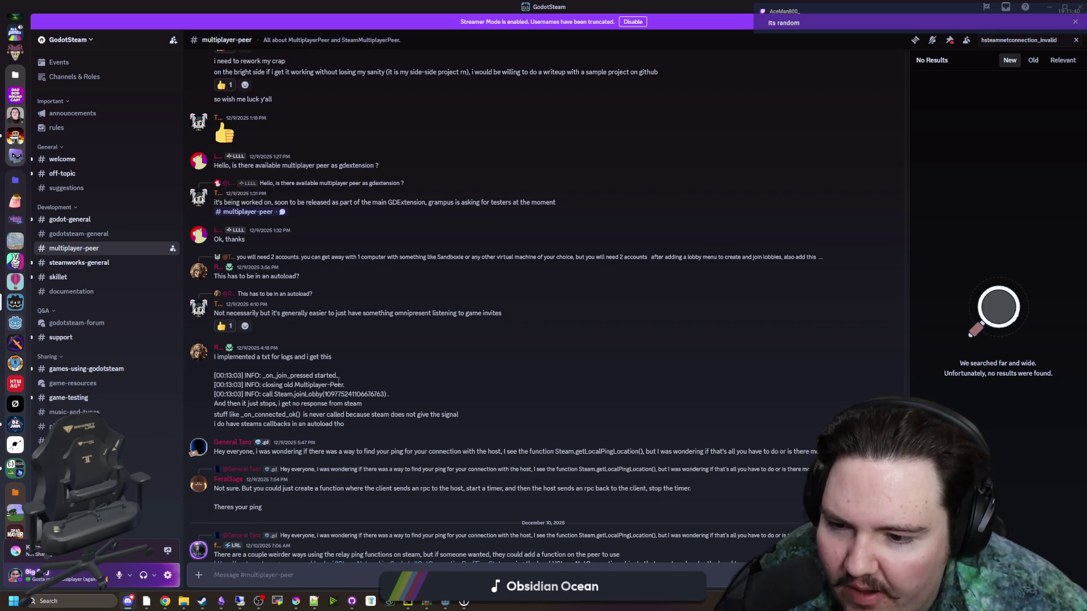
{"action": "scroll", "coordinate": [338, 382], "scroll_direction": "down", "scroll_amount": 4}
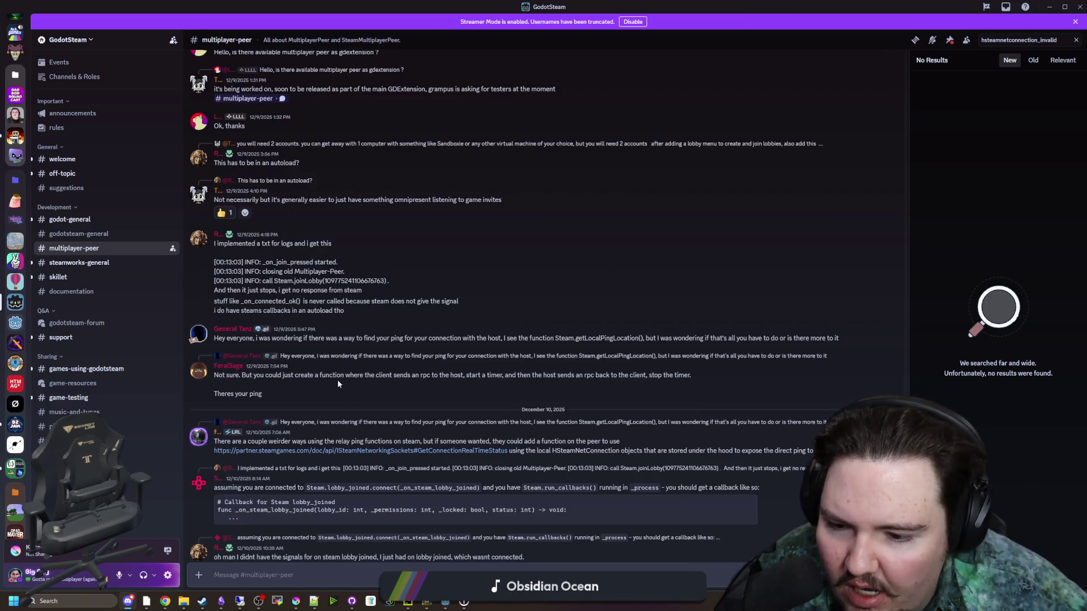
{"action": "scroll", "coordinate": [338, 384], "scroll_direction": "down", "scroll_amount": 2}
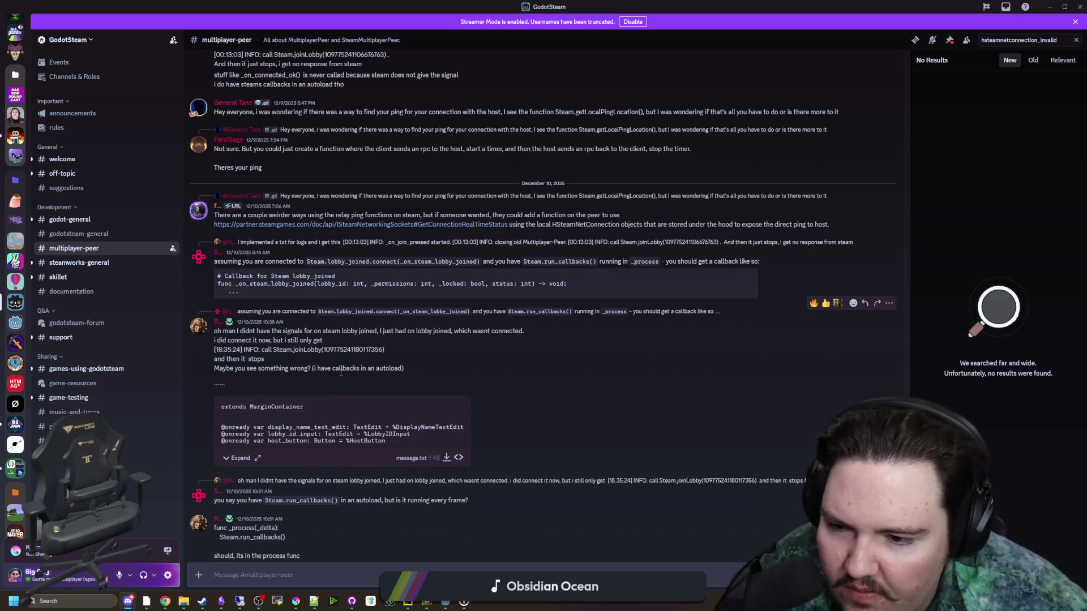
{"action": "scroll", "coordinate": [338, 382], "scroll_direction": "down", "scroll_amount": 3}
{"action": "scroll", "coordinate": [340, 375], "scroll_direction": "down", "scroll_amount": 1}
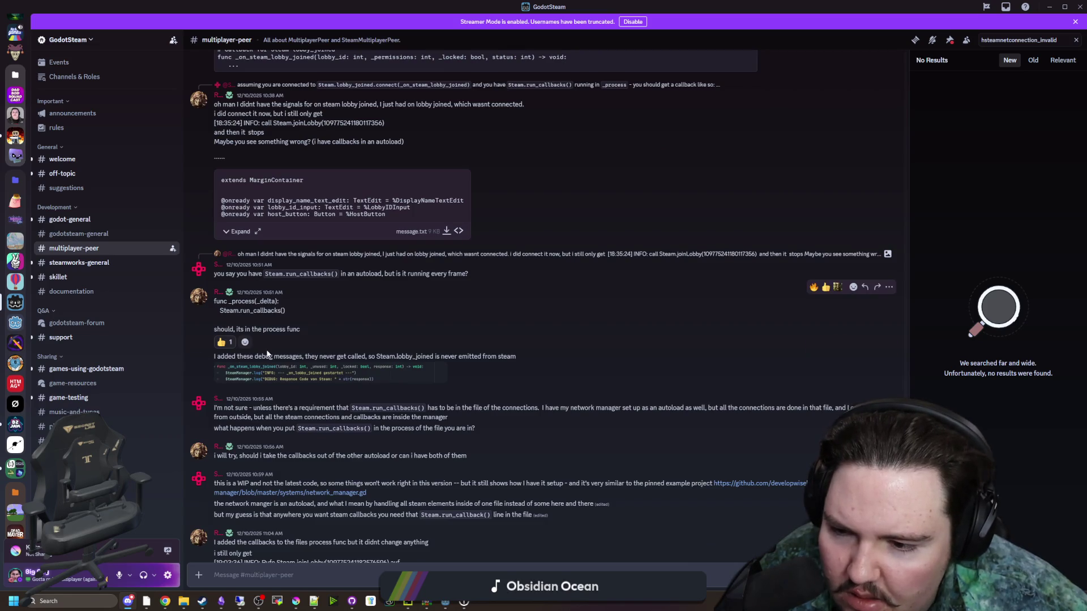
{"action": "scroll", "coordinate": [386, 419], "scroll_direction": "down", "scroll_amount": 4}
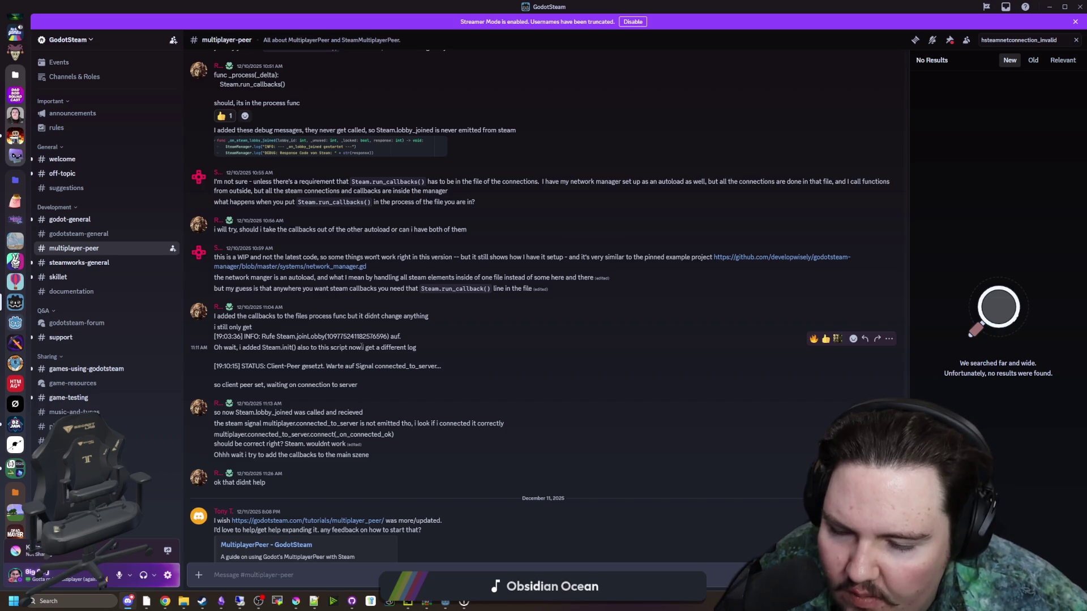
{"action": "scroll", "coordinate": [356, 357], "scroll_direction": "down", "scroll_amount": 8}
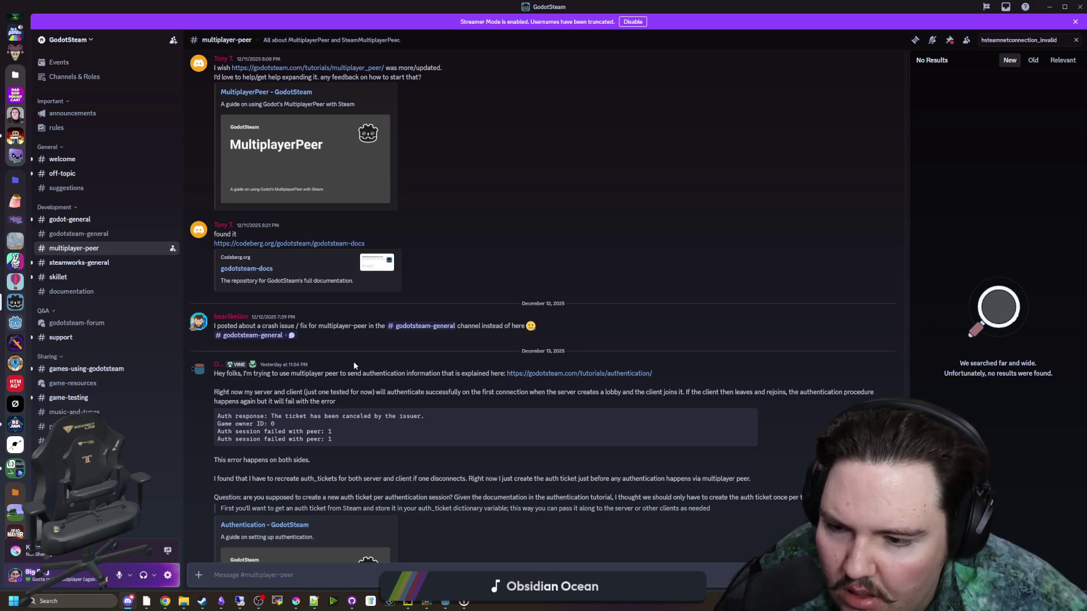
{"action": "scroll", "coordinate": [353, 361], "scroll_direction": "down", "scroll_amount": 2}
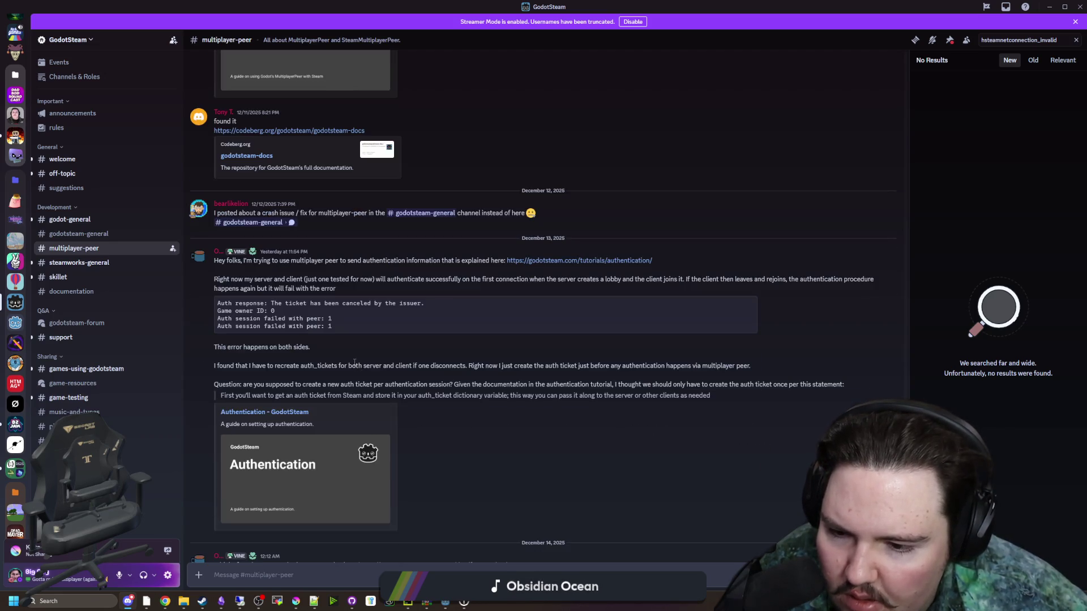
{"action": "scroll", "coordinate": [355, 362], "scroll_direction": "down", "scroll_amount": 2}
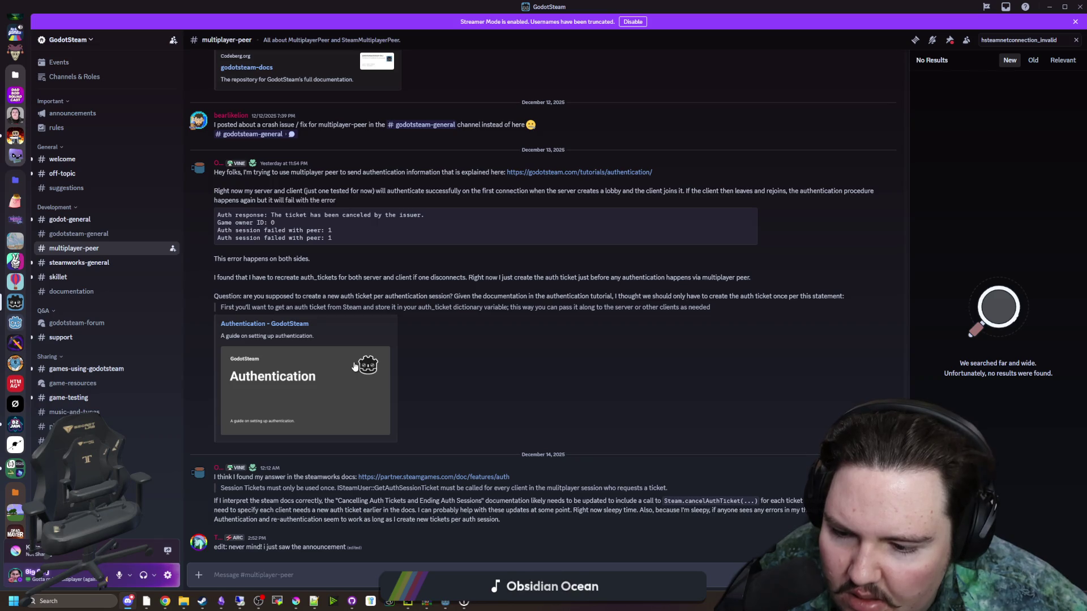
{"action": "scroll", "coordinate": [355, 366], "scroll_direction": "up", "scroll_amount": 5}
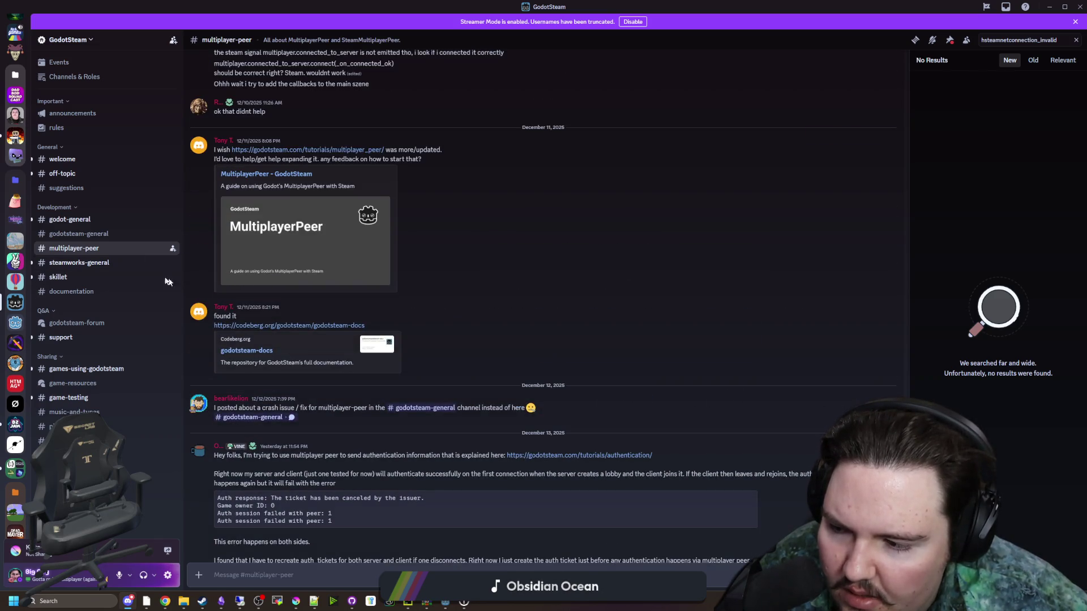
{"action": "left_click", "coordinate": [72, 263]}
{"action": "scroll", "coordinate": [419, 278], "scroll_direction": "down", "scroll_amount": 15}
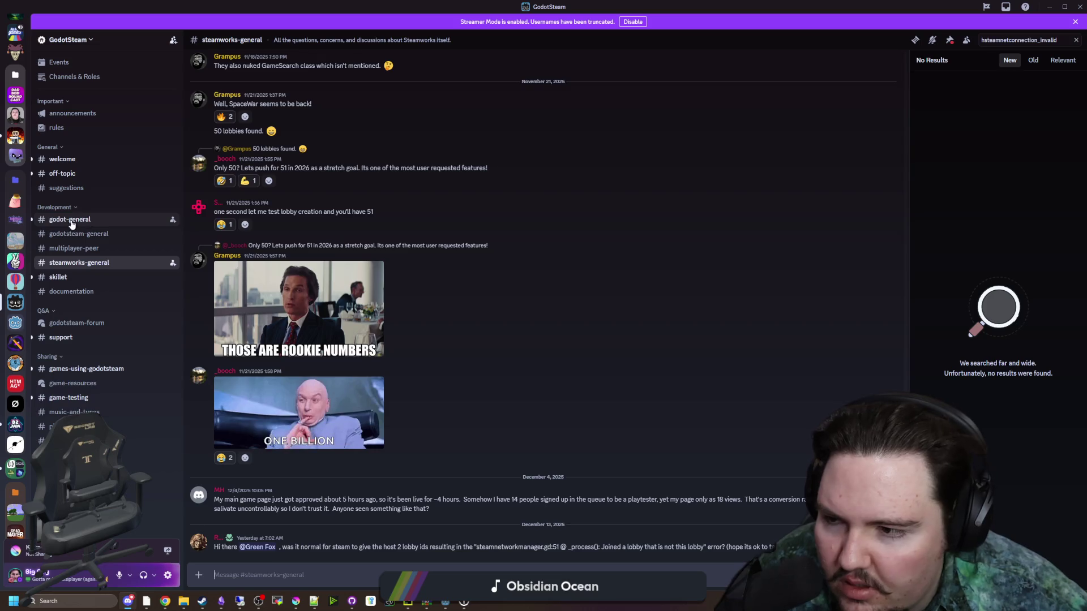
- Move via #godot-general to #godotsteam-general and jump to the newest messages
{"action": "left_click", "coordinate": [68, 221]}
{"action": "left_click", "coordinate": [85, 234]}
{"action": "scroll", "coordinate": [351, 290], "scroll_direction": "down", "scroll_amount": 15}
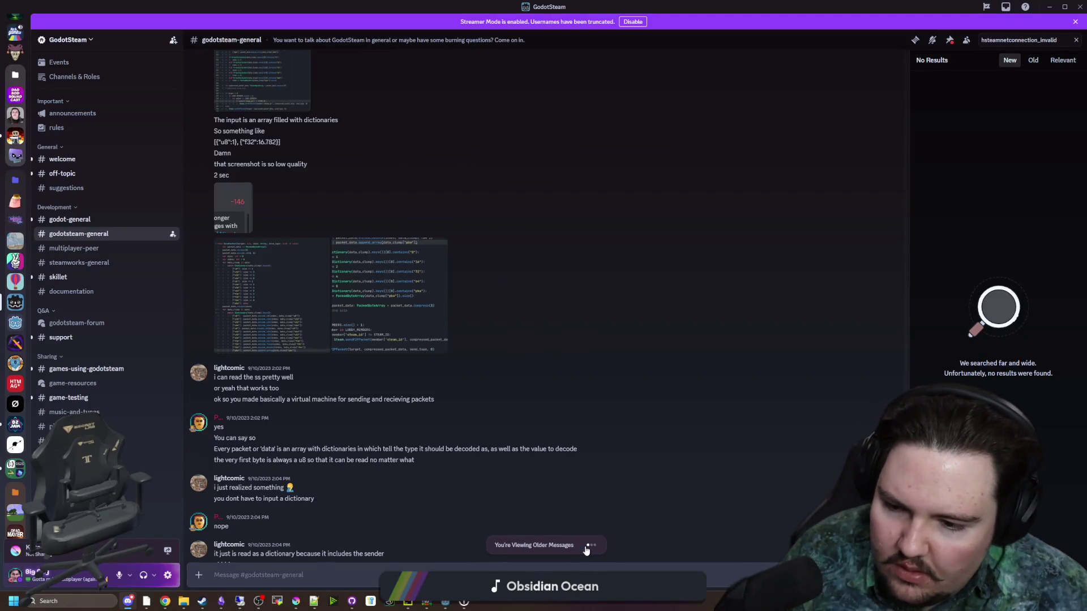
{"action": "left_click", "coordinate": [589, 544]}
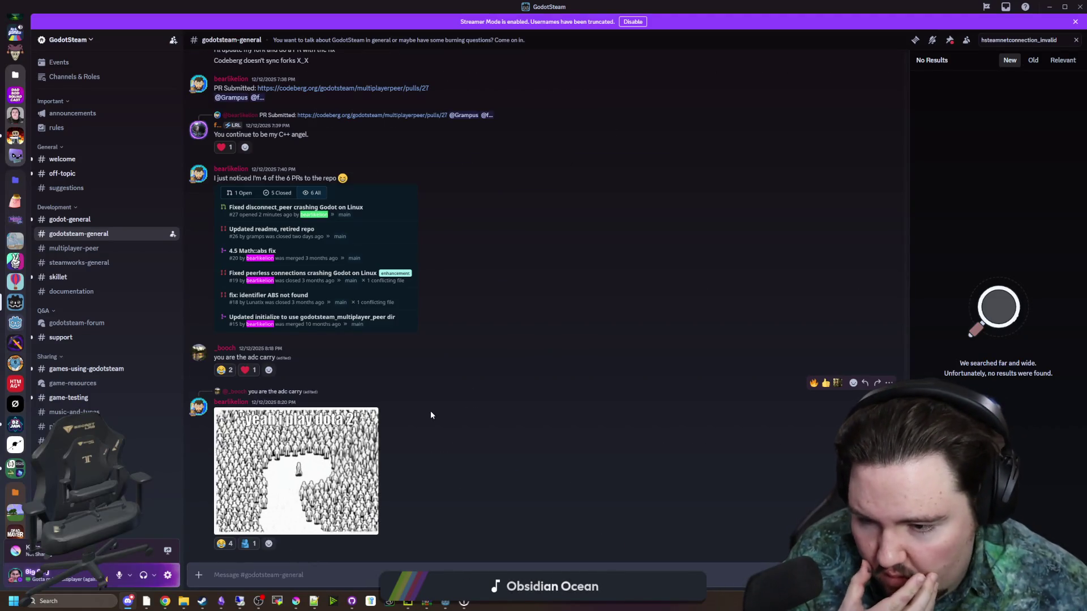
{"action": "scroll", "coordinate": [432, 390], "scroll_direction": "up", "scroll_amount": 1}
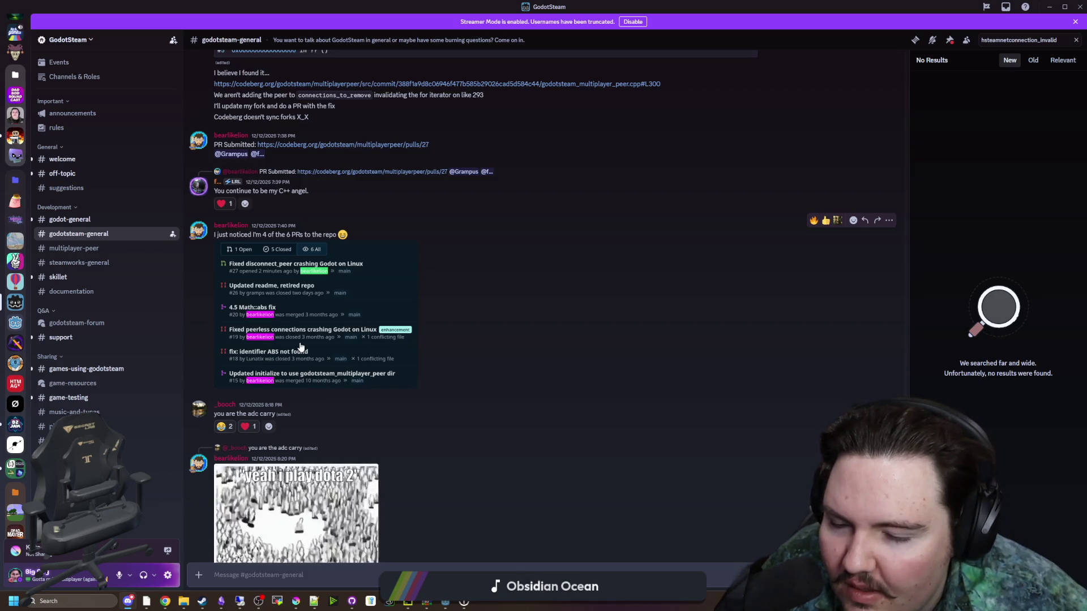
{"action": "scroll", "coordinate": [301, 346], "scroll_direction": "up", "scroll_amount": 1}
- Read back past the PR note and crash stack trace, then open the godotsteam.com/tutorials/lobbies/ link maximized
{"action": "left_click_drag", "start_coordinate": [313, 290], "coordinate": [230, 290]}
{"action": "scroll", "coordinate": [396, 351], "scroll_direction": "up", "scroll_amount": 2}
{"action": "left_click", "coordinate": [524, 413]}
{"action": "scroll", "coordinate": [340, 337], "scroll_direction": "up", "scroll_amount": 2}
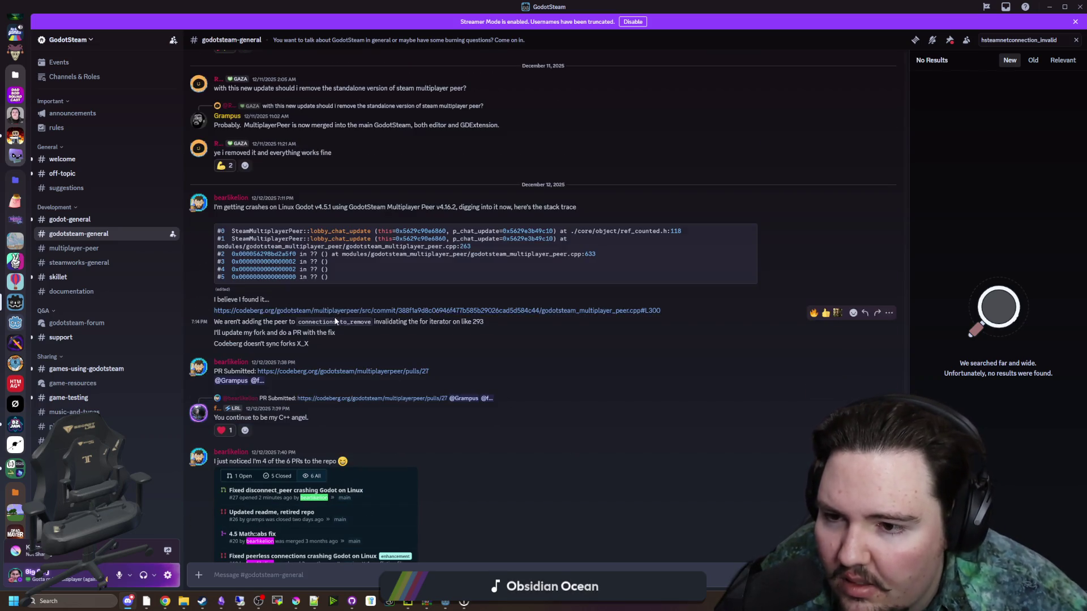
{"action": "triple_click", "coordinate": [348, 334]}
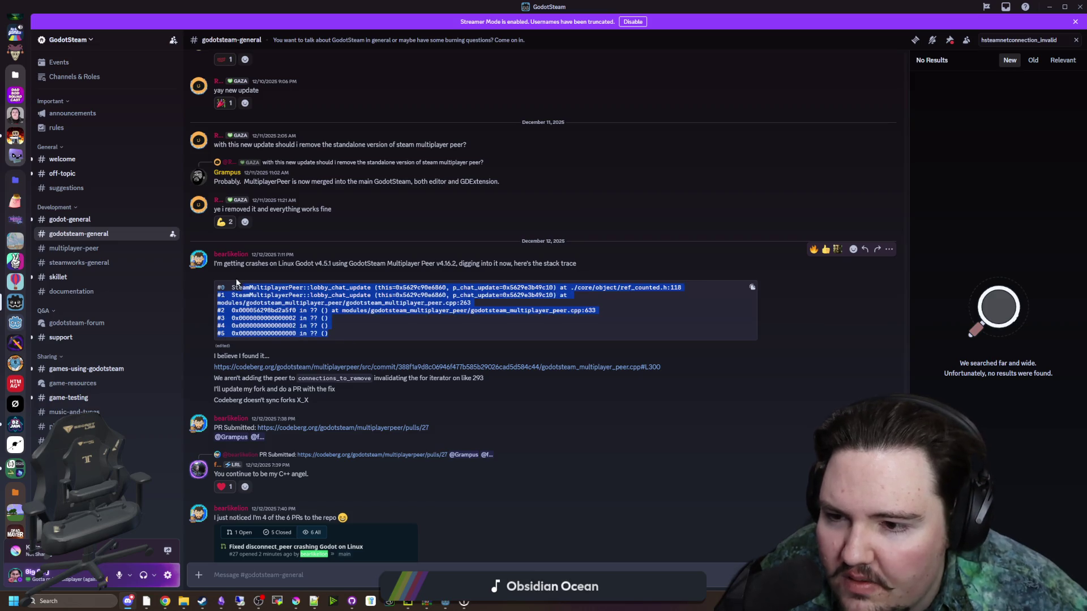
{"action": "left_click", "coordinate": [371, 321]}
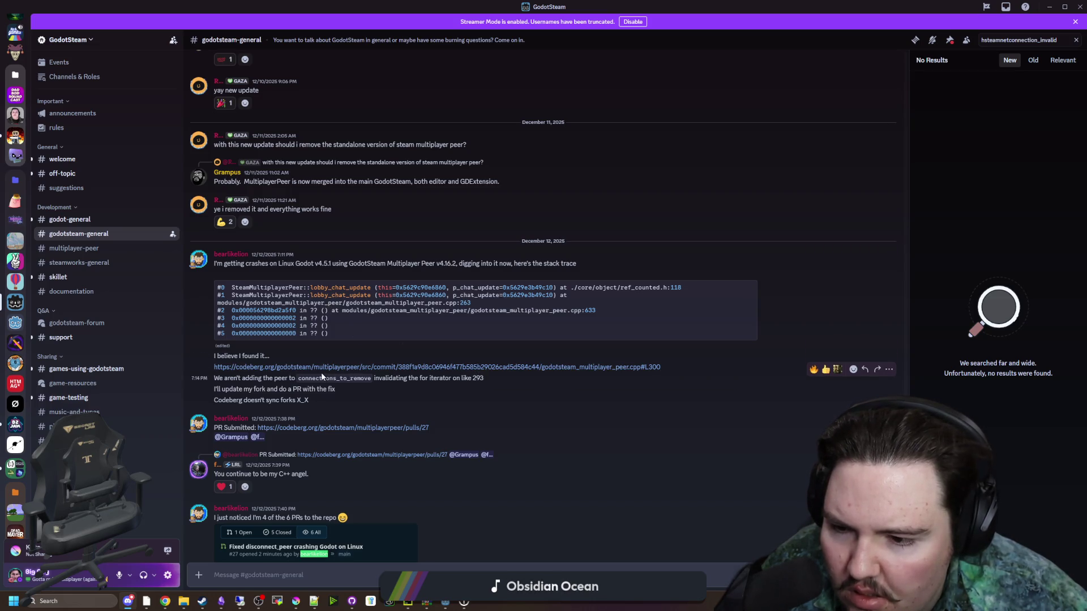
{"action": "scroll", "coordinate": [373, 430], "scroll_direction": "up", "scroll_amount": 4}
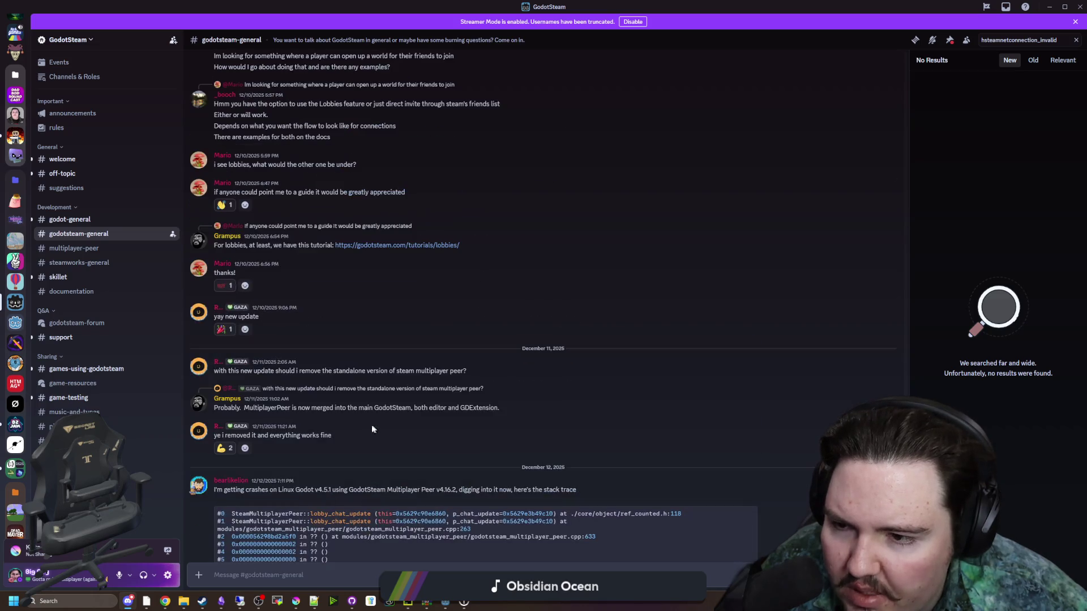
{"action": "scroll", "coordinate": [328, 388], "scroll_direction": "up", "scroll_amount": 1}
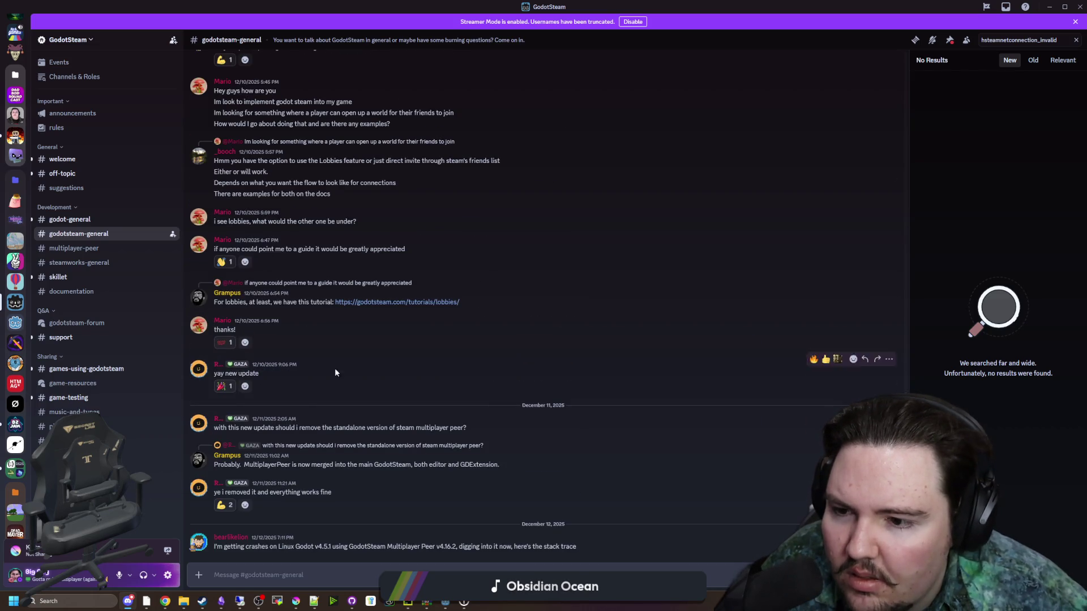
{"action": "left_click", "coordinate": [424, 303]}
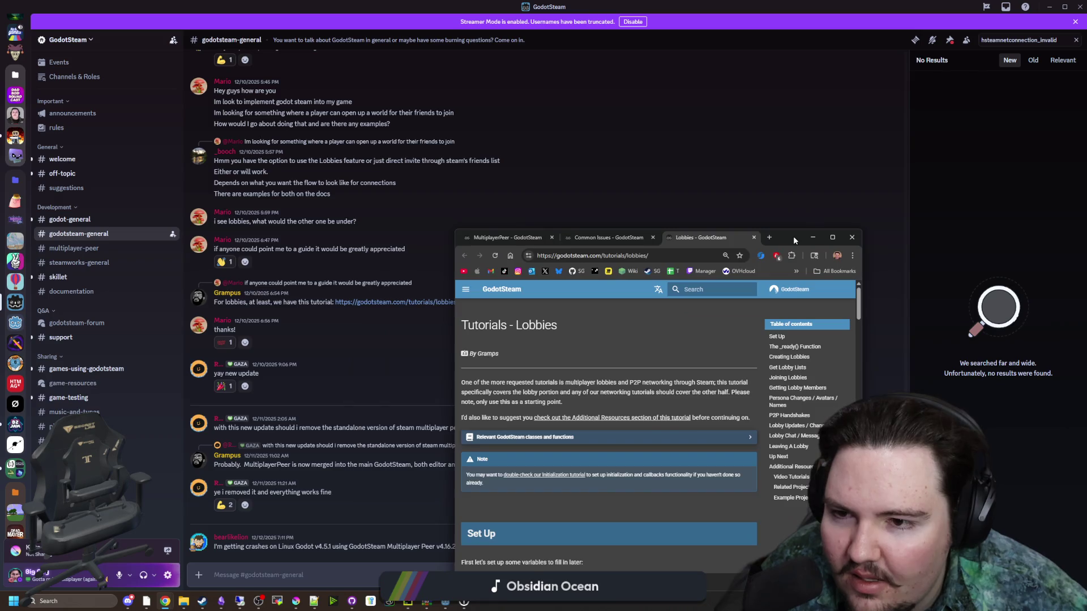
{"action": "left_click_drag", "start_coordinate": [793, 236], "coordinate": [689, 4]}
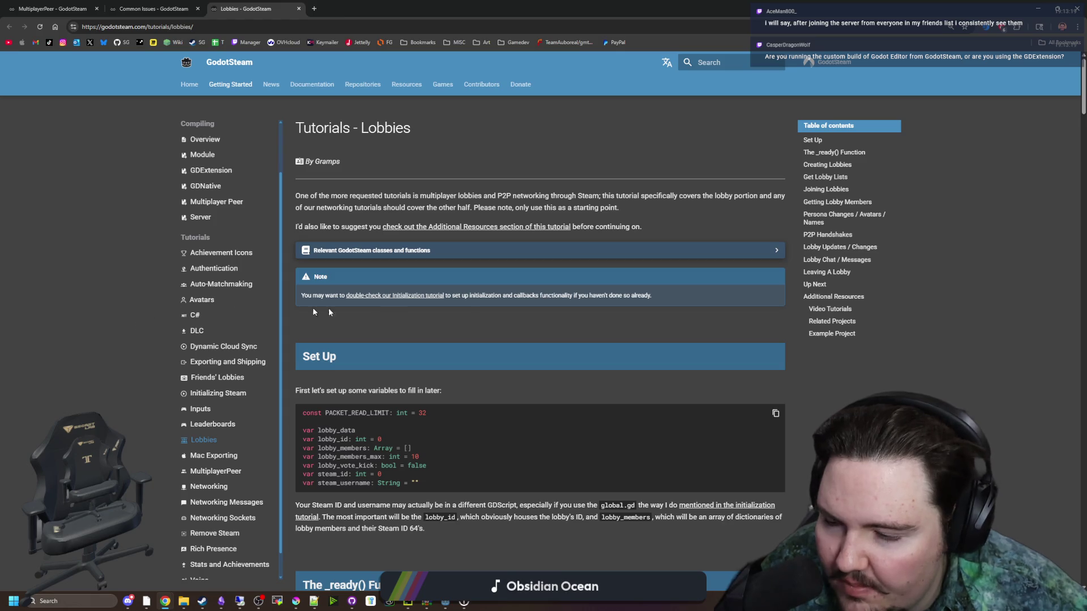
- Read the Lobbies tutorial's _ready code in its Godot 4.x version and the signal connections
{"action": "scroll", "coordinate": [445, 327], "scroll_direction": "down", "scroll_amount": 2}
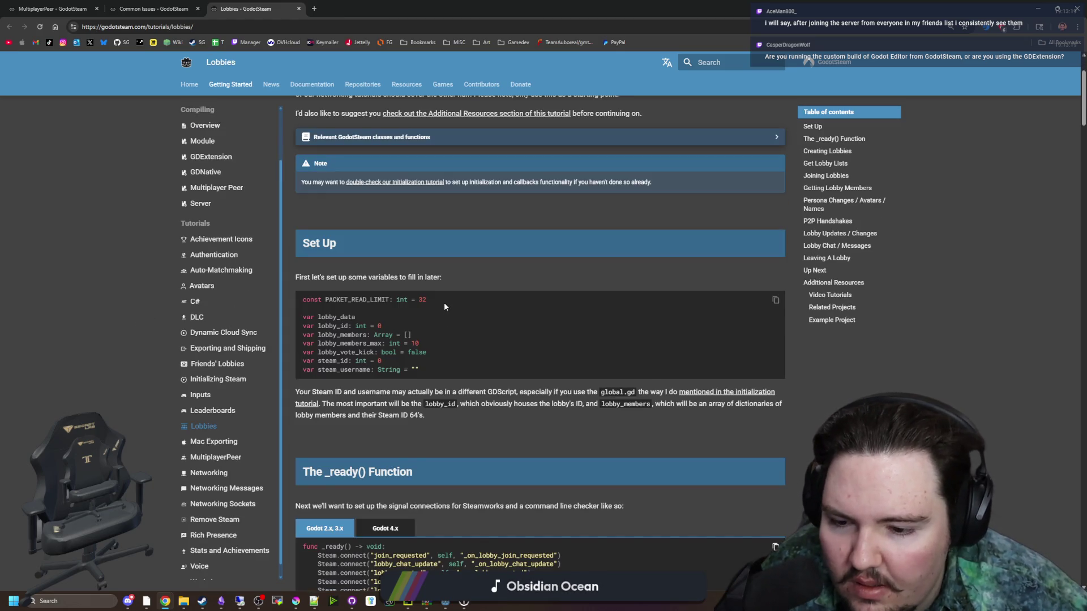
{"action": "scroll", "coordinate": [444, 306], "scroll_direction": "down", "scroll_amount": 3}
{"action": "left_click", "coordinate": [387, 355]}
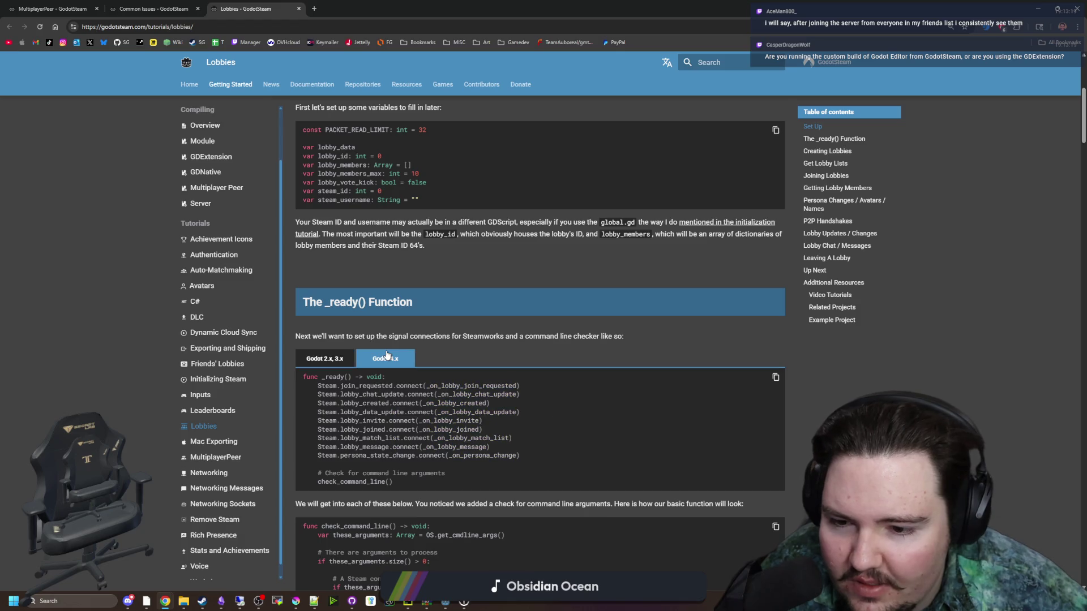
{"action": "scroll", "coordinate": [390, 317], "scroll_direction": "down", "scroll_amount": 1}
{"action": "left_click_drag", "start_coordinate": [530, 399], "coordinate": [315, 330]}
{"action": "left_click", "coordinate": [413, 358]}
{"action": "scroll", "coordinate": [413, 358], "scroll_direction": "down", "scroll_amount": 3}
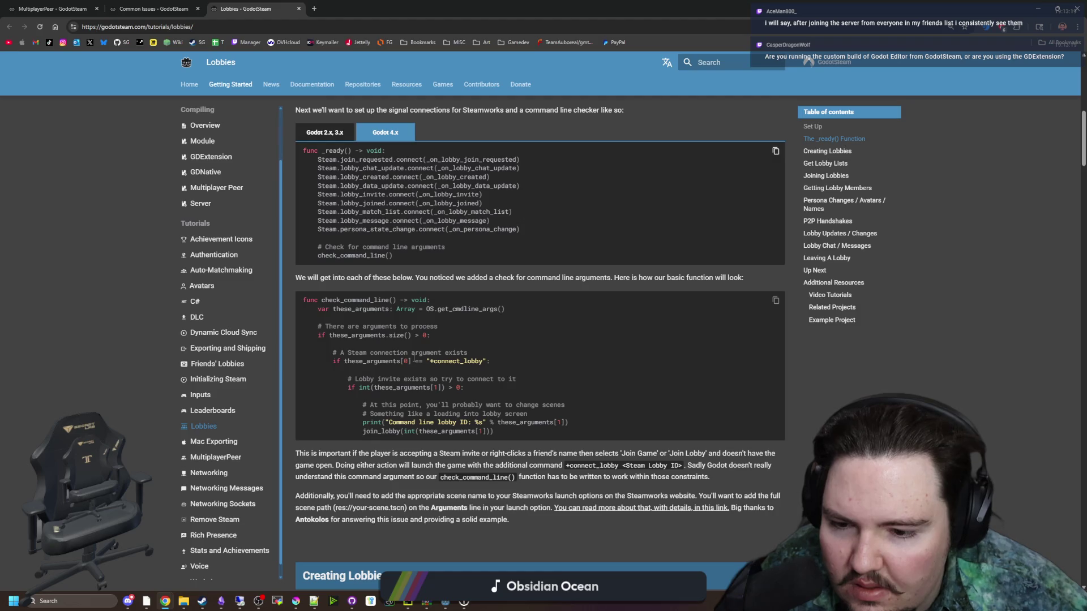
{"action": "scroll", "coordinate": [414, 358], "scroll_direction": "down", "scroll_amount": 1}
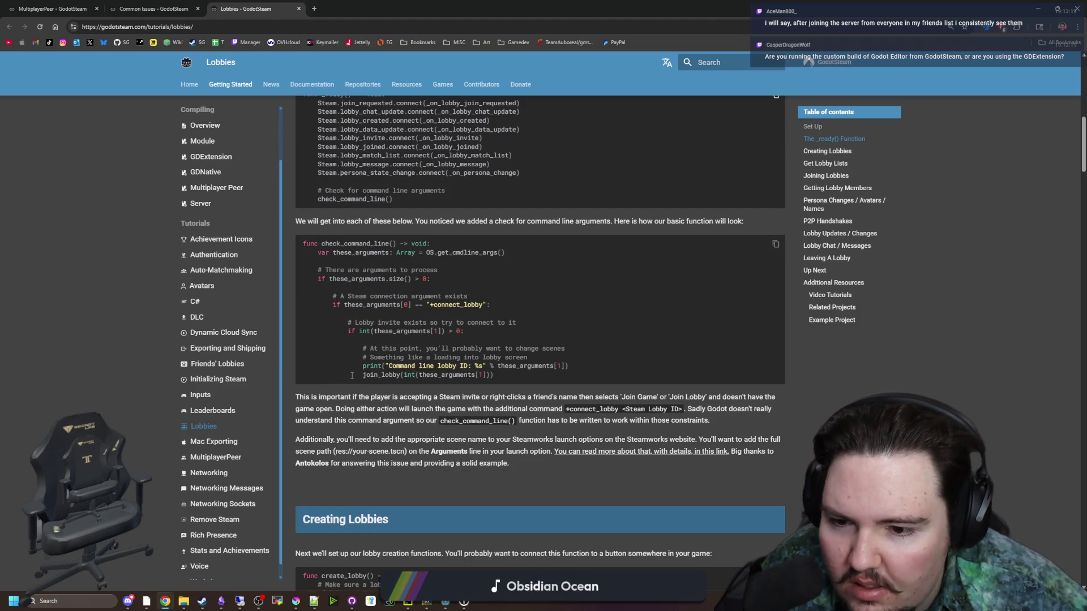
{"action": "scroll", "coordinate": [352, 375], "scroll_direction": "down", "scroll_amount": 3}
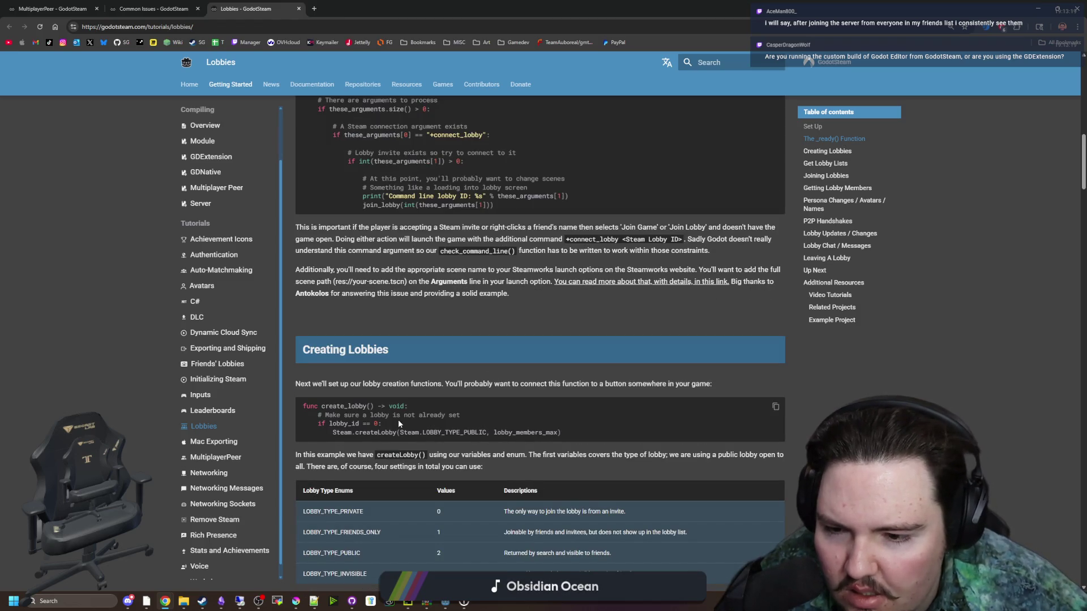
{"action": "scroll", "coordinate": [397, 419], "scroll_direction": "down", "scroll_amount": 7}
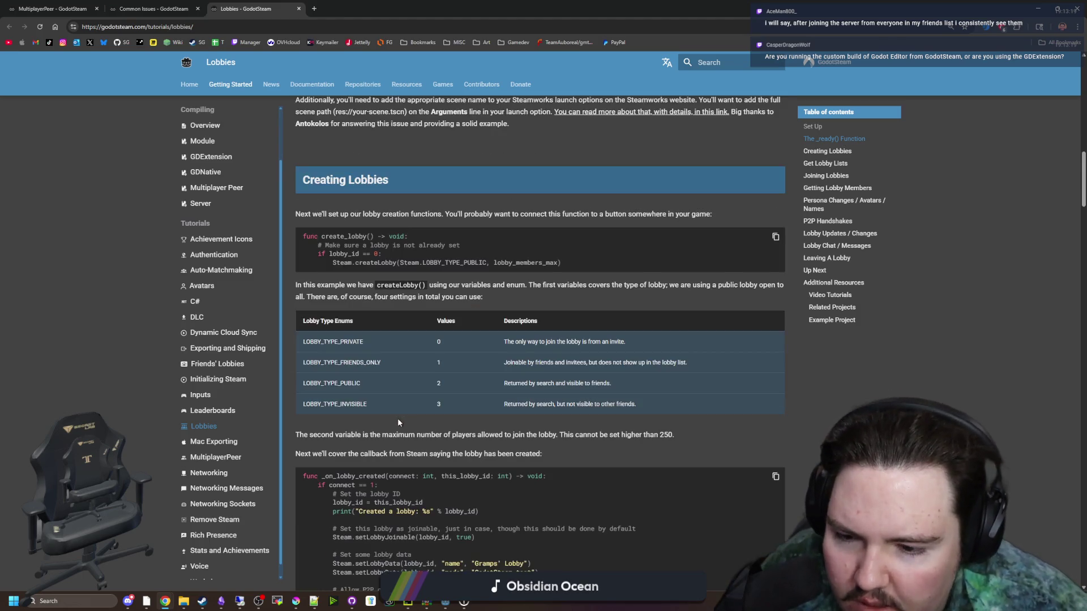
- Read through the lobby-created callback code
{"action": "mouse_move", "coordinate": [592, 376]}
{"action": "left_mouse_down"}
{"action": "mouse_move", "coordinate": [469, 334]}
{"action": "mouse_move", "coordinate": [408, 297]}
{"action": "mouse_move", "coordinate": [360, 311]}
{"action": "left_mouse_up"}
{"action": "left_click", "coordinate": [390, 294]}
{"action": "left_click", "coordinate": [443, 311]}
{"action": "scroll", "coordinate": [393, 310], "scroll_direction": "down", "scroll_amount": 5}
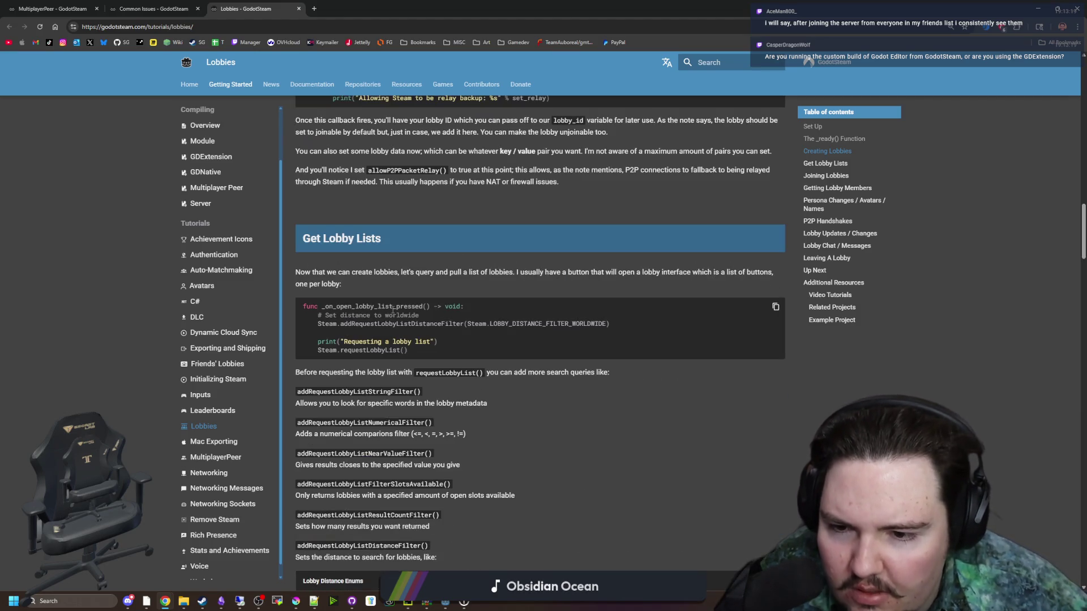
{"action": "scroll", "coordinate": [394, 311], "scroll_direction": "down", "scroll_amount": 8}
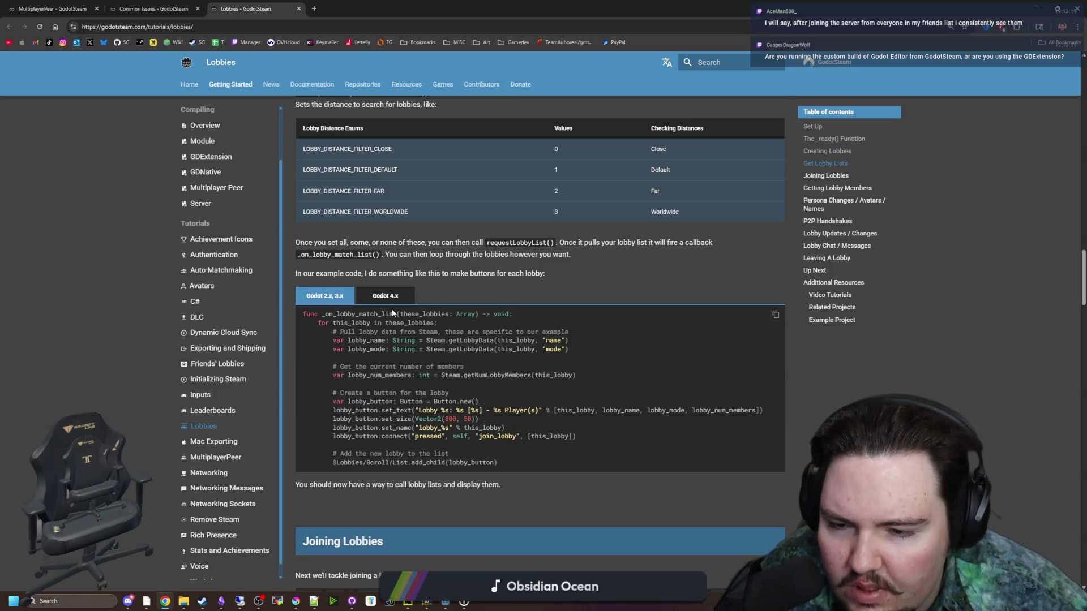
- Switch the lobby buttons code to Godot 4.x and read past send_p2p_packet to Up Next
{"action": "left_click", "coordinate": [385, 296]}
{"action": "scroll", "coordinate": [422, 315], "scroll_direction": "down", "scroll_amount": 5}
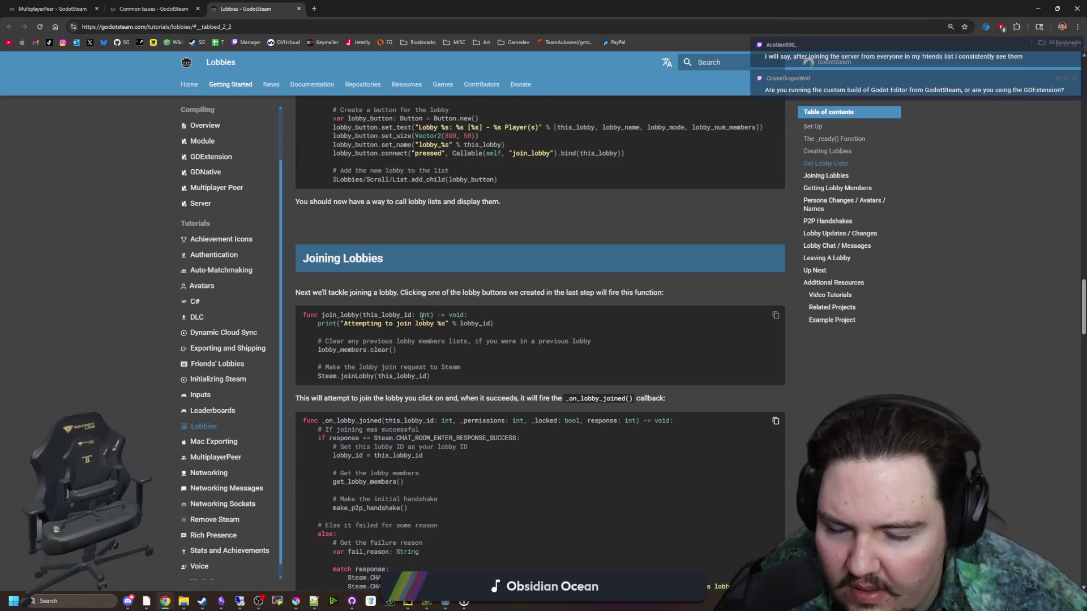
{"action": "scroll", "coordinate": [421, 316], "scroll_direction": "down", "scroll_amount": 14}
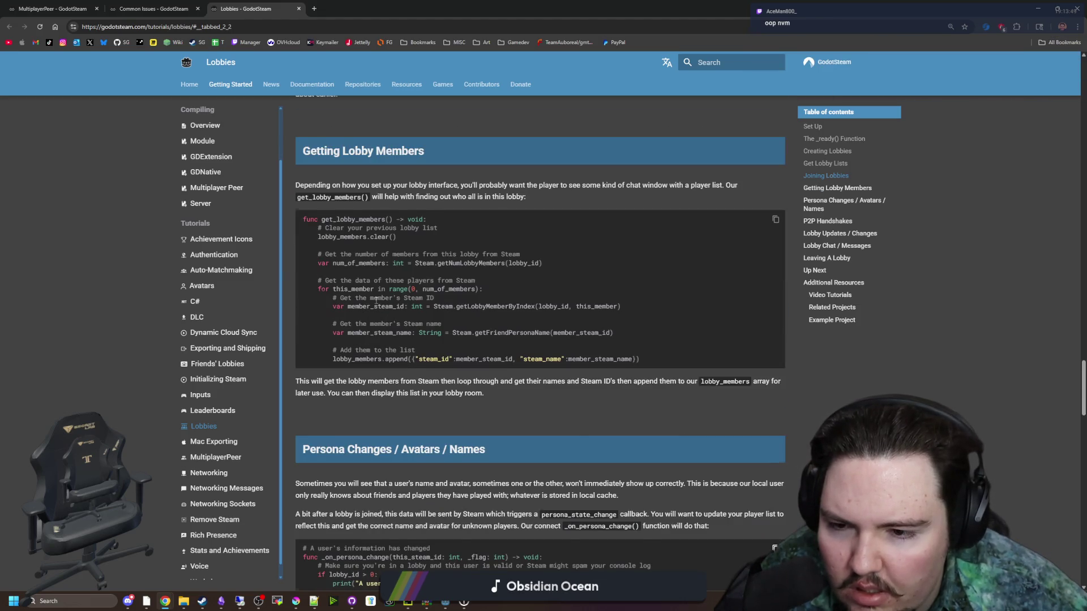
{"action": "scroll", "coordinate": [376, 300], "scroll_direction": "down", "scroll_amount": 5}
{"action": "scroll", "coordinate": [377, 295], "scroll_direction": "down", "scroll_amount": 5}
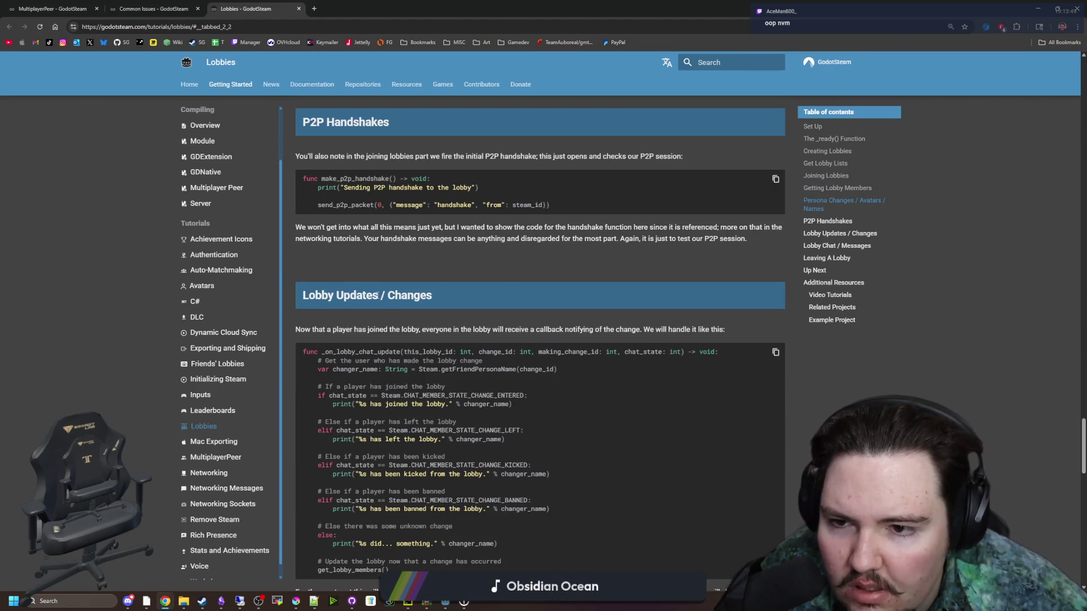
{"action": "left_click_drag", "start_coordinate": [324, 205], "coordinate": [596, 207]}
{"action": "left_click", "coordinate": [390, 203]}
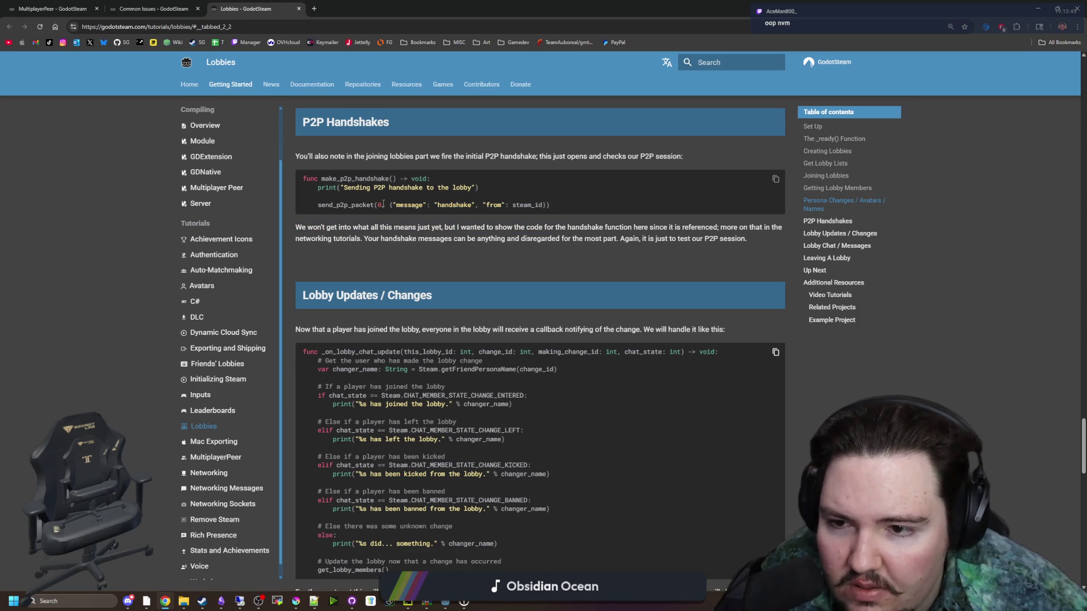
{"action": "scroll", "coordinate": [396, 226], "scroll_direction": "down", "scroll_amount": 4}
{"action": "scroll", "coordinate": [420, 272], "scroll_direction": "down", "scroll_amount": 4}
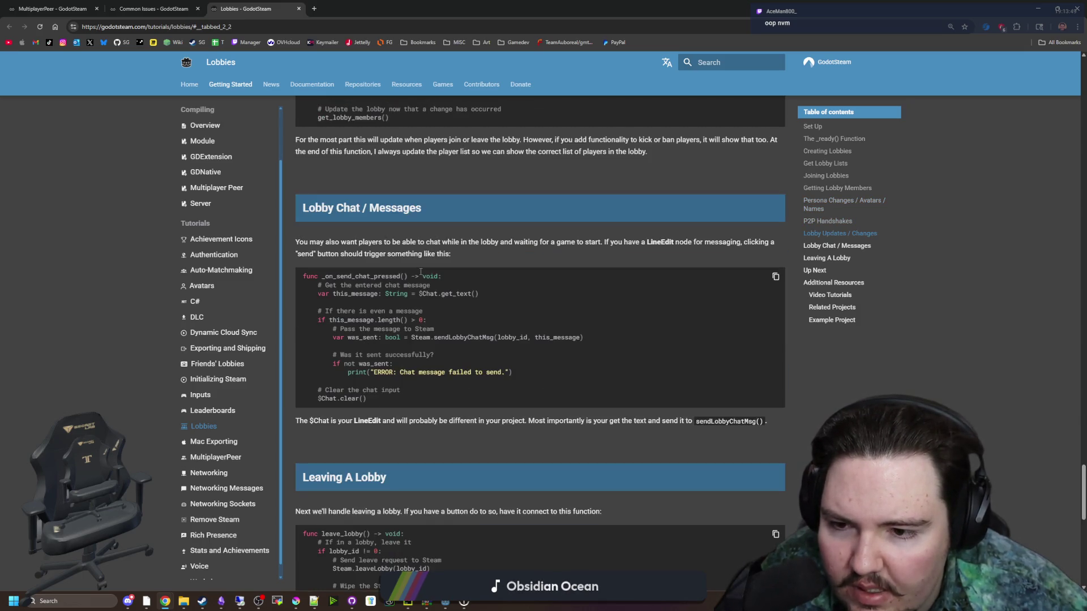
{"action": "scroll", "coordinate": [420, 272], "scroll_direction": "down", "scroll_amount": 10}
{"action": "scroll", "coordinate": [420, 270], "scroll_direction": "down", "scroll_amount": 2}
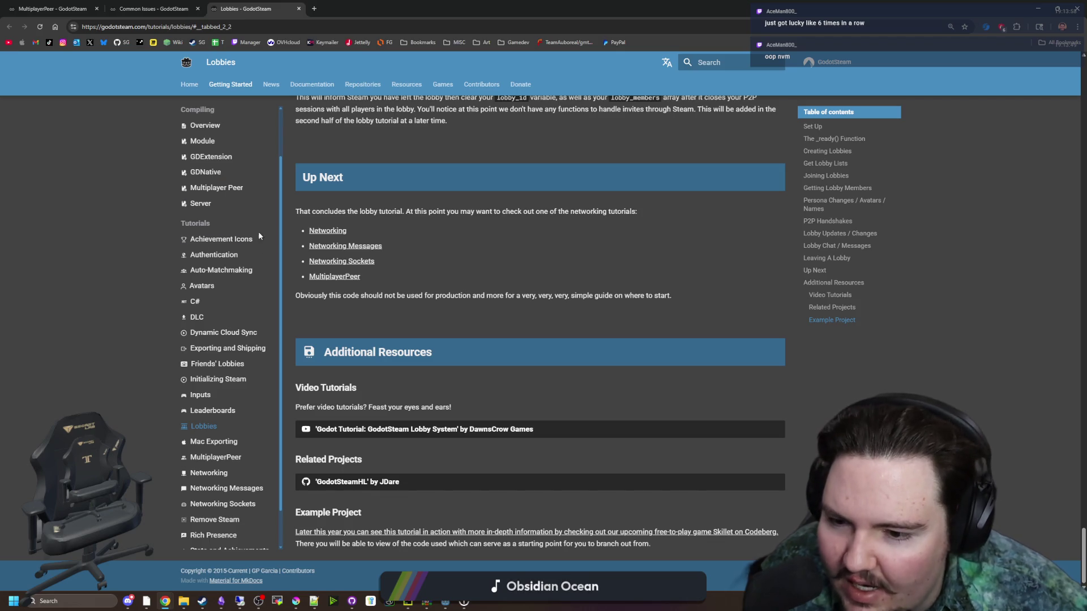
- Open the MultiplayerPeer tutorial, queue its video in a background tab, and open the text tutorial post
{"action": "left_click", "coordinate": [345, 277]}
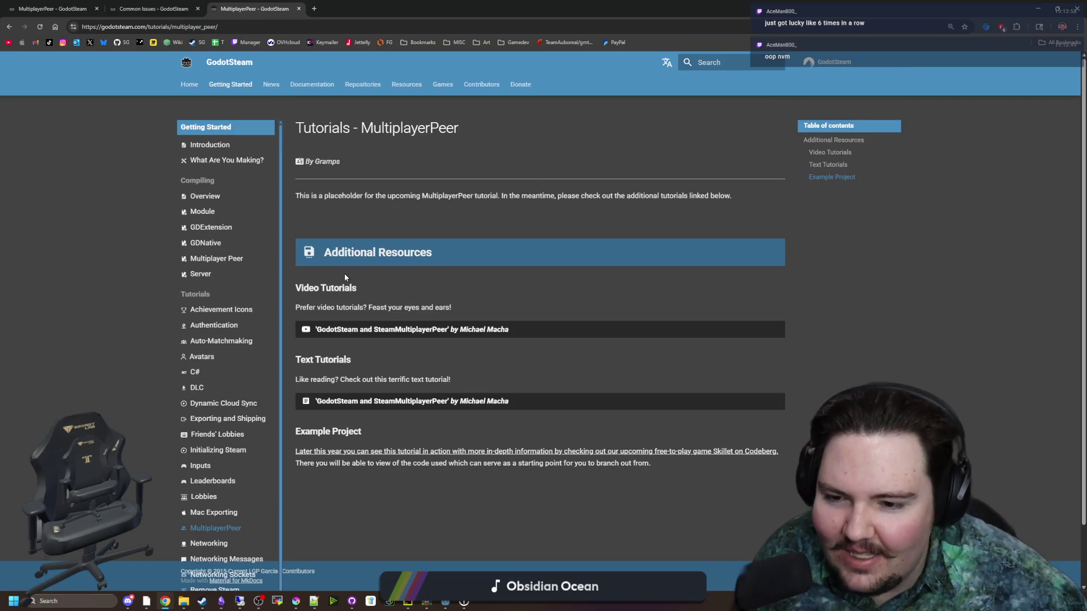
{"action": "scroll", "coordinate": [311, 266], "scroll_direction": "down", "scroll_amount": 1}
{"action": "scroll", "coordinate": [305, 260], "scroll_direction": "up", "scroll_amount": 1}
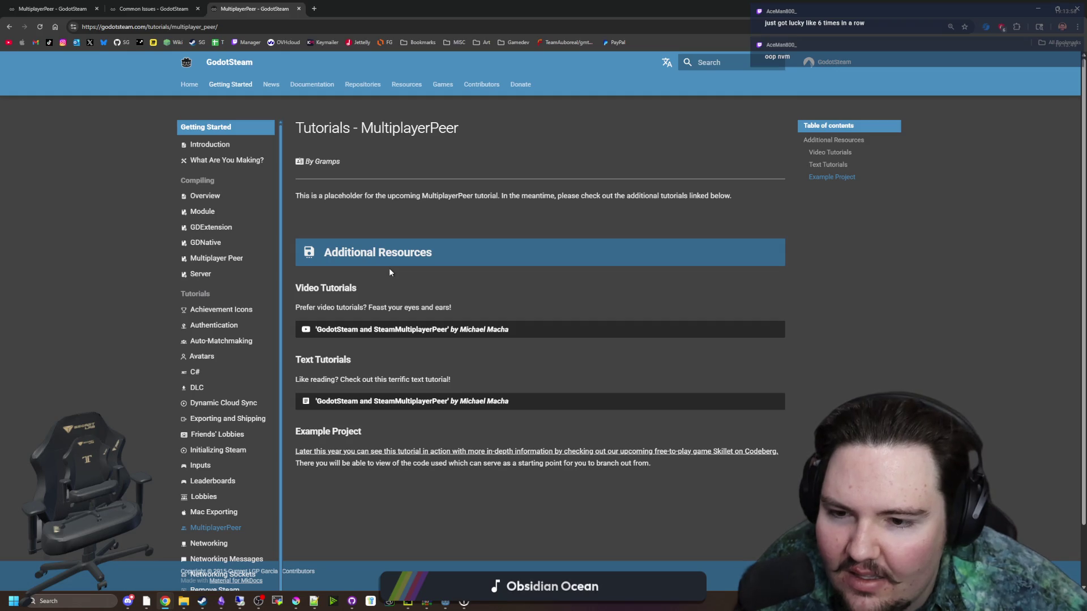
{"action": "middle_click", "coordinate": [390, 330]}
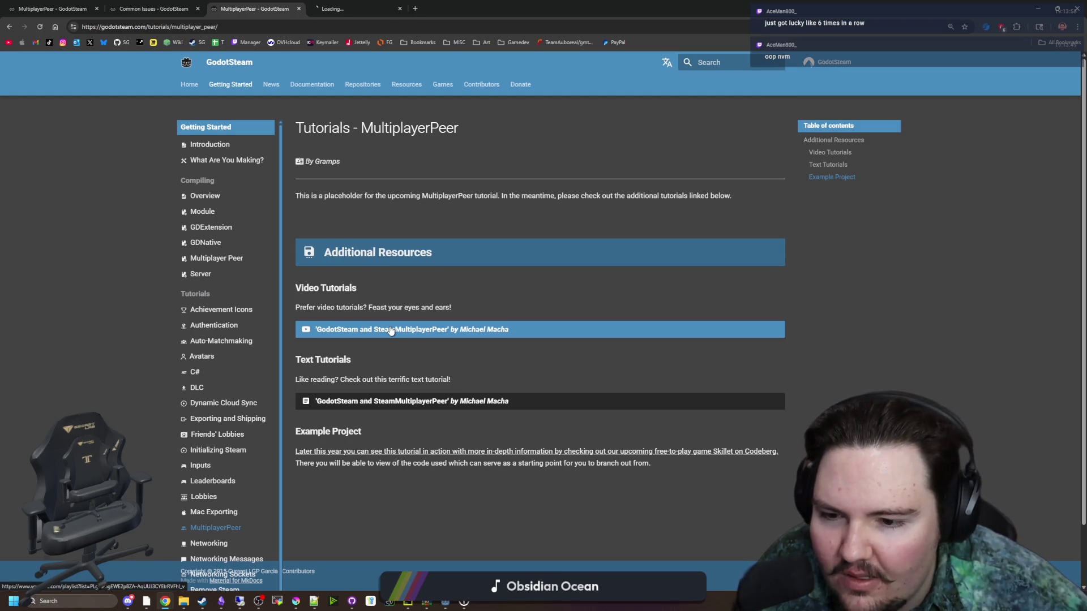
{"action": "left_click", "coordinate": [470, 404]}
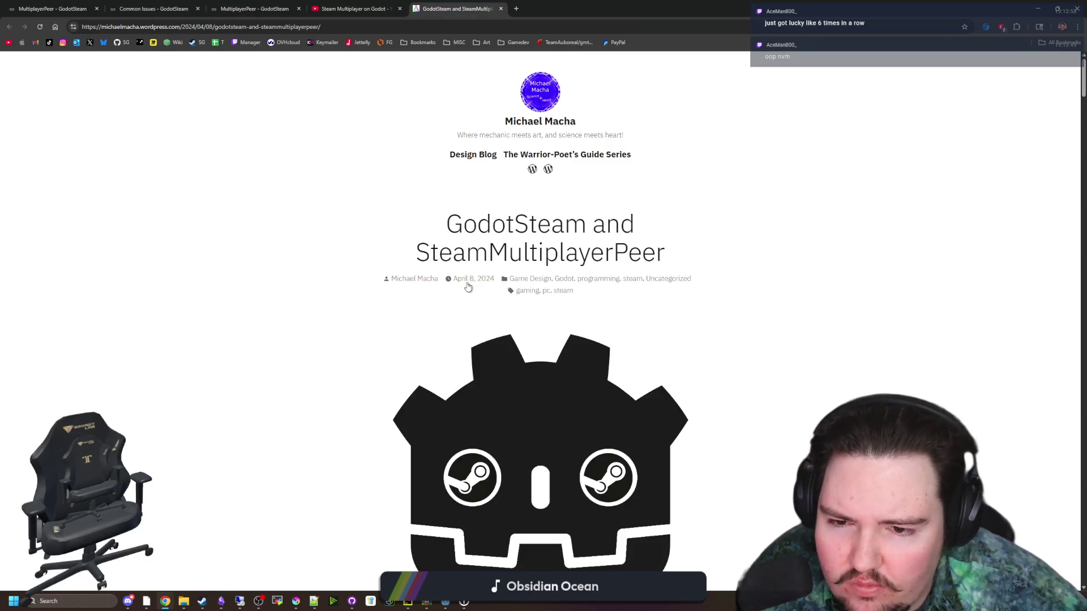
- Read down through the GodotSteam and SteamMultiplayerPeer blog post
{"action": "scroll", "coordinate": [493, 289], "scroll_direction": "down", "scroll_amount": 12}
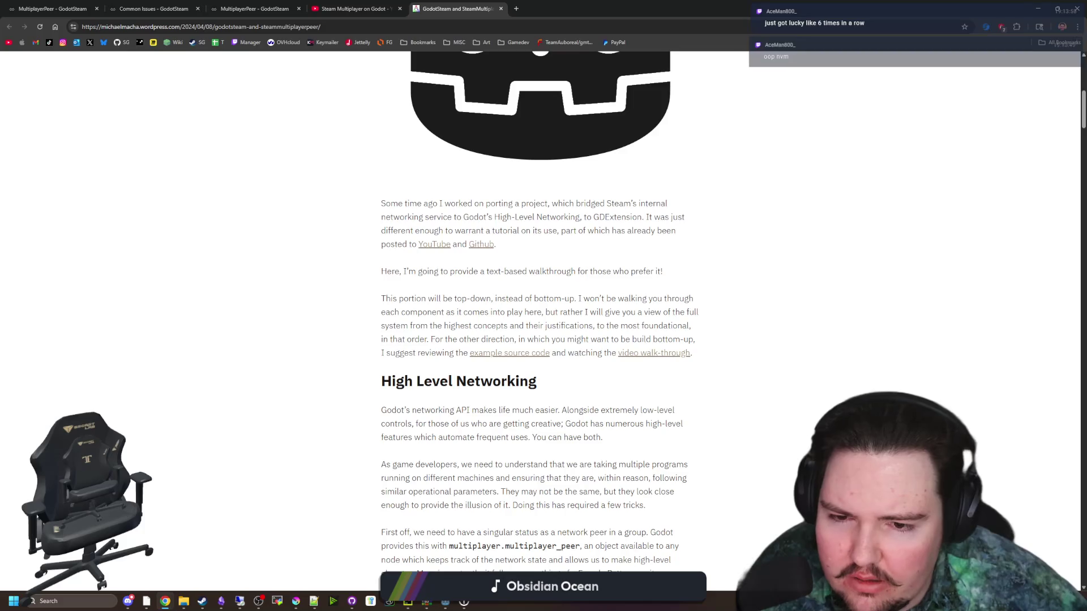
{"action": "scroll", "coordinate": [540, 314], "scroll_direction": "down", "scroll_amount": 20}
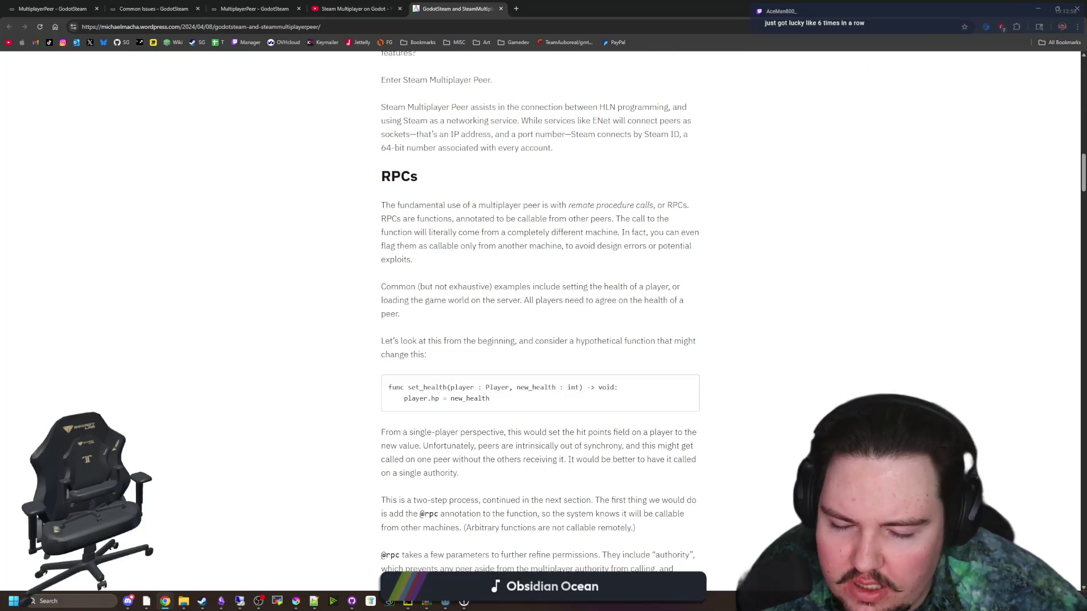
{"action": "scroll", "coordinate": [540, 315], "scroll_direction": "down", "scroll_amount": 5}
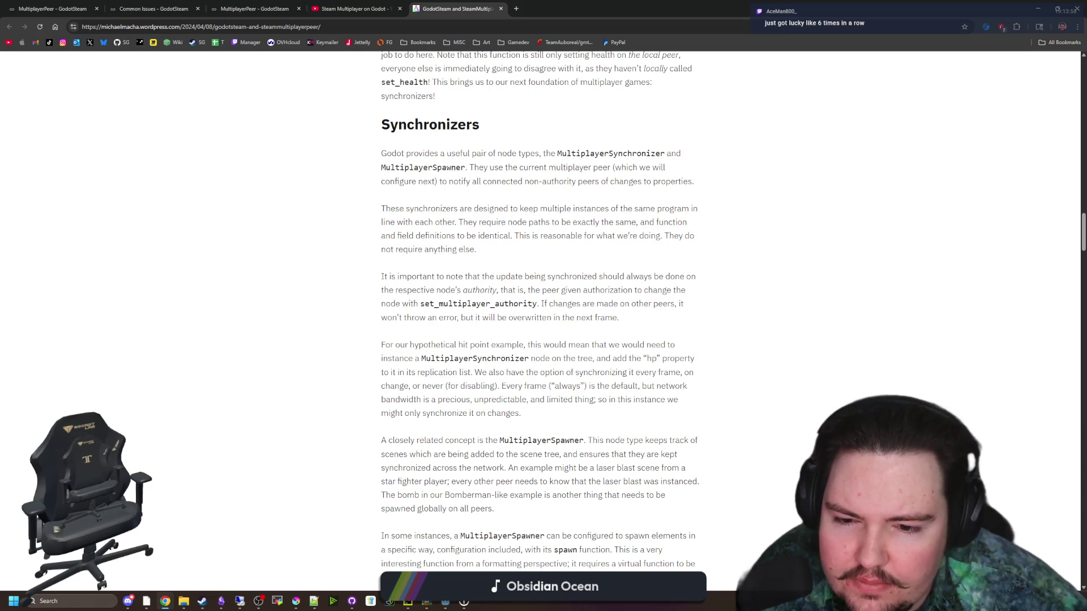
{"action": "scroll", "coordinate": [507, 326], "scroll_direction": "down", "scroll_amount": 5}
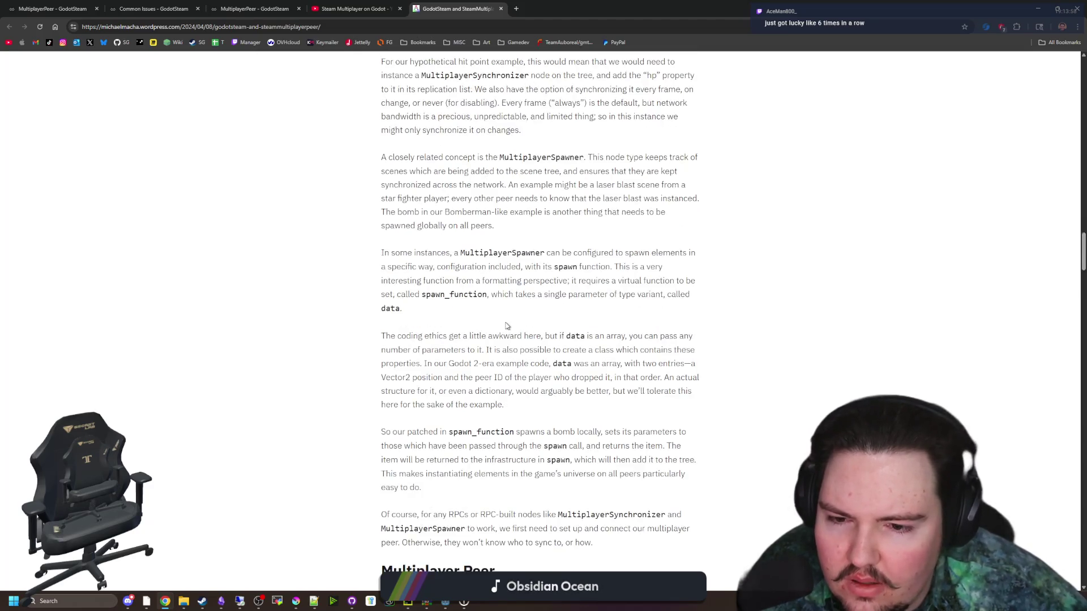
{"action": "scroll", "coordinate": [507, 326], "scroll_direction": "down", "scroll_amount": 4}
{"action": "scroll", "coordinate": [507, 326], "scroll_direction": "down", "scroll_amount": 5}
{"action": "scroll", "coordinate": [507, 326], "scroll_direction": "down", "scroll_amount": 6}
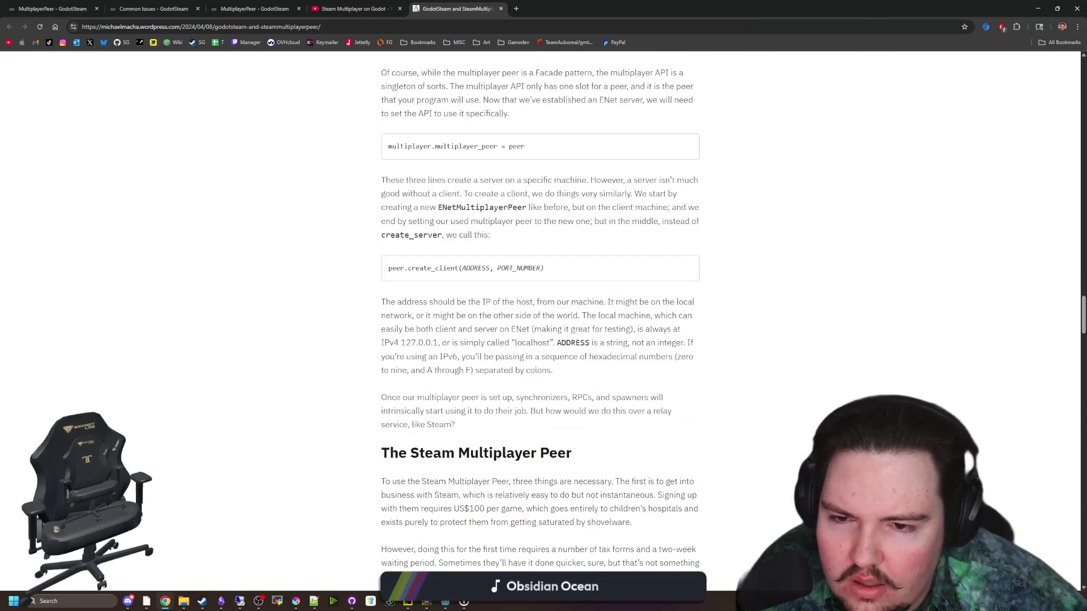
{"action": "scroll", "coordinate": [462, 292], "scroll_direction": "down", "scroll_amount": 4}
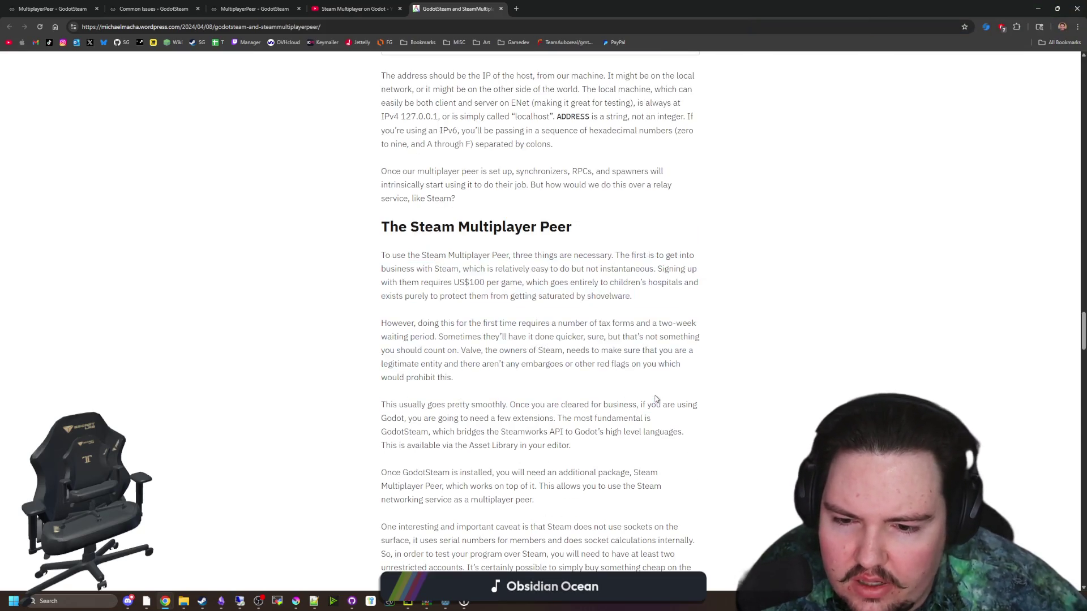
{"action": "scroll", "coordinate": [656, 398], "scroll_direction": "down", "scroll_amount": 4}
{"action": "scroll", "coordinate": [484, 344], "scroll_direction": "down", "scroll_amount": 3}
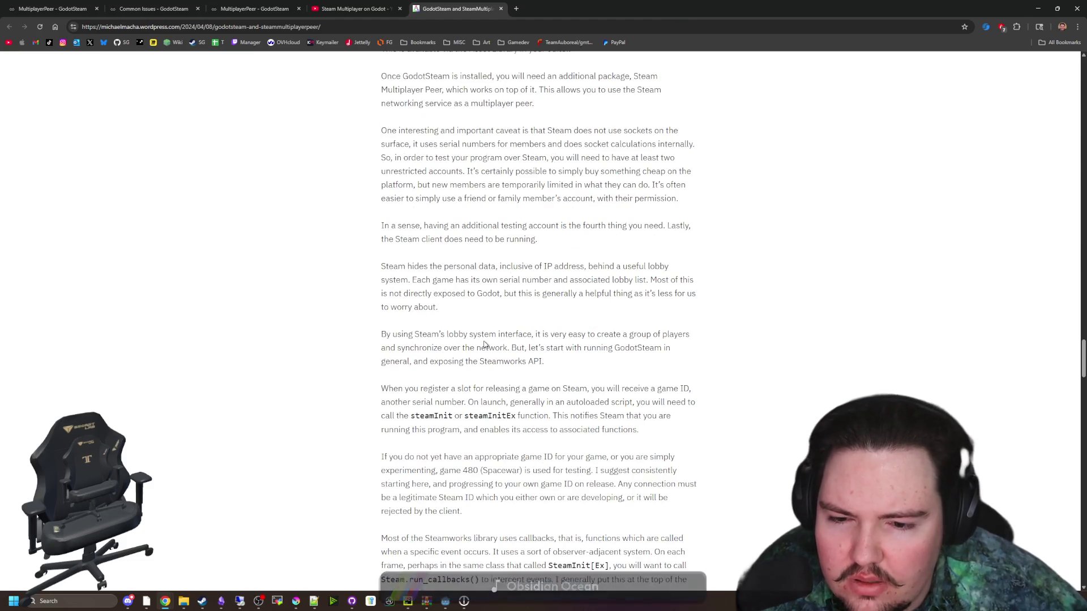
{"action": "scroll", "coordinate": [467, 317], "scroll_direction": "down", "scroll_amount": 5}
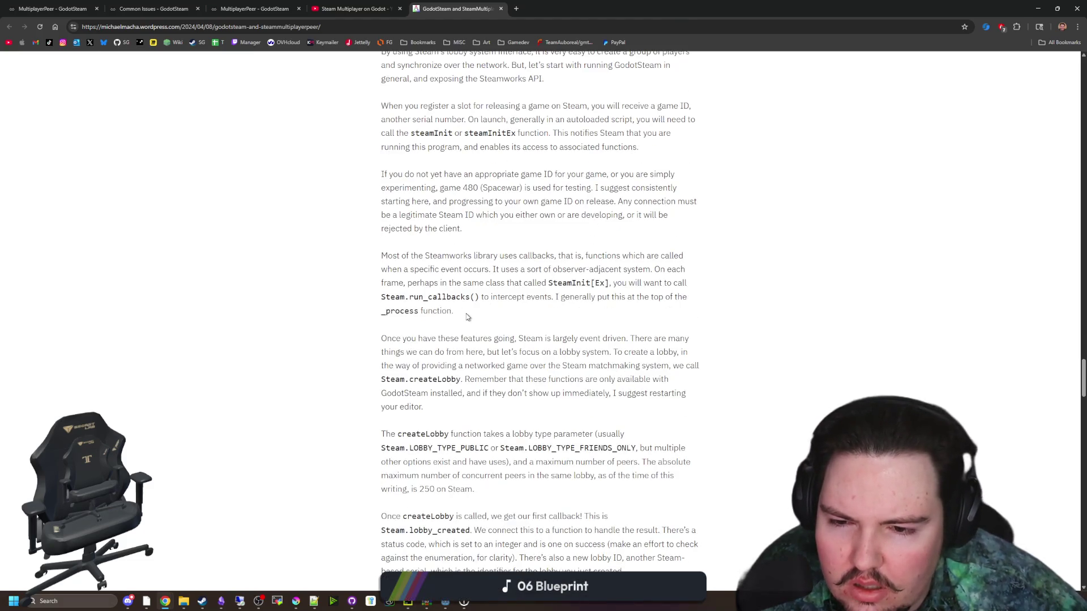
{"action": "scroll", "coordinate": [467, 317], "scroll_direction": "down", "scroll_amount": 3}
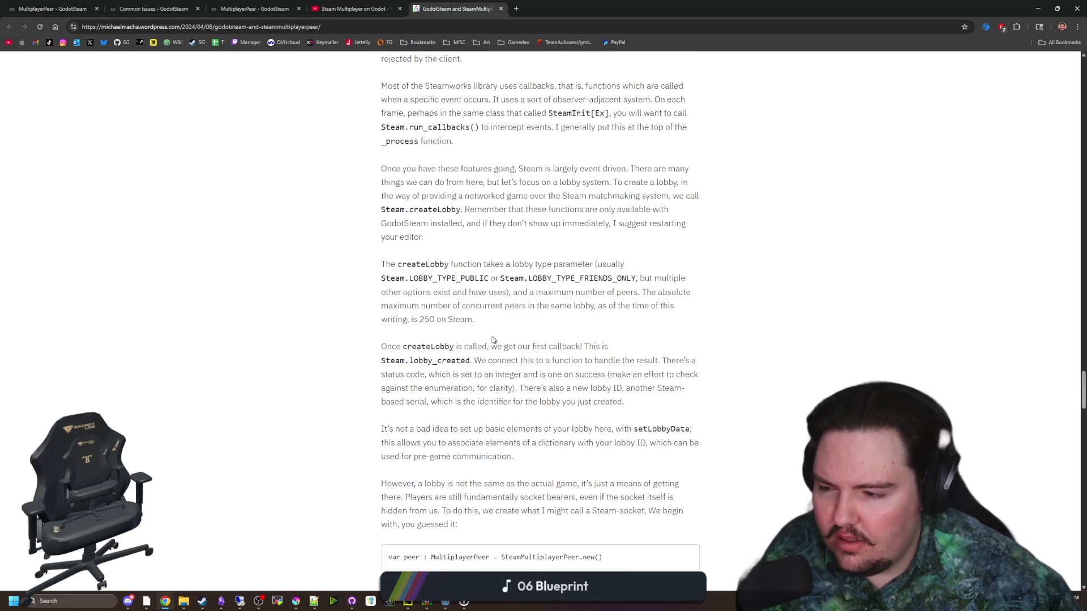
{"action": "scroll", "coordinate": [492, 339], "scroll_direction": "down", "scroll_amount": 2}
{"action": "scroll", "coordinate": [492, 339], "scroll_direction": "down", "scroll_amount": 3}
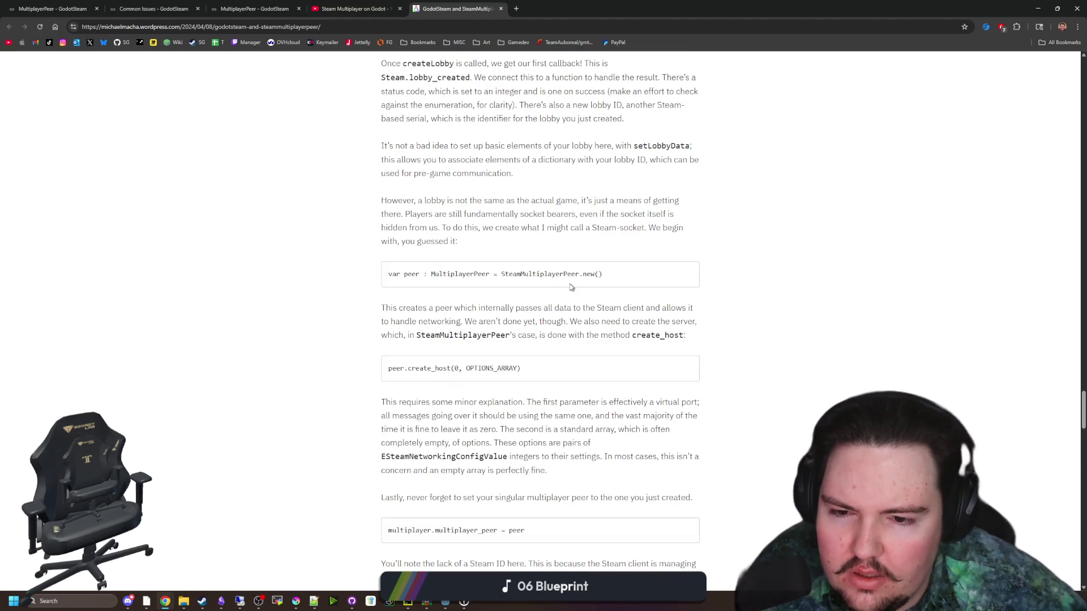
{"action": "scroll", "coordinate": [469, 354], "scroll_direction": "down", "scroll_amount": 1}
{"action": "scroll", "coordinate": [468, 348], "scroll_direction": "down", "scroll_amount": 3}
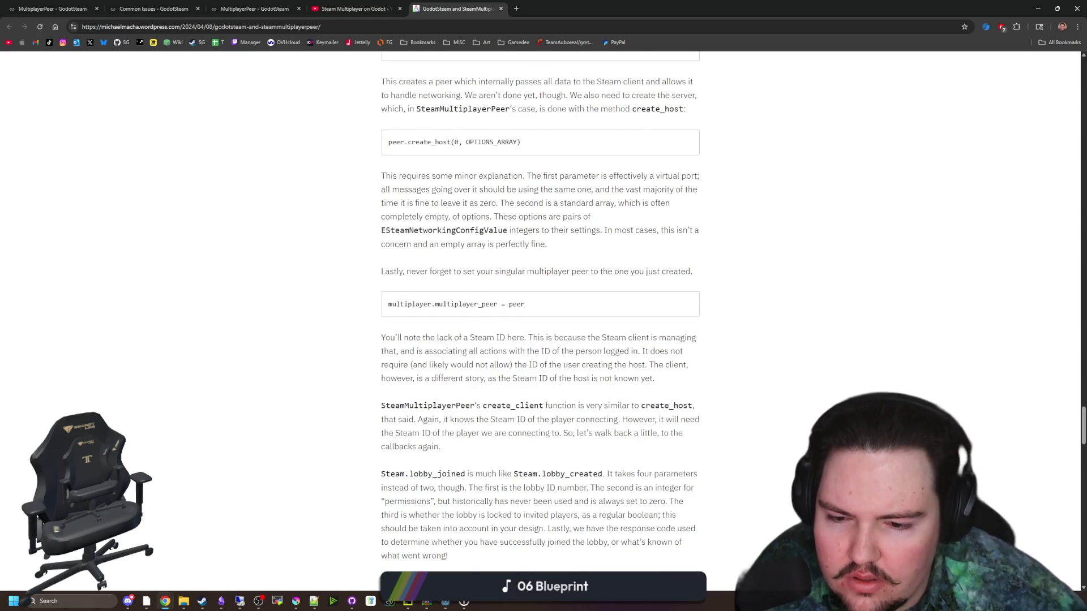
{"action": "scroll", "coordinate": [447, 352], "scroll_direction": "down", "scroll_amount": 2}
{"action": "scroll", "coordinate": [446, 352], "scroll_direction": "down", "scroll_amount": 1}
{"action": "scroll", "coordinate": [446, 352], "scroll_direction": "down", "scroll_amount": 2}
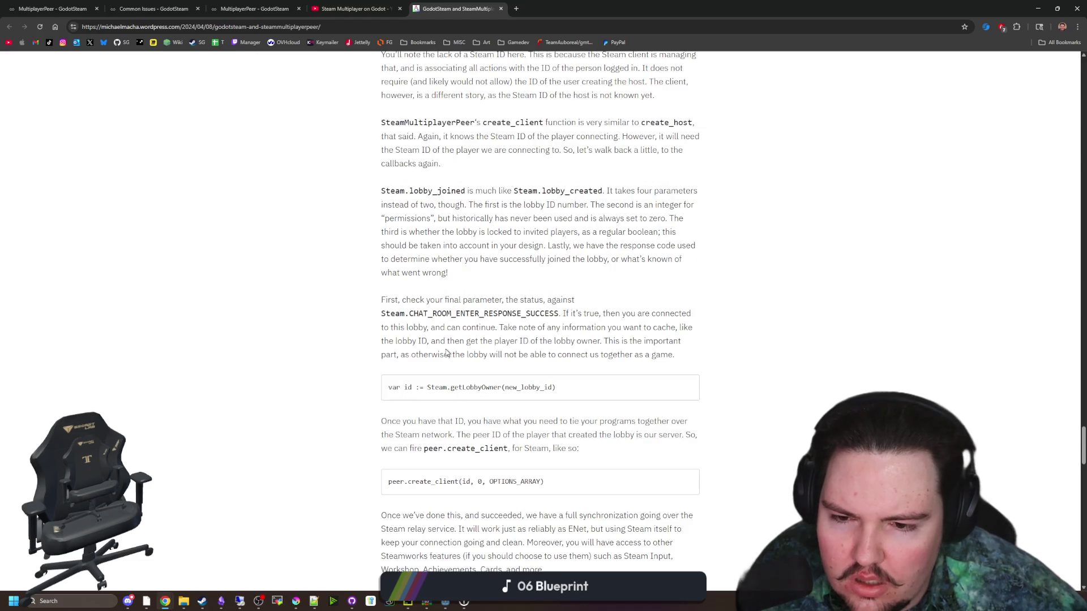
{"action": "scroll", "coordinate": [451, 406], "scroll_direction": "down", "scroll_amount": 2}
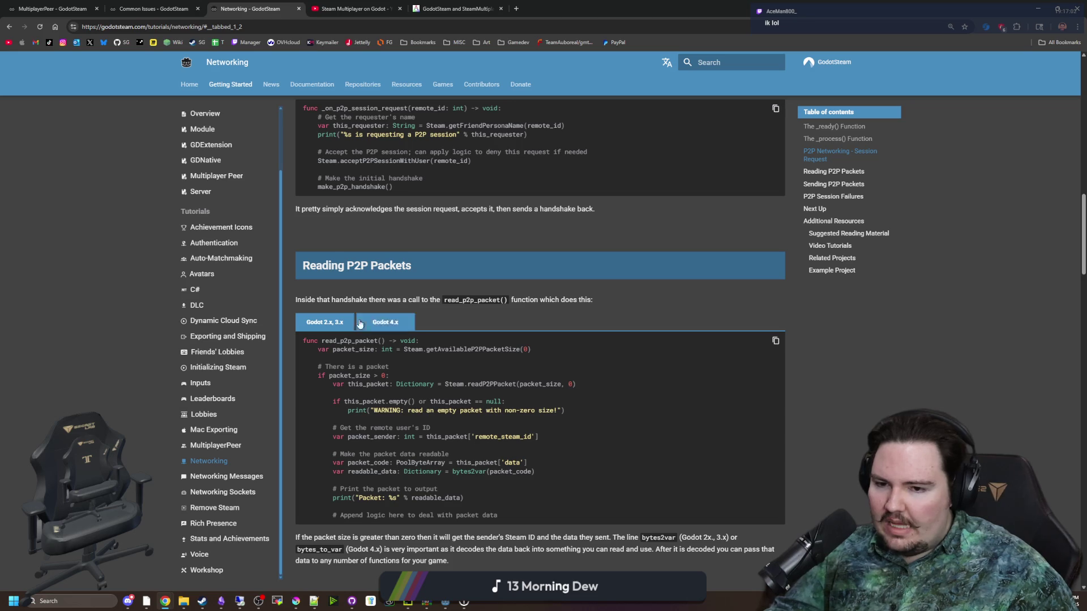
- Show the Godot 4.x version of the Reading P2P Packets code block
{"action": "left_click", "coordinate": [390, 324]}
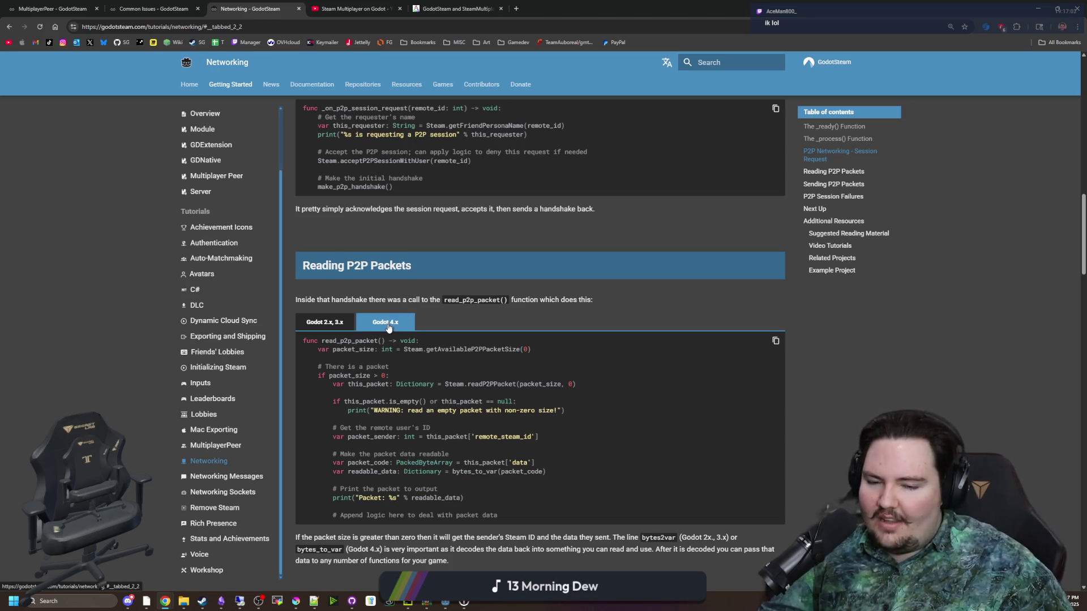
{"action": "scroll", "coordinate": [388, 328], "scroll_direction": "down", "scroll_amount": 4}
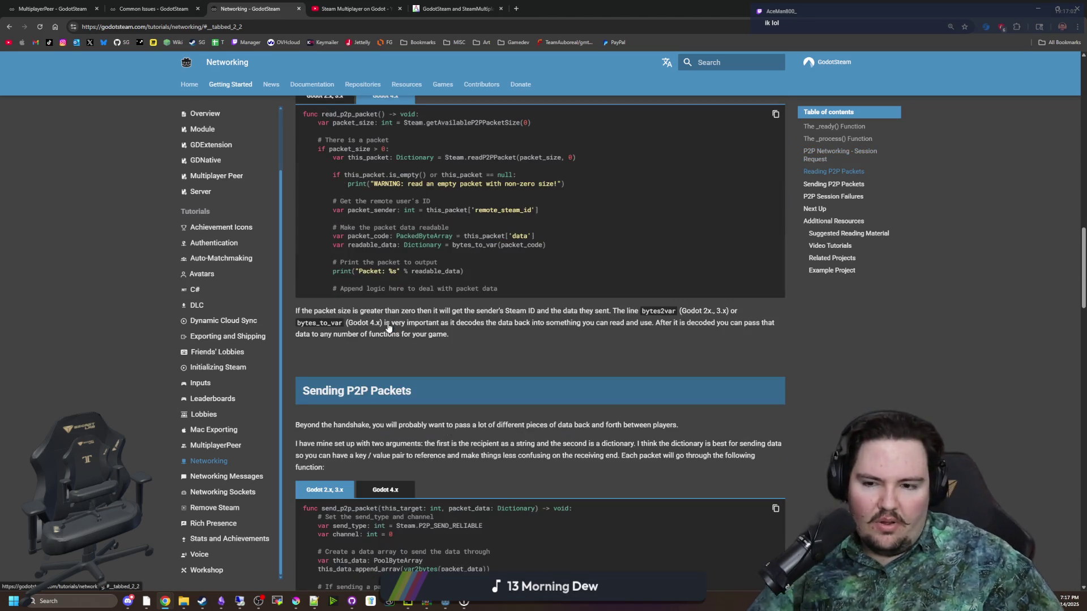
{"action": "scroll", "coordinate": [389, 269], "scroll_direction": "down", "scroll_amount": 4}
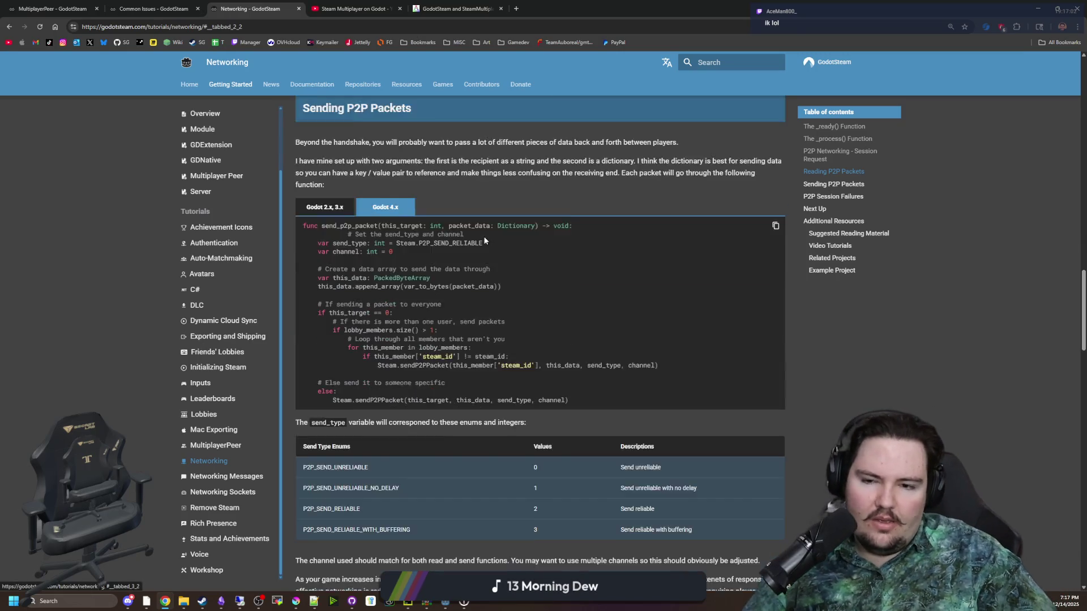
- Compare the Sending P2P Packets code with Godot 2.x/3.x, restore 4.x, and read to the end
{"action": "left_click", "coordinate": [324, 263]}
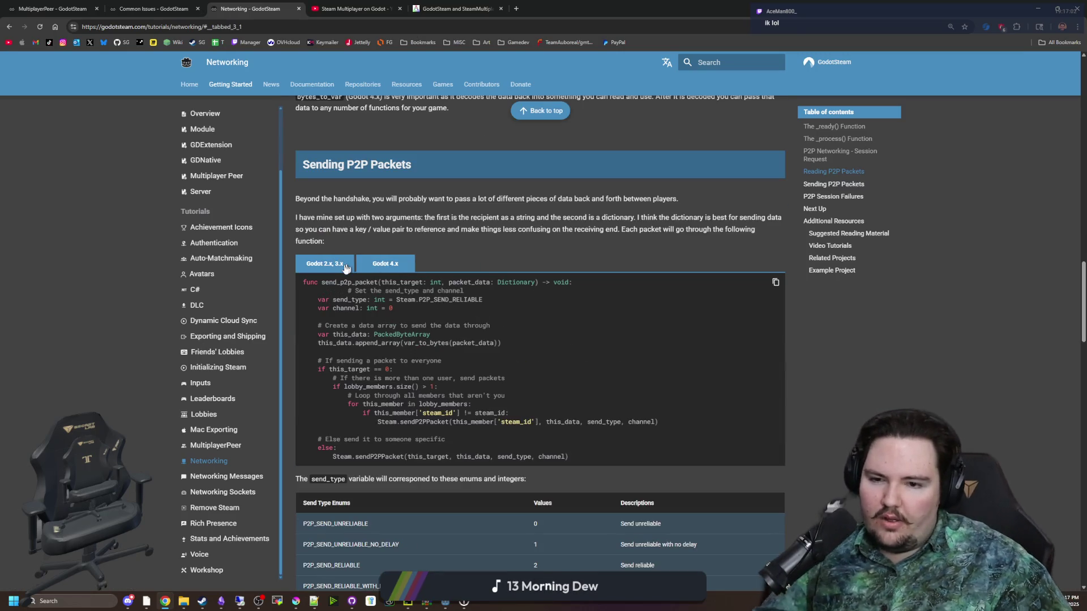
{"action": "left_click", "coordinate": [376, 264]}
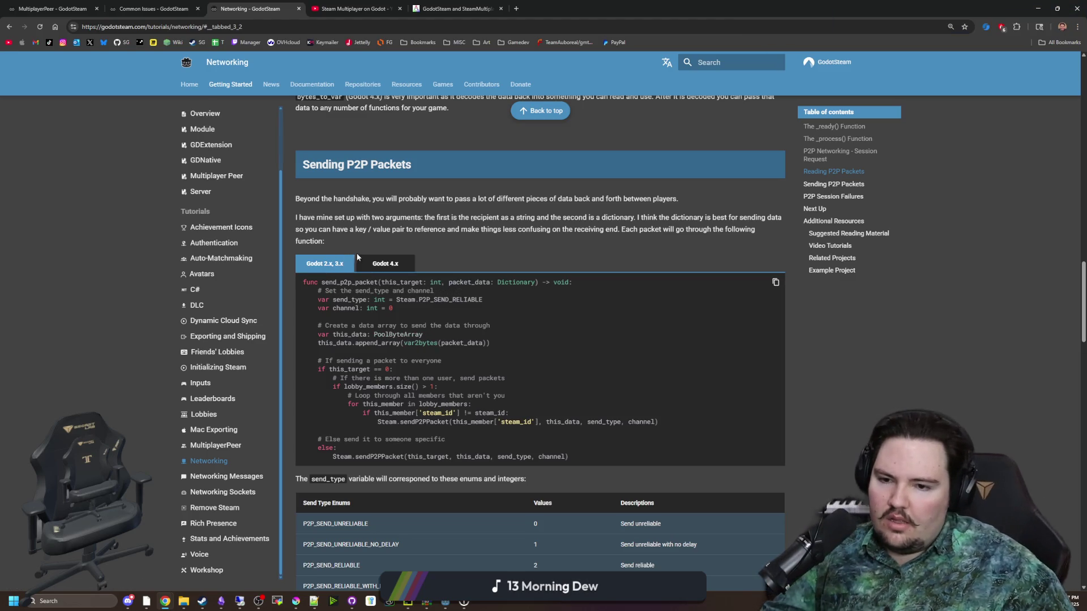
{"action": "scroll", "coordinate": [392, 257], "scroll_direction": "down", "scroll_amount": 4}
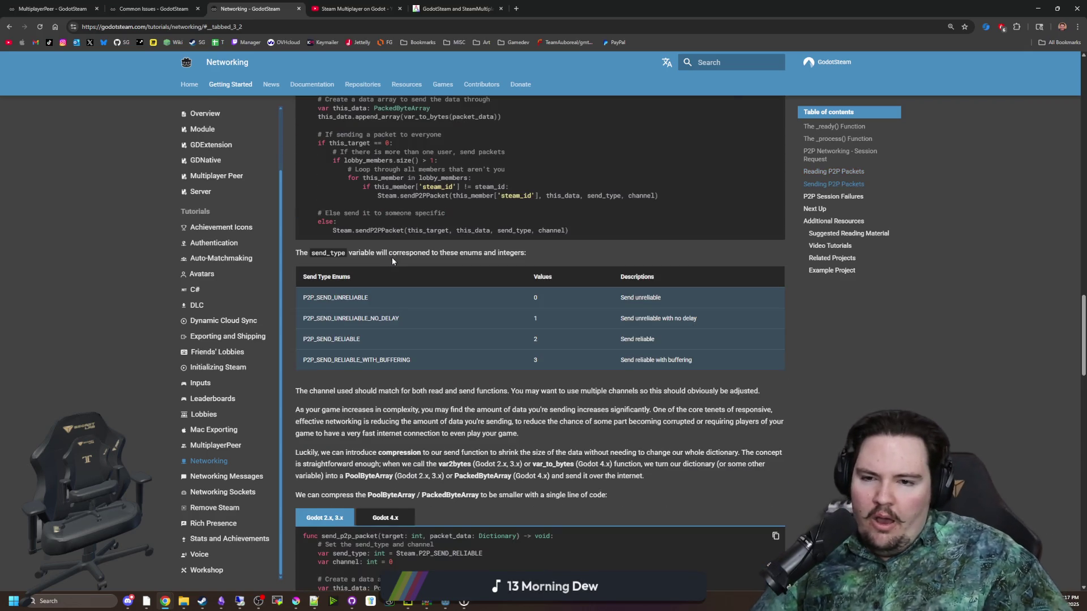
{"action": "scroll", "coordinate": [392, 257], "scroll_direction": "down", "scroll_amount": 12}
{"action": "scroll", "coordinate": [398, 259], "scroll_direction": "down", "scroll_amount": 10}
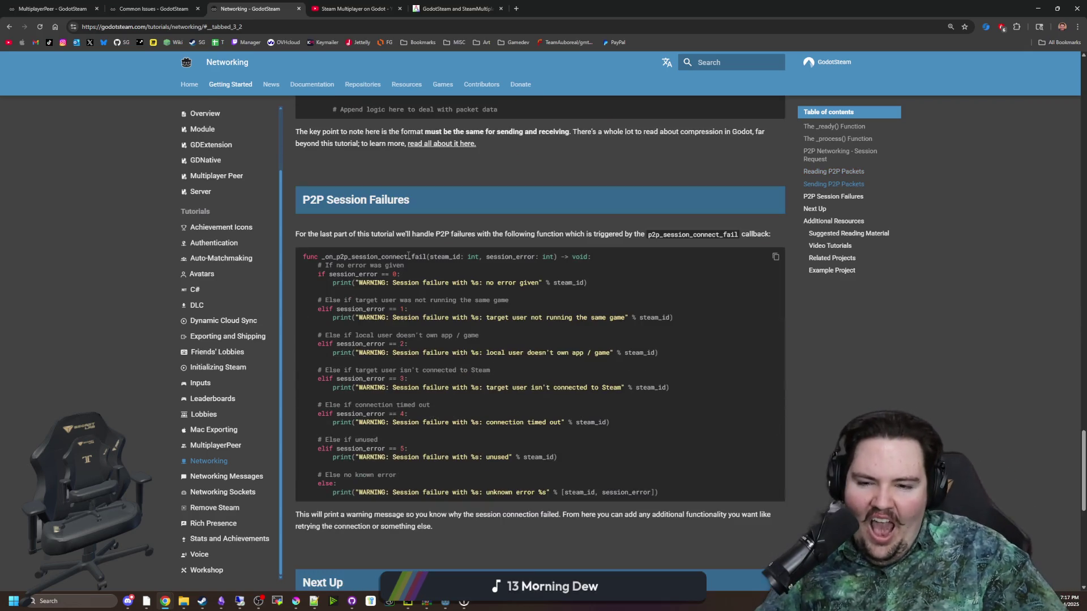
{"action": "right_click", "coordinate": [413, 259]}
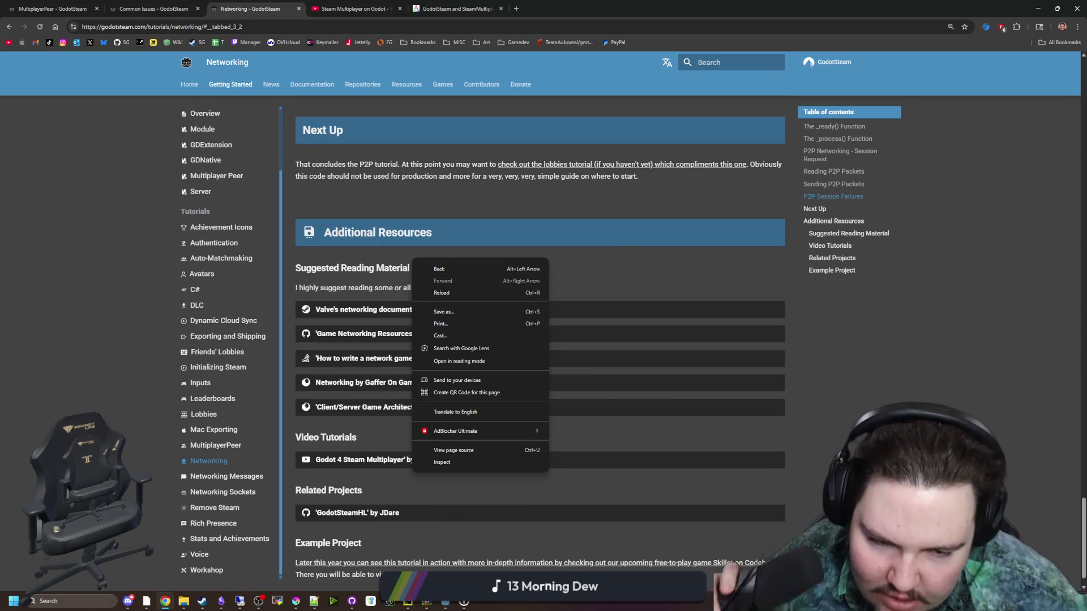
{"action": "key", "text": "Escape"}
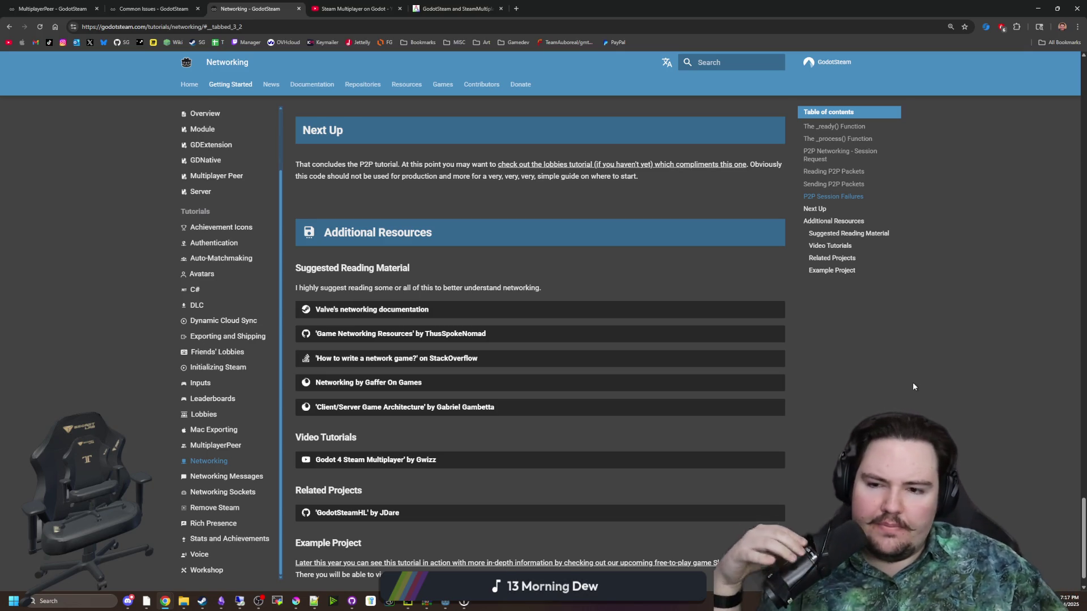
{"action": "scroll", "coordinate": [911, 379], "scroll_direction": "down", "scroll_amount": 1}
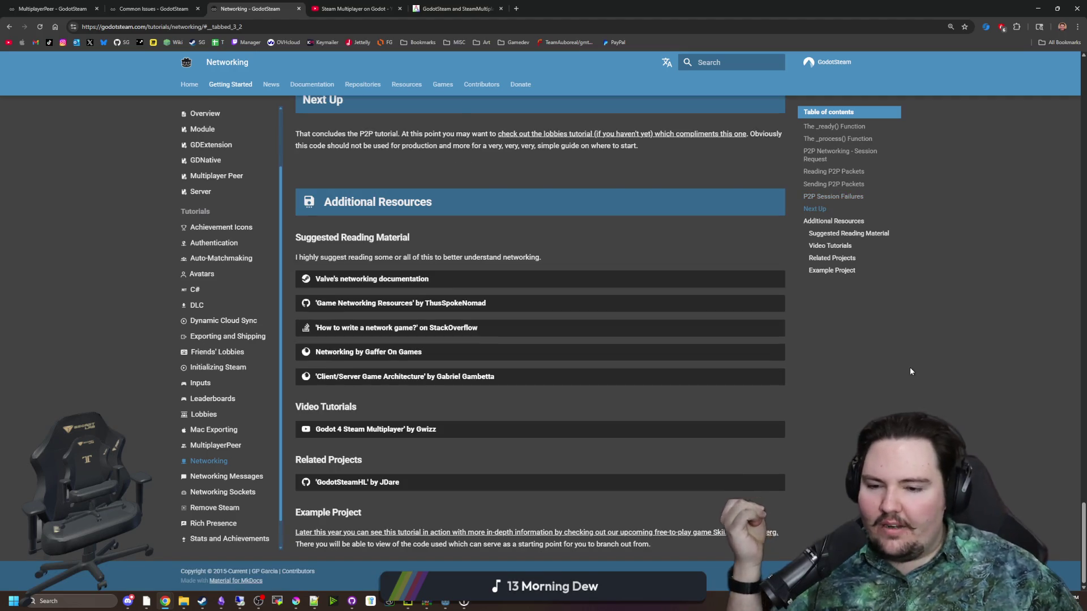
{"action": "scroll", "coordinate": [568, 238], "scroll_direction": "up", "scroll_amount": 20}
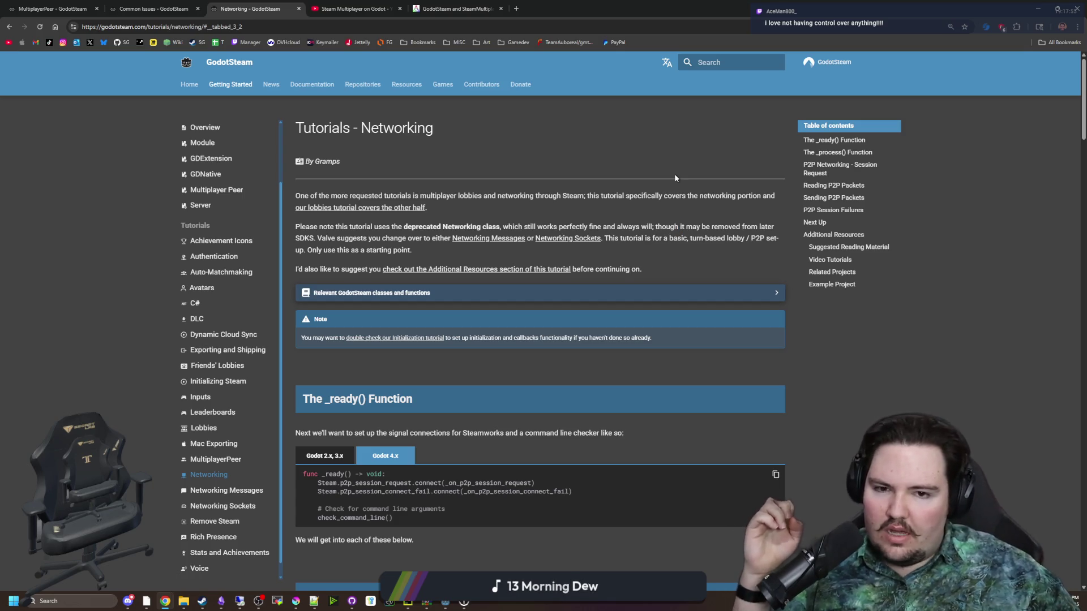
- Google 'expressobits multiplayer peer' in a new tab and open the steam-multiplayer-peer GitHub result
{"action": "left_click", "coordinate": [516, 9]}
{"action": "type", "text": "expressobits multiplayer peer"}
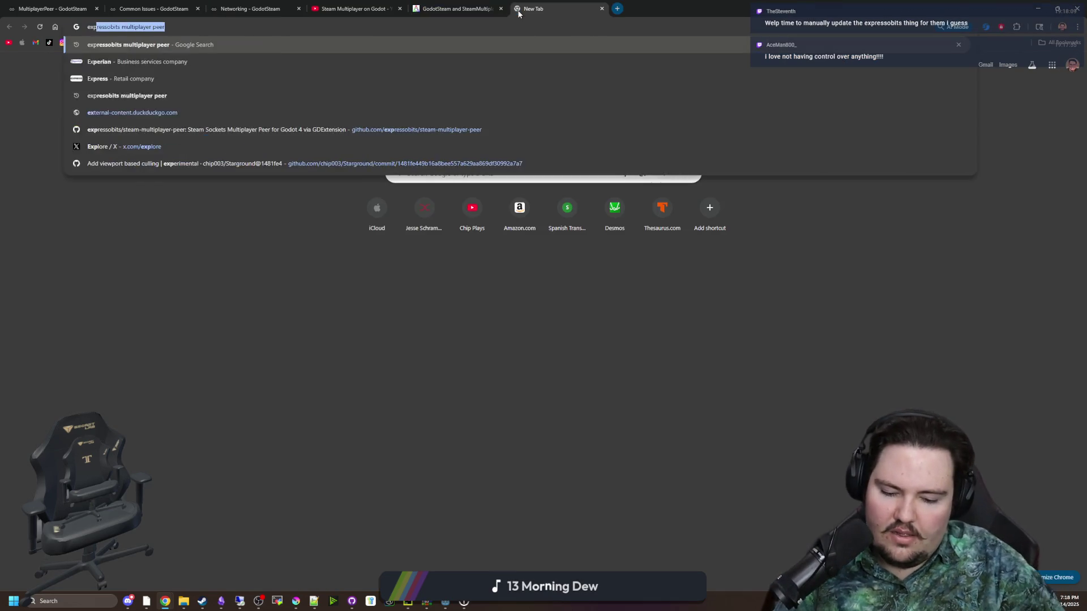
{"action": "type", "text": " multiplayte"}
{"action": "key", "text": "BackSpace"}
{"action": "key", "text": "BackSpace"}
{"action": "type", "text": "er peer"}
{"action": "key", "text": "Return"}
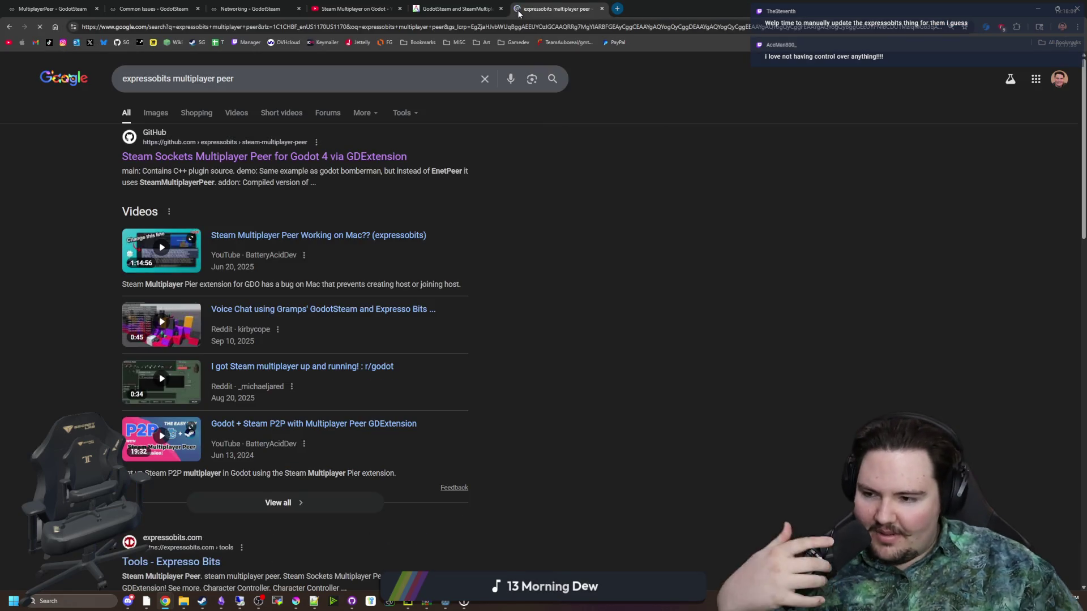
{"action": "left_click", "coordinate": [247, 157]}
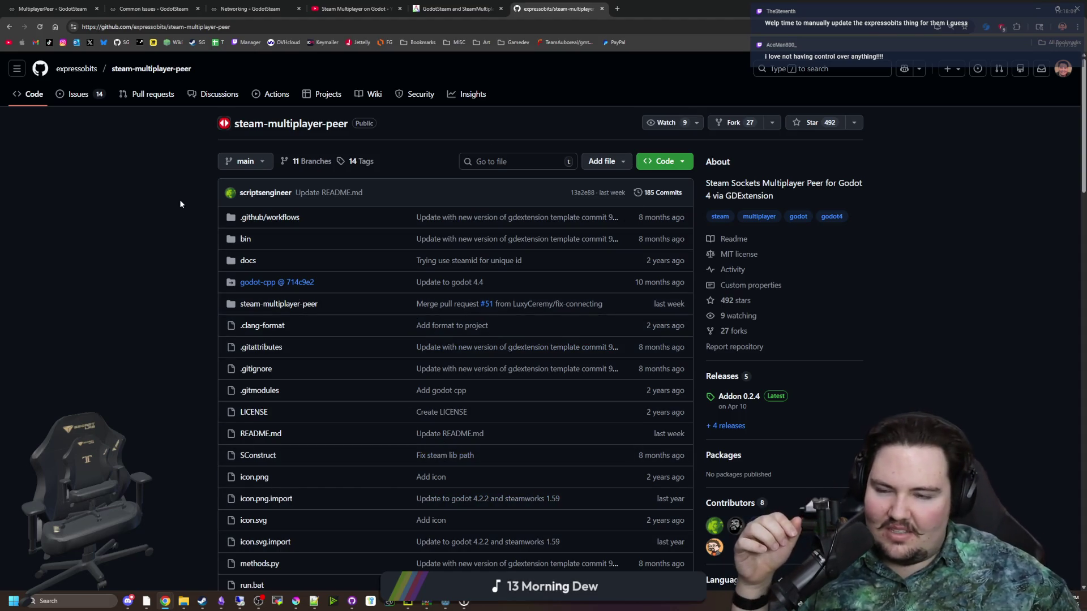
{"action": "scroll", "coordinate": [181, 212], "scroll_direction": "down", "scroll_amount": 15}
{"action": "scroll", "coordinate": [190, 223], "scroll_direction": "up", "scroll_amount": 8}
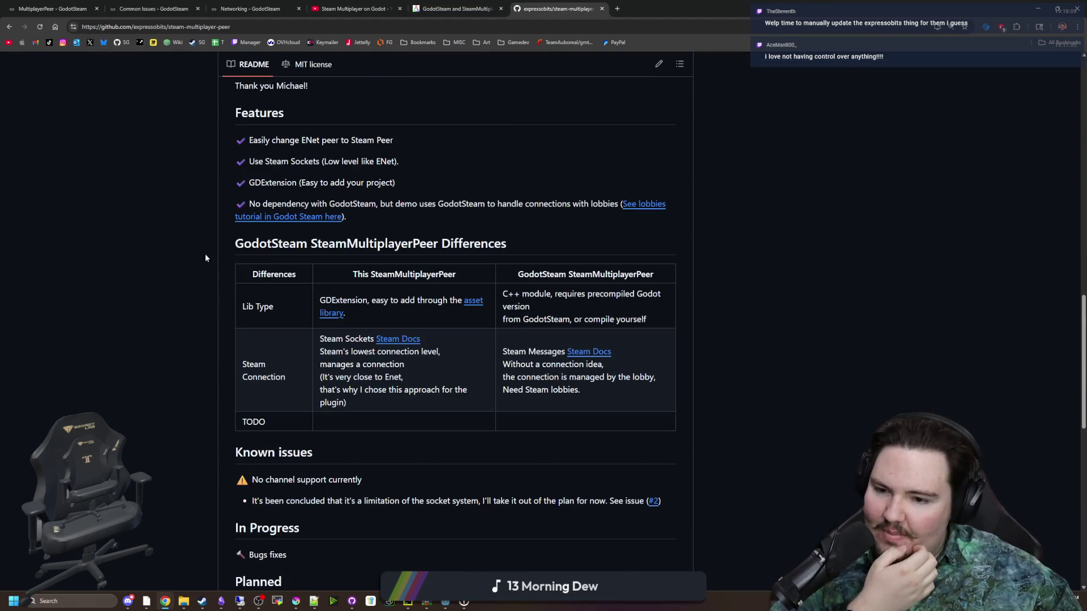
{"action": "scroll", "coordinate": [219, 273], "scroll_direction": "up", "scroll_amount": 8}
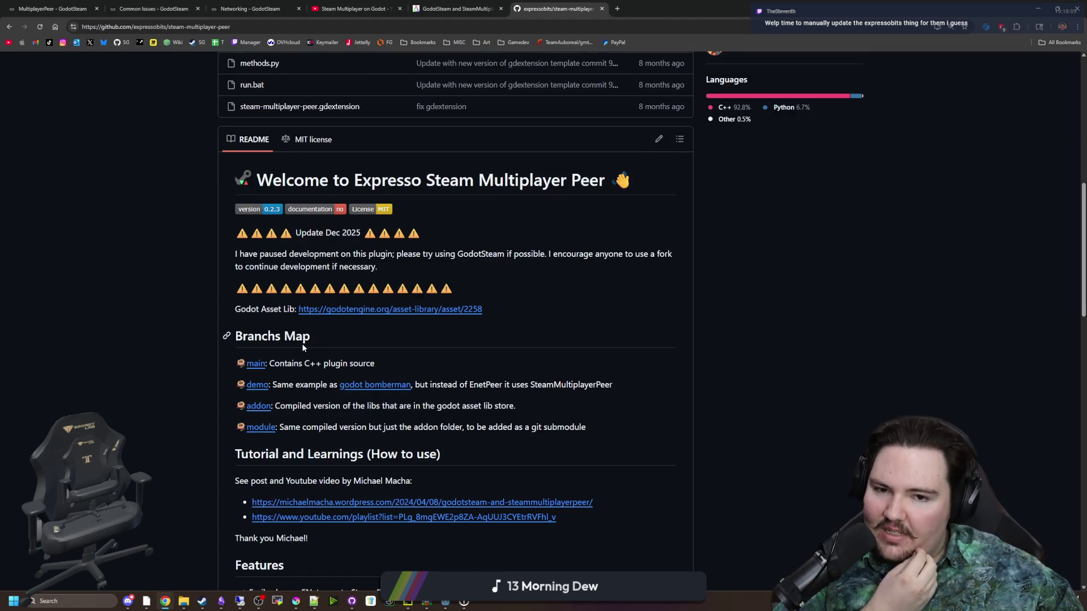
{"action": "scroll", "coordinate": [303, 347], "scroll_direction": "down", "scroll_amount": 7}
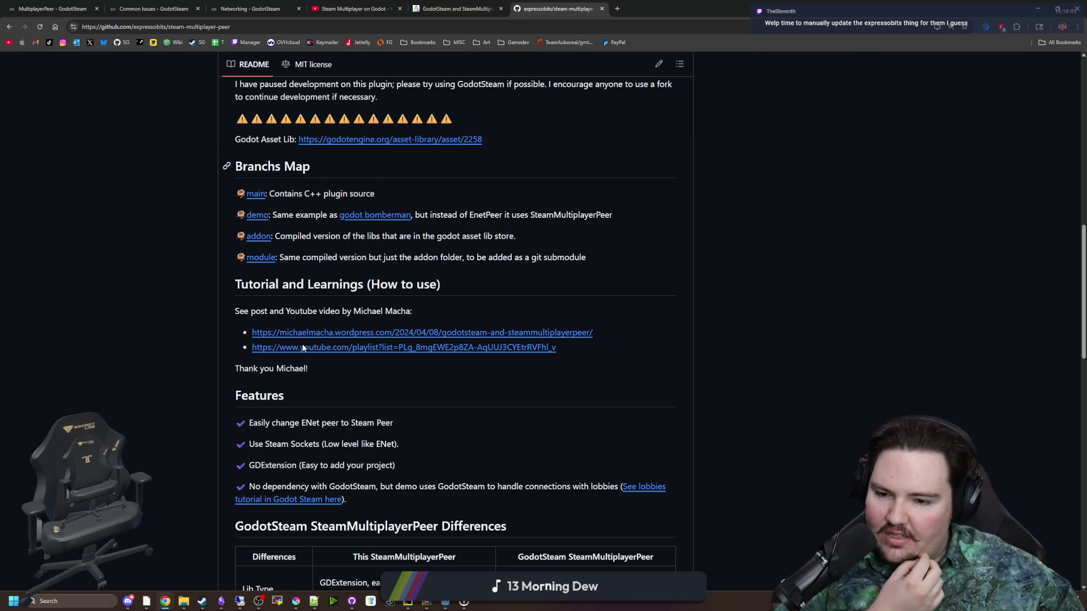
{"action": "scroll", "coordinate": [303, 347], "scroll_direction": "down", "scroll_amount": 3}
{"action": "scroll", "coordinate": [302, 348], "scroll_direction": "down", "scroll_amount": 3}
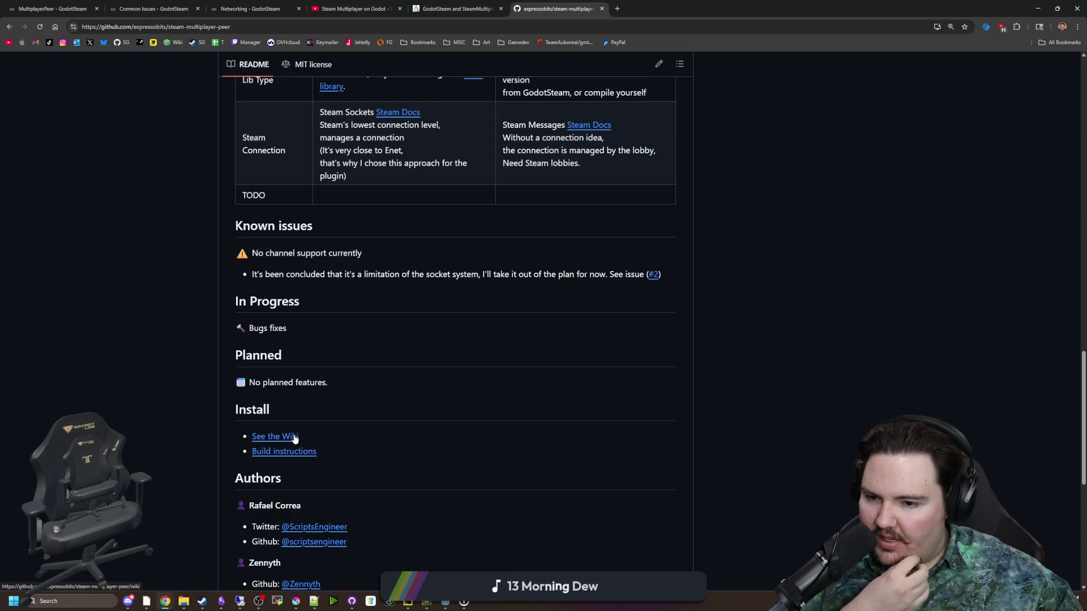
{"action": "scroll", "coordinate": [295, 438], "scroll_direction": "up", "scroll_amount": 10}
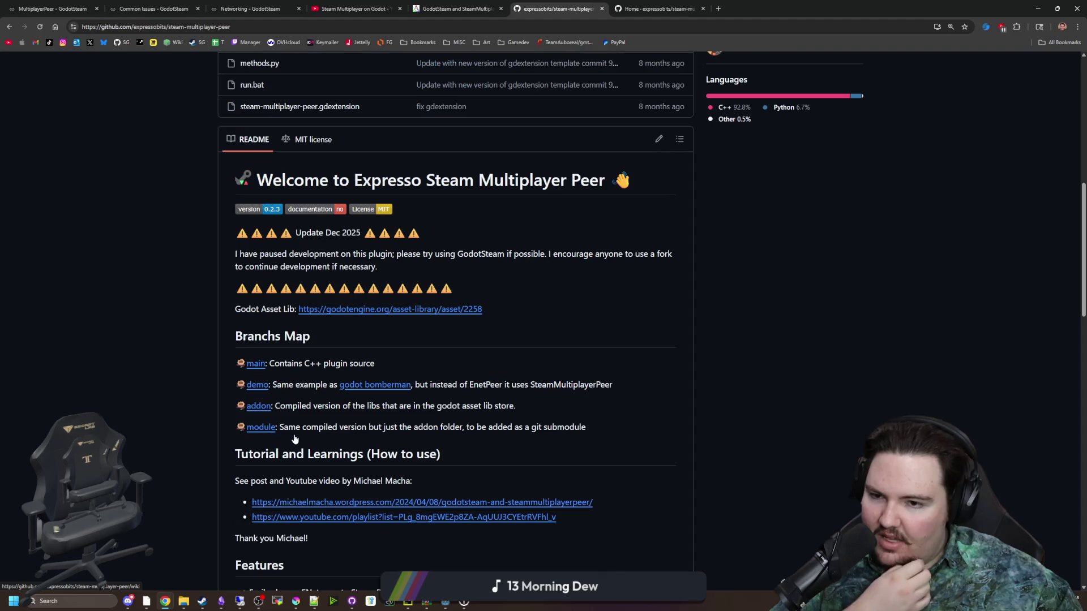
{"action": "left_click_drag", "start_coordinate": [562, 256], "coordinate": [644, 265]}
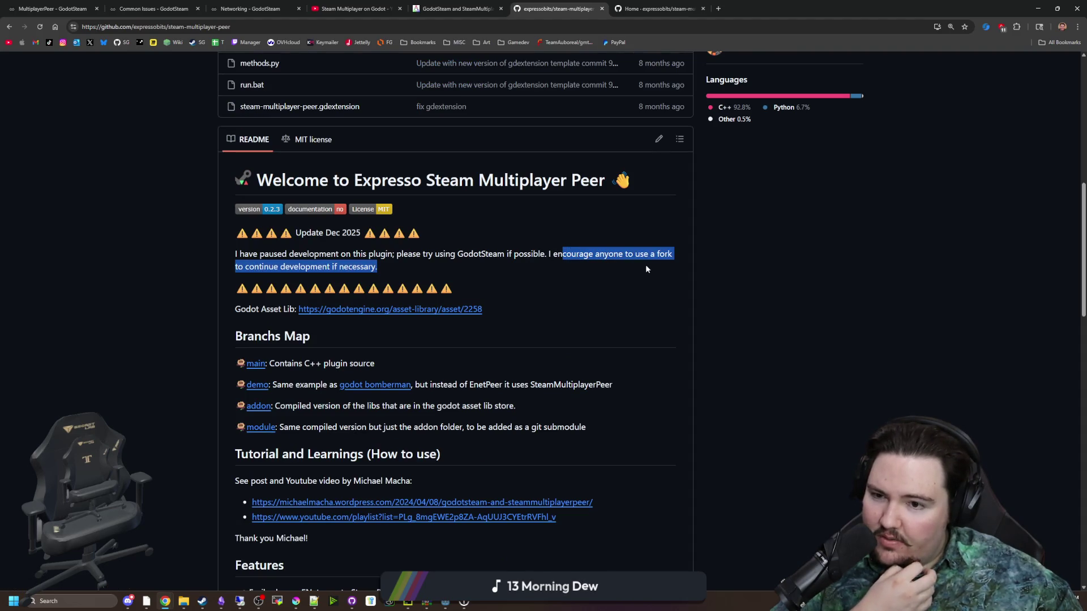
{"action": "left_click", "coordinate": [412, 274]}
{"action": "left_click_drag", "start_coordinate": [374, 266], "coordinate": [309, 266]}
{"action": "left_click", "coordinate": [309, 266]}
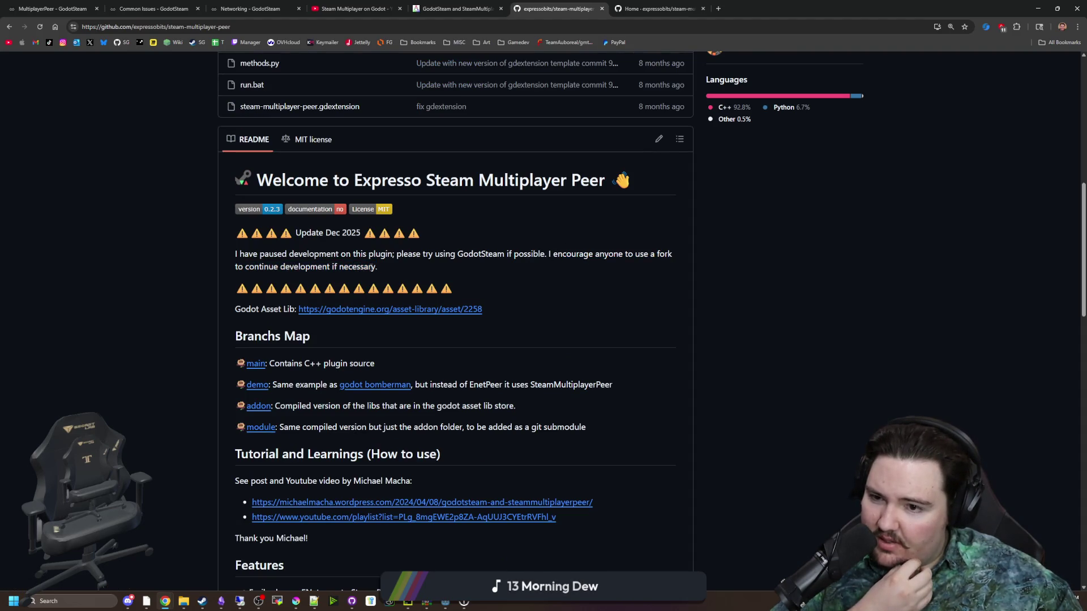
{"action": "scroll", "coordinate": [557, 346], "scroll_direction": "up", "scroll_amount": 5}
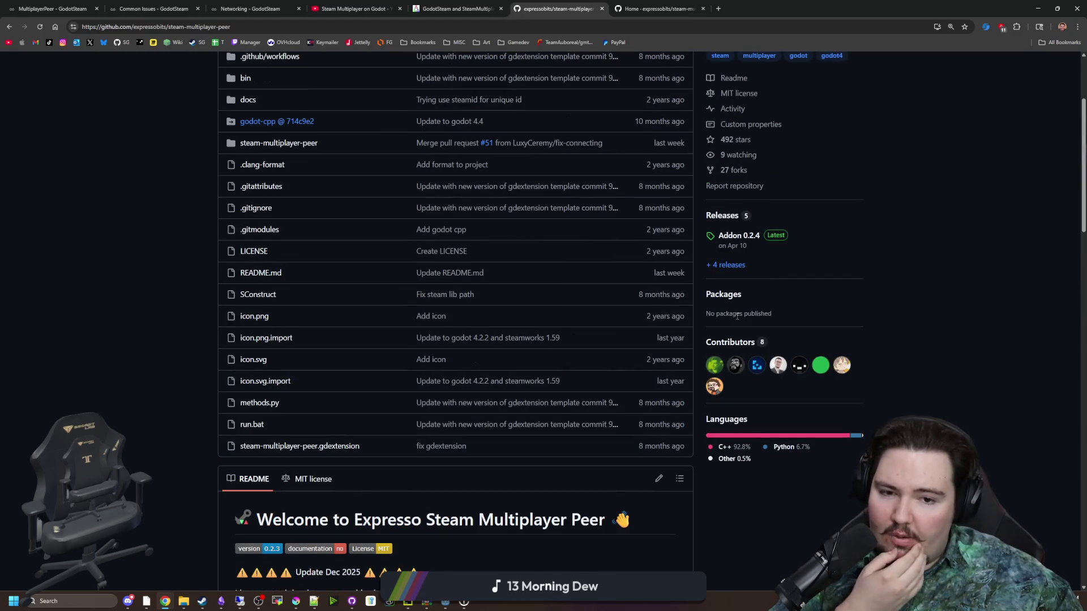
{"action": "scroll", "coordinate": [738, 316], "scroll_direction": "up", "scroll_amount": 2}
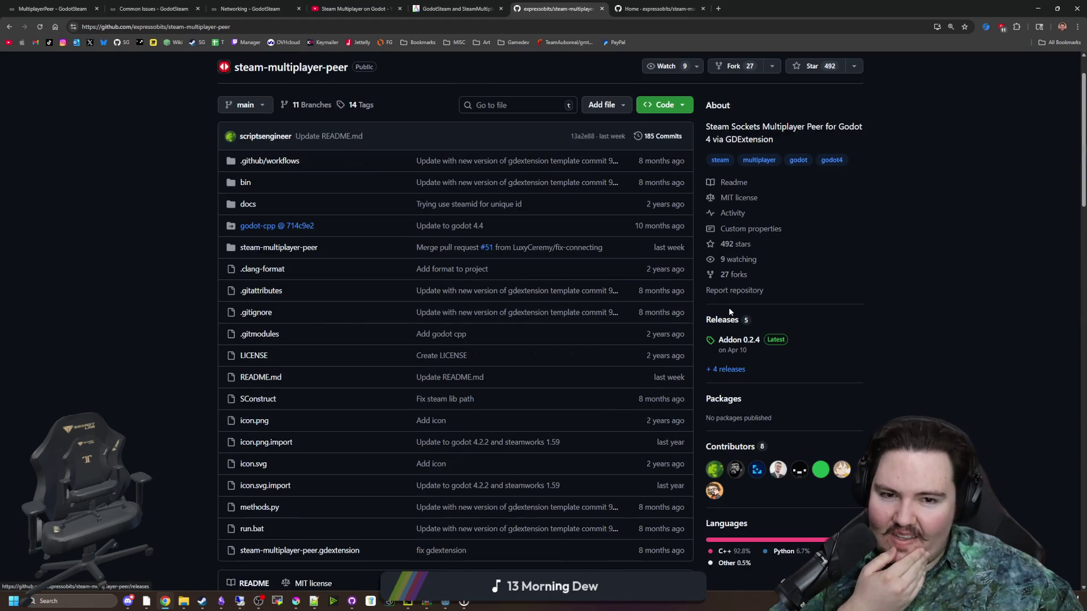
{"action": "scroll", "coordinate": [478, 228], "scroll_direction": "up", "scroll_amount": 1}
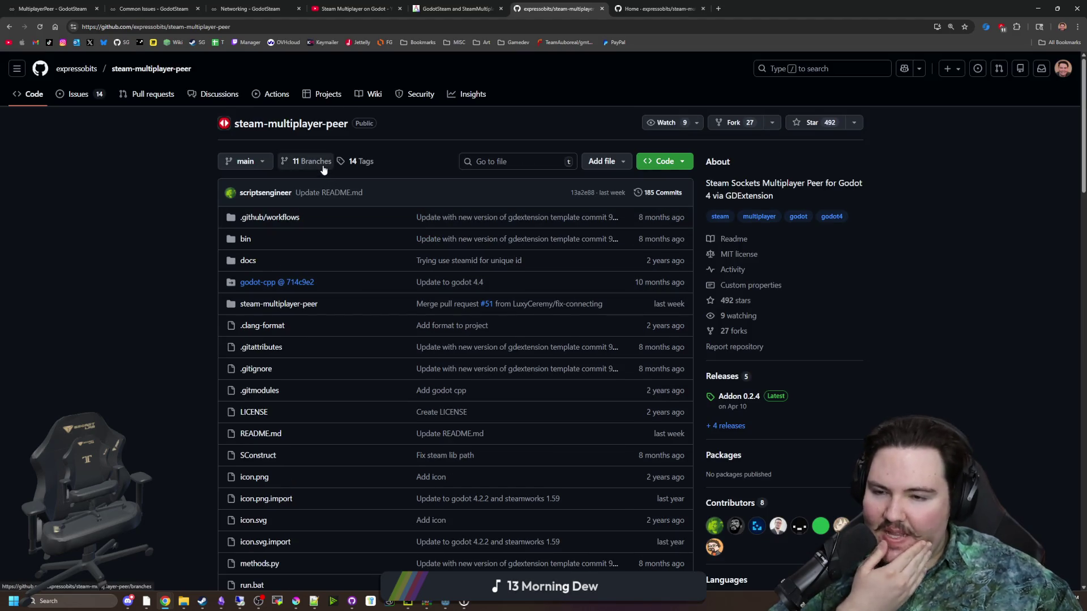
{"action": "left_click", "coordinate": [323, 170]}
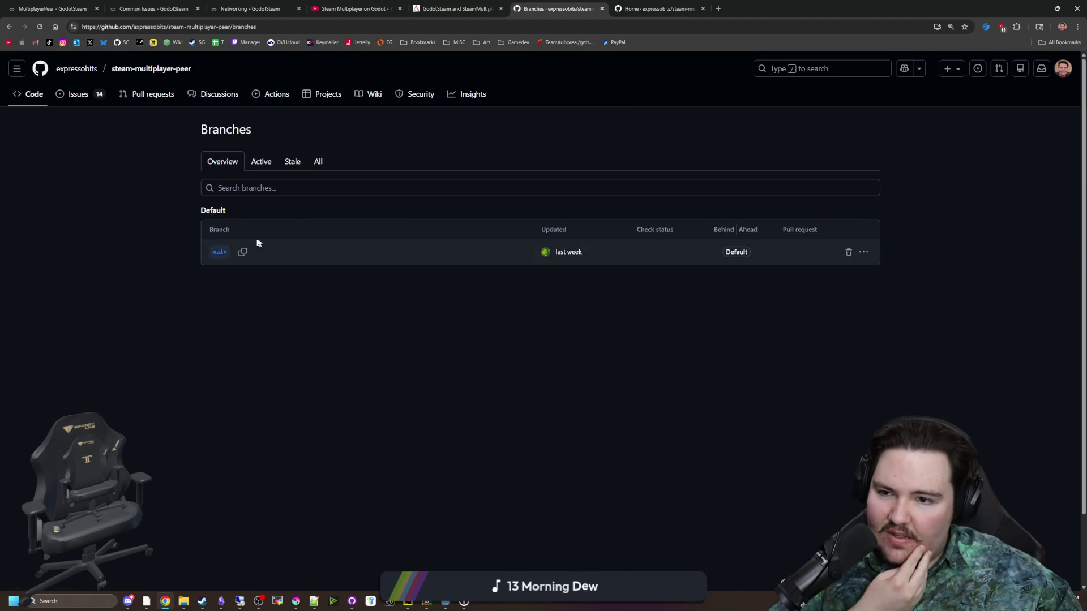
{"action": "left_click", "coordinate": [270, 170]}
{"action": "left_click", "coordinate": [291, 170]}
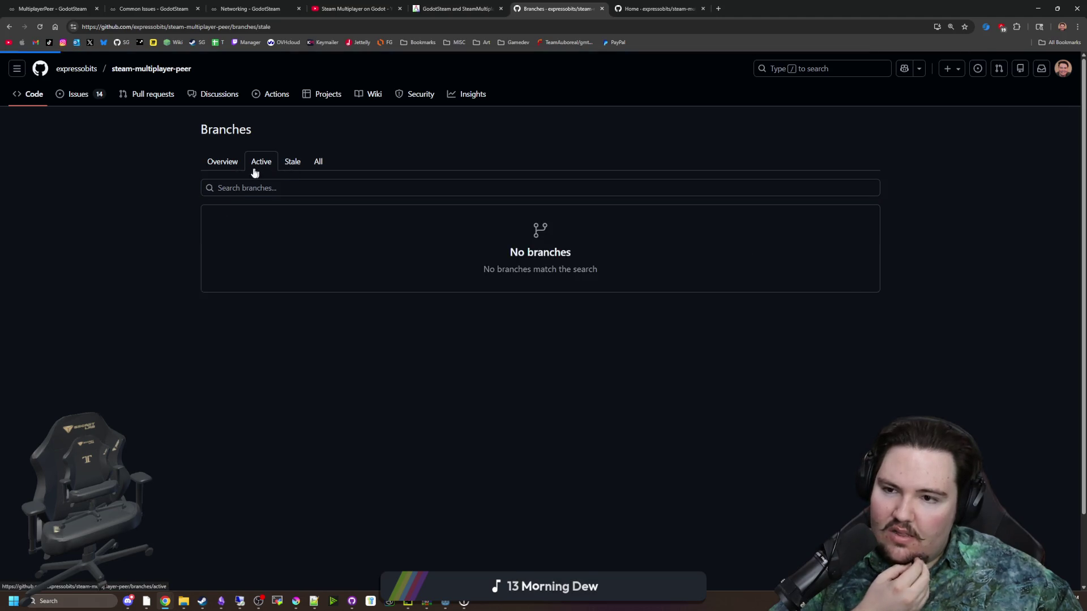
{"action": "left_click", "coordinate": [224, 164]}
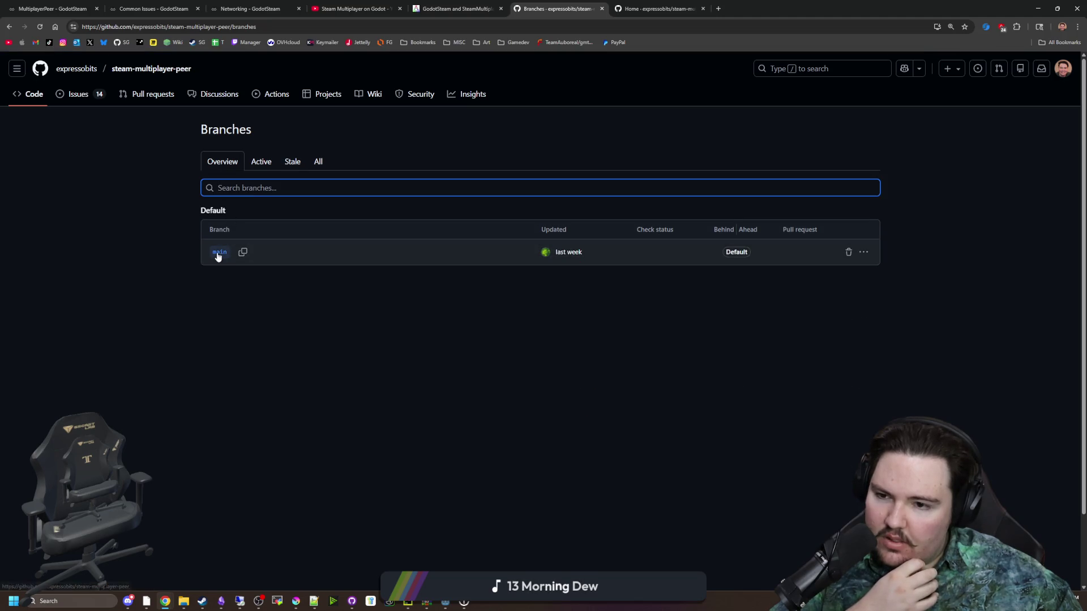
{"action": "left_click", "coordinate": [219, 252]}
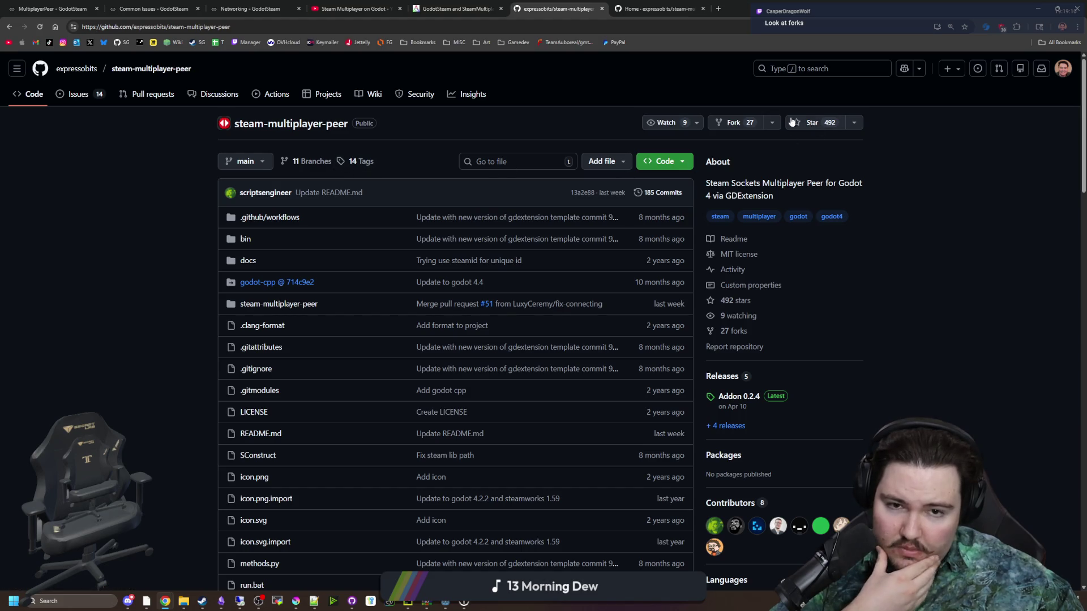
{"action": "left_click", "coordinate": [771, 122]}
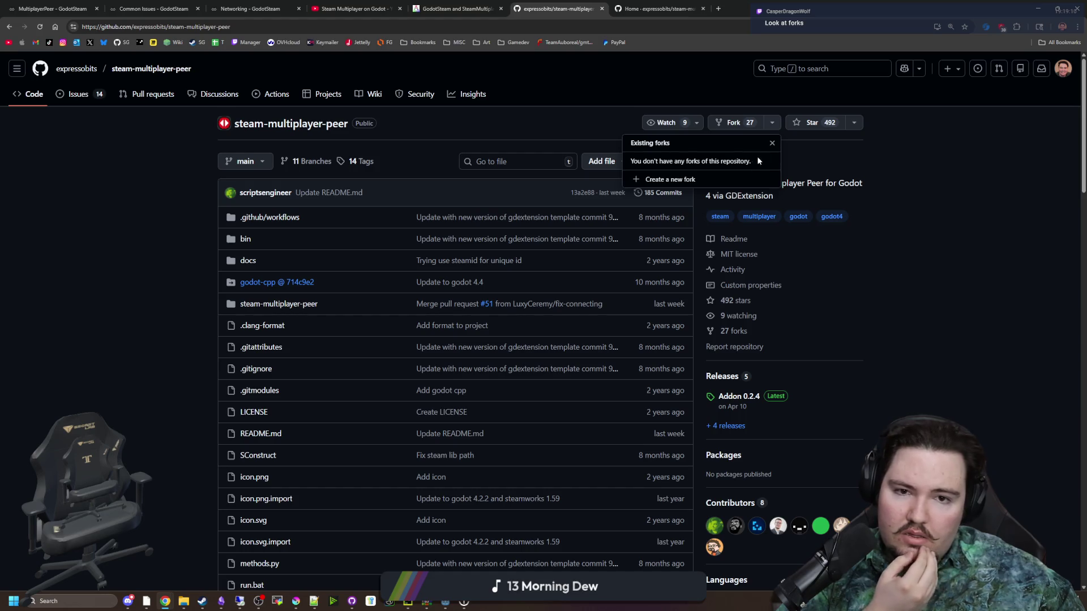
{"action": "left_click", "coordinate": [770, 142]}
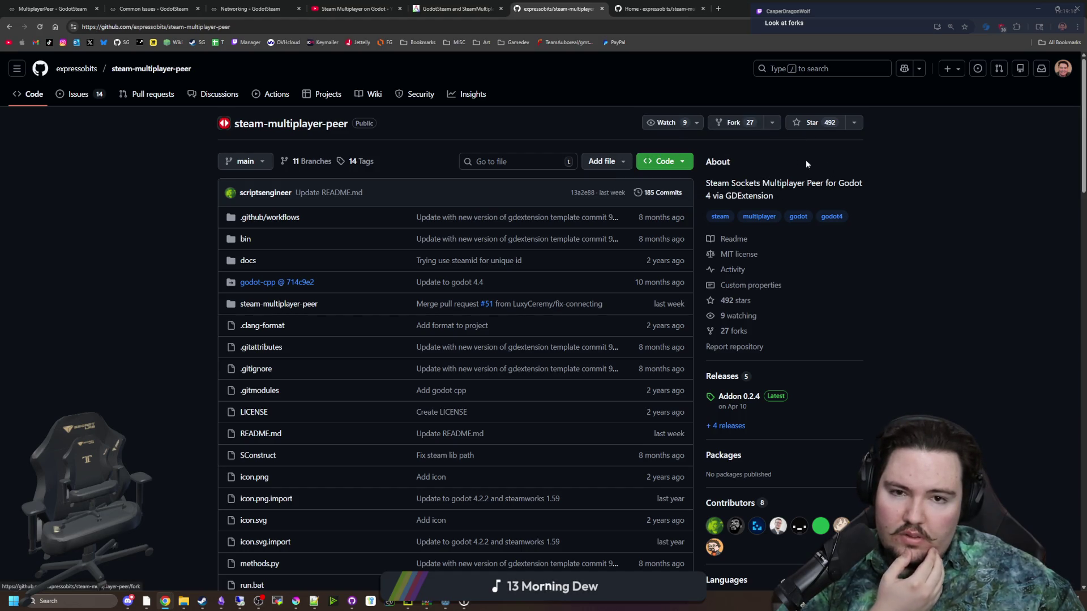
{"action": "left_click", "coordinate": [773, 122]}
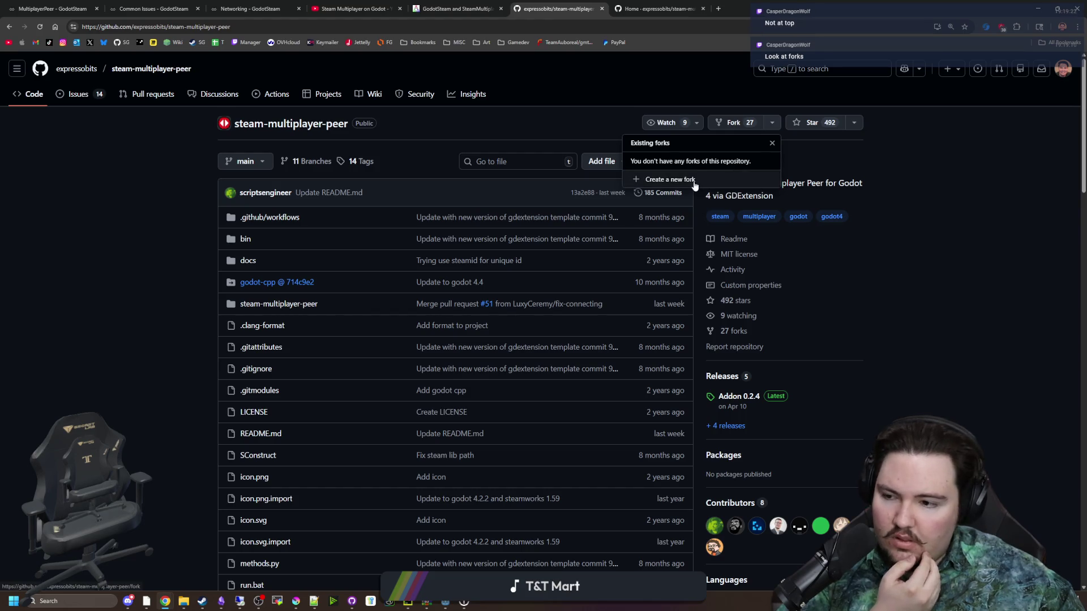
{"action": "left_click", "coordinate": [907, 256]}
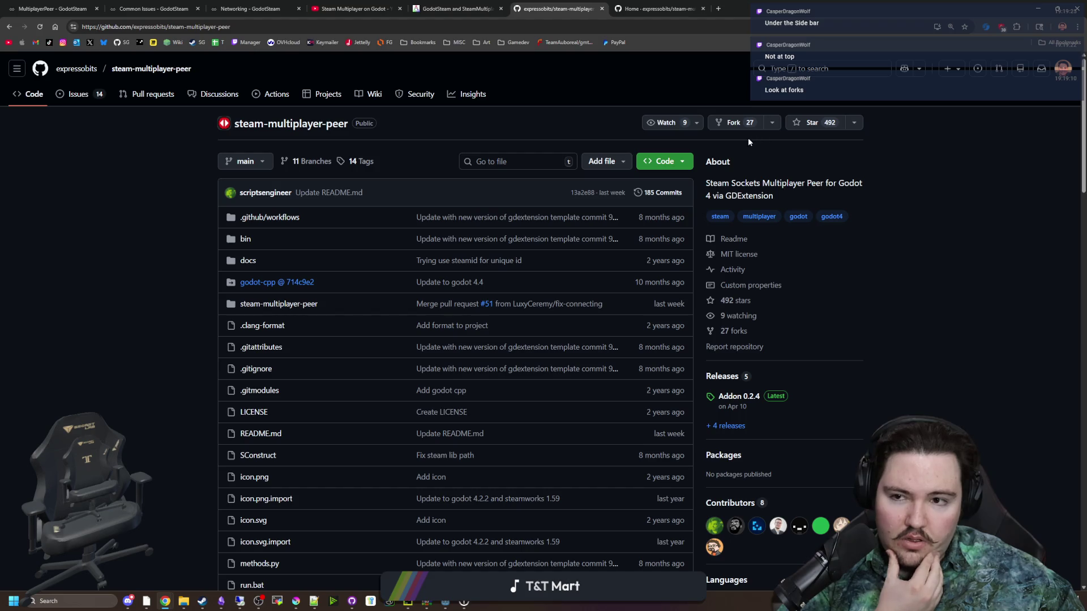
{"action": "scroll", "coordinate": [832, 261], "scroll_direction": "down", "scroll_amount": 7}
{"action": "scroll", "coordinate": [832, 264], "scroll_direction": "down", "scroll_amount": 20}
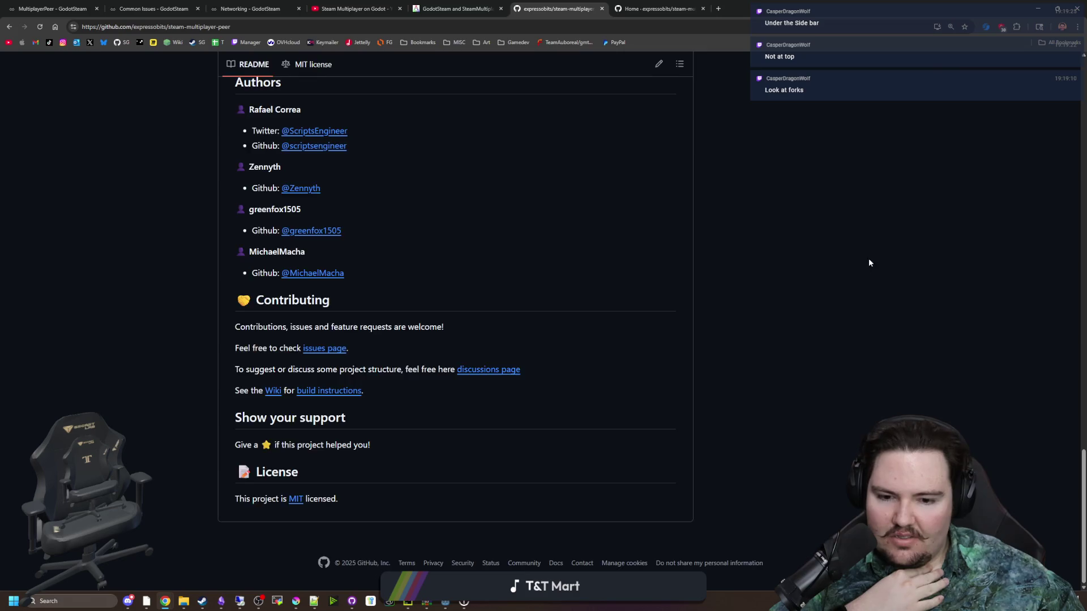
{"action": "scroll", "coordinate": [867, 267], "scroll_direction": "up", "scroll_amount": 20}
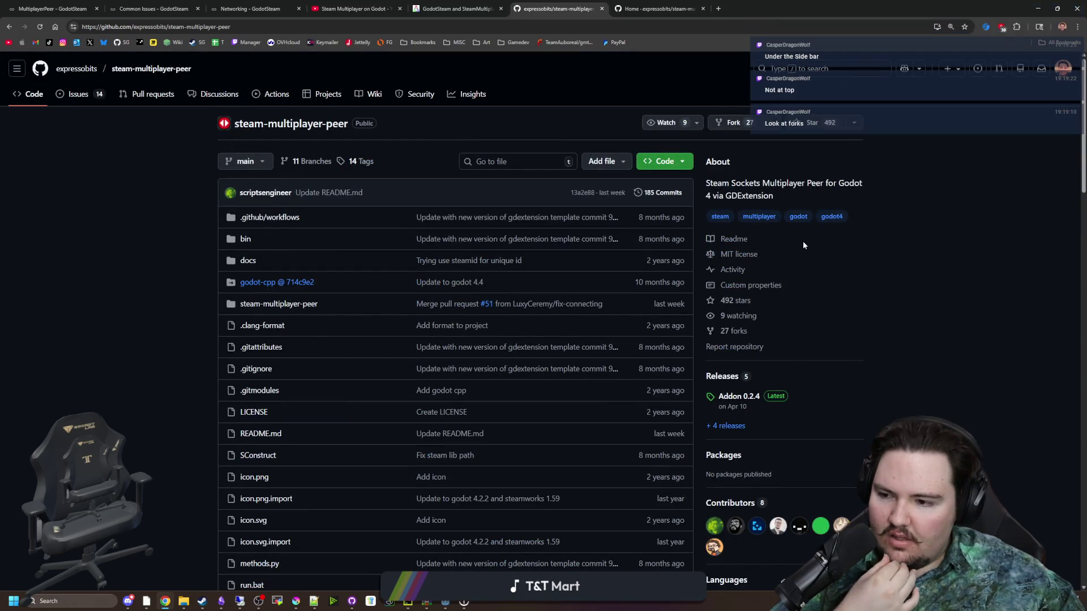
{"action": "scroll", "coordinate": [770, 308], "scroll_direction": "down", "scroll_amount": 1}
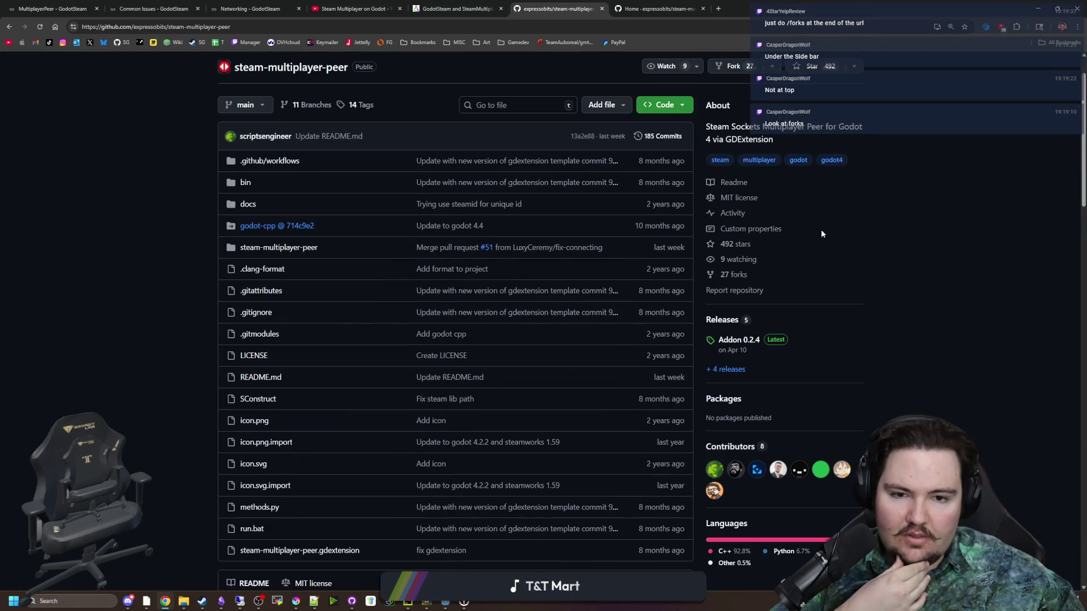
- Browse the repository's 27 forks and open the fork created 3 weeks ago
{"action": "left_click", "coordinate": [732, 275]}
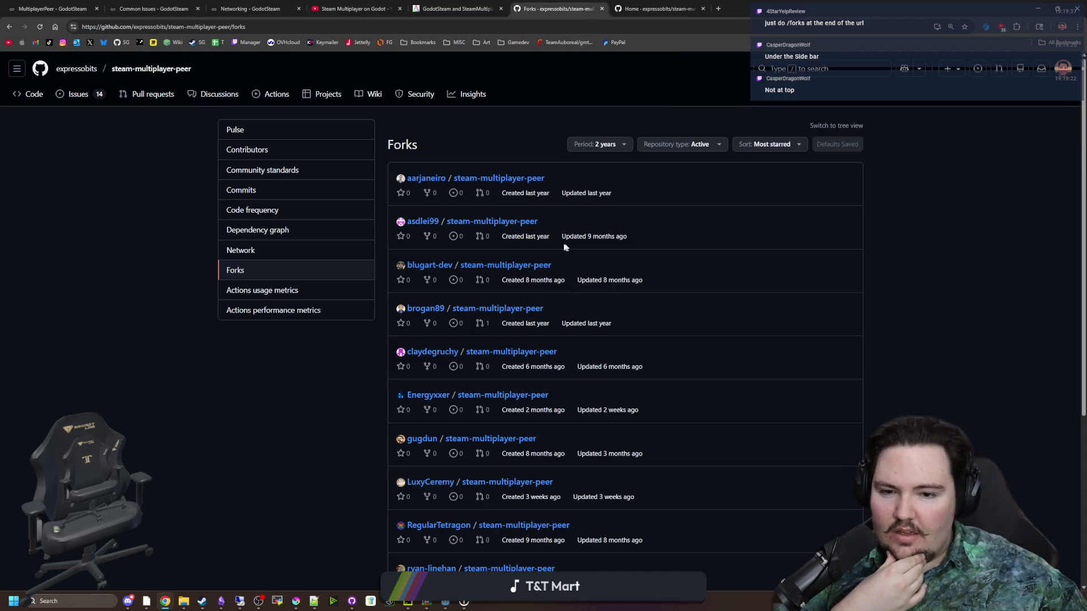
{"action": "scroll", "coordinate": [572, 238], "scroll_direction": "down", "scroll_amount": 1}
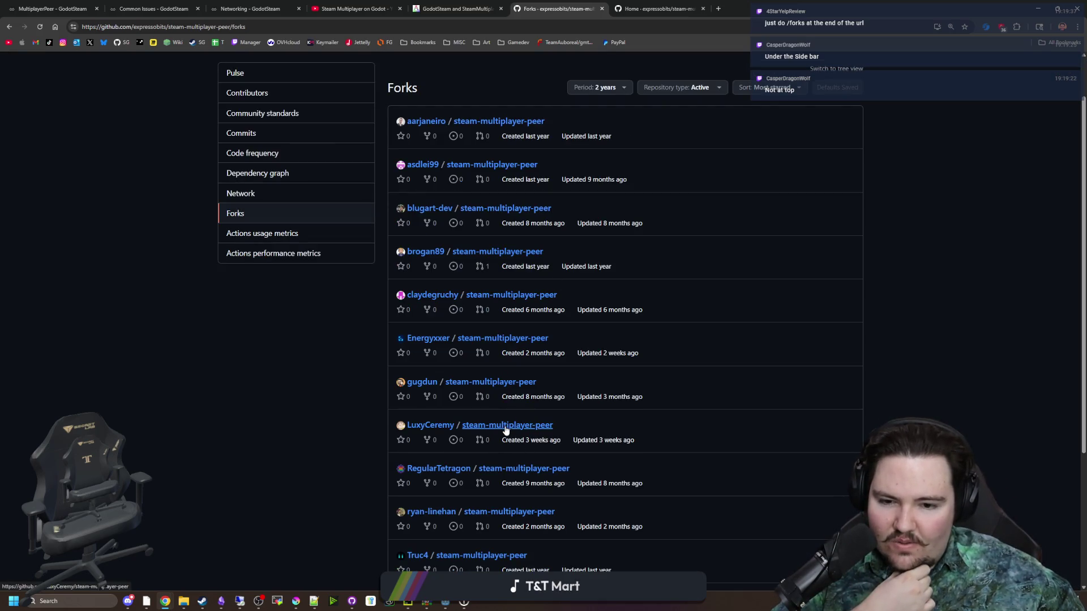
{"action": "scroll", "coordinate": [505, 430], "scroll_direction": "down", "scroll_amount": 1}
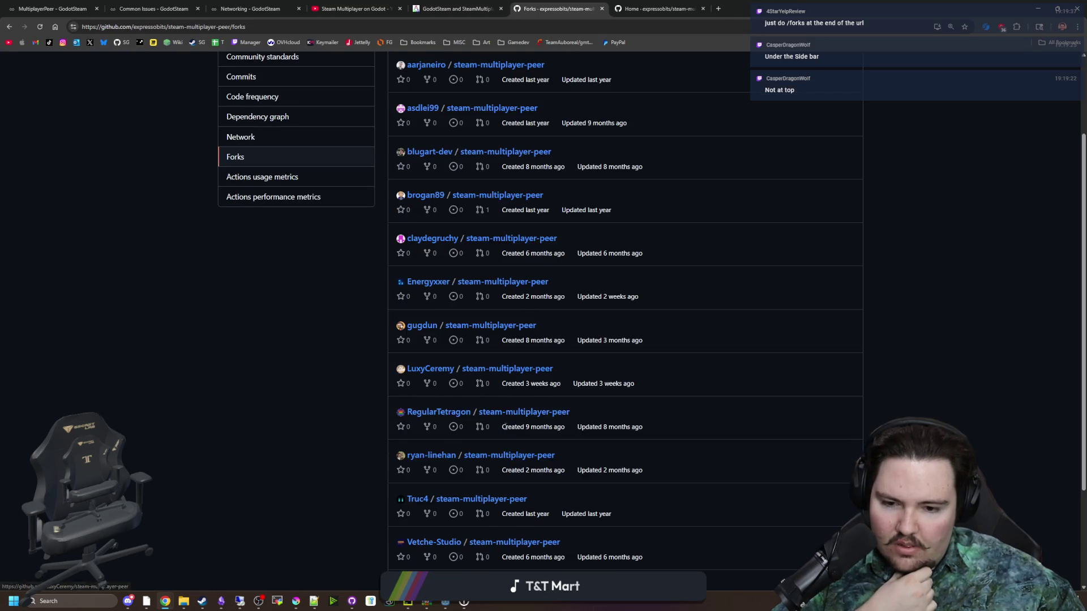
{"action": "scroll", "coordinate": [506, 429], "scroll_direction": "down", "scroll_amount": 2}
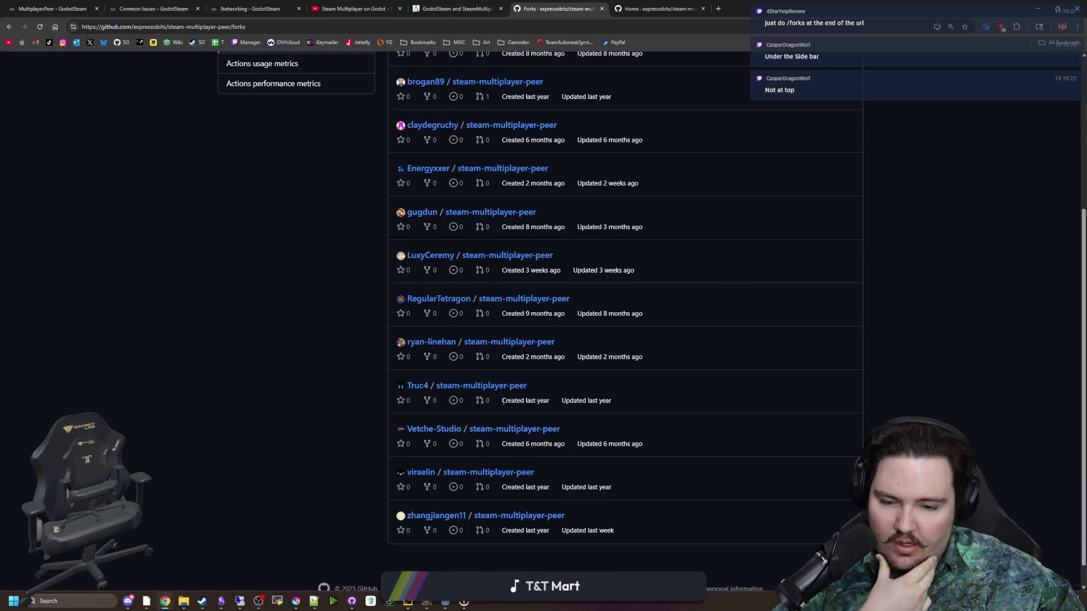
{"action": "scroll", "coordinate": [502, 402], "scroll_direction": "up", "scroll_amount": 1}
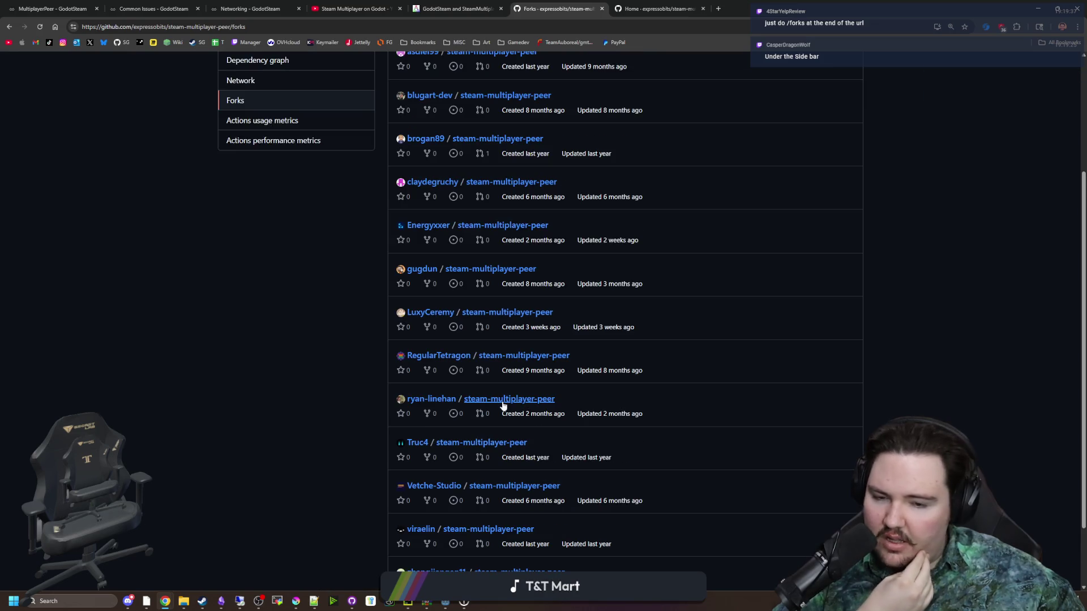
{"action": "left_click", "coordinate": [514, 317]}
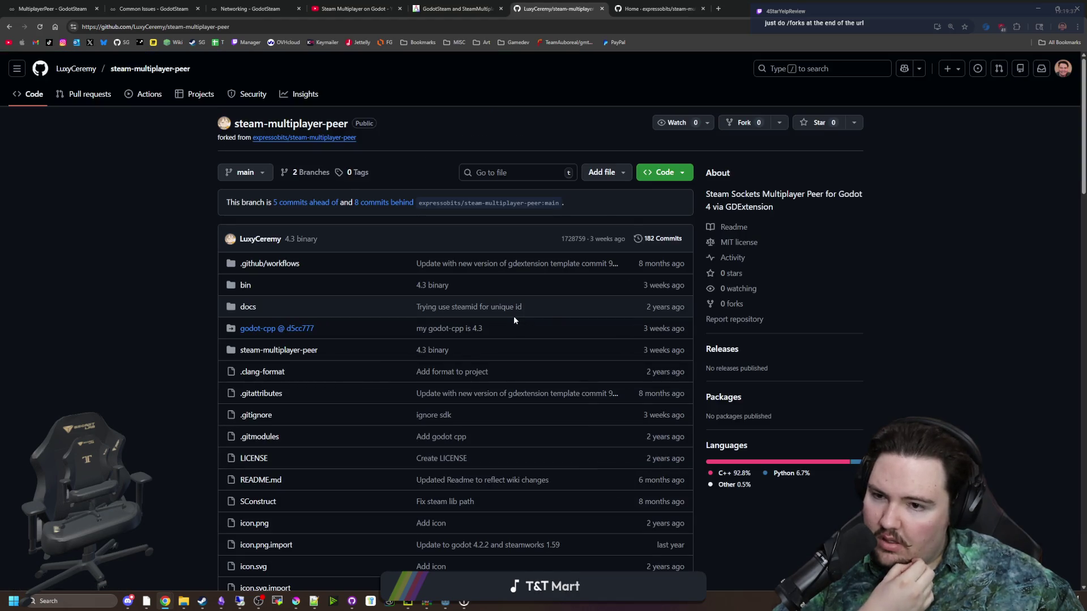
- Look through the LuxyCeremy fork, return to the forks list, then switch to Discord
{"action": "scroll", "coordinate": [489, 321], "scroll_direction": "down", "scroll_amount": 8}
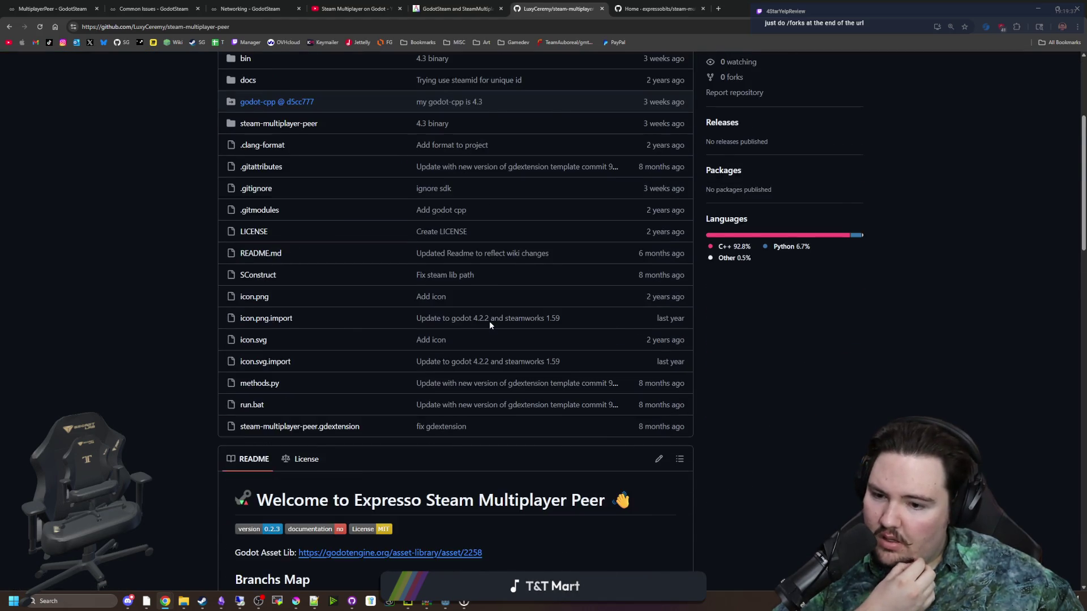
{"action": "scroll", "coordinate": [490, 322], "scroll_direction": "down", "scroll_amount": 1}
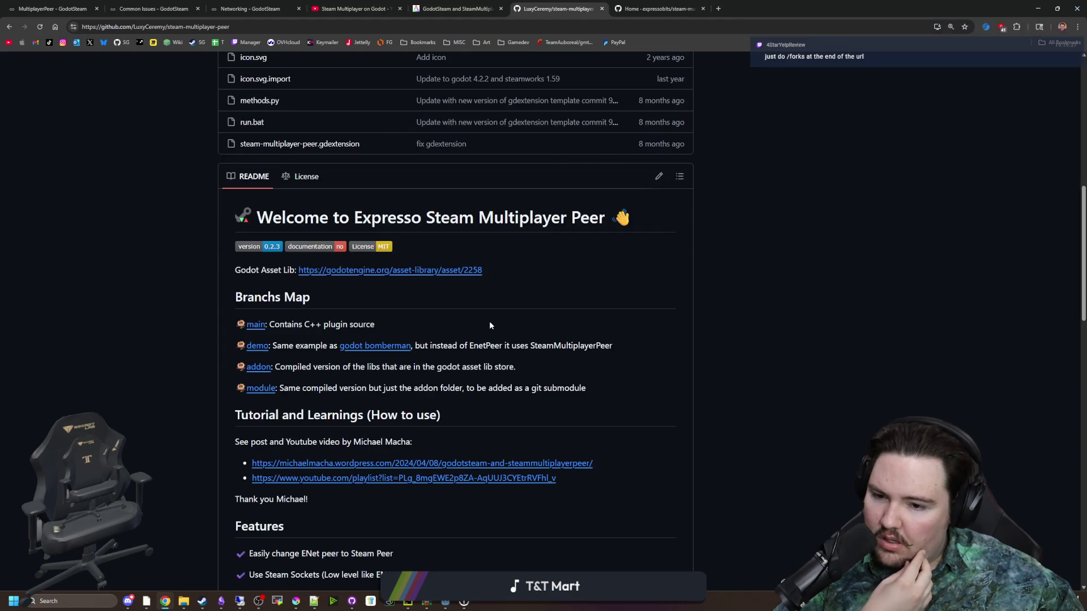
{"action": "scroll", "coordinate": [490, 322], "scroll_direction": "down", "scroll_amount": 6}
{"action": "scroll", "coordinate": [490, 322], "scroll_direction": "down", "scroll_amount": 7}
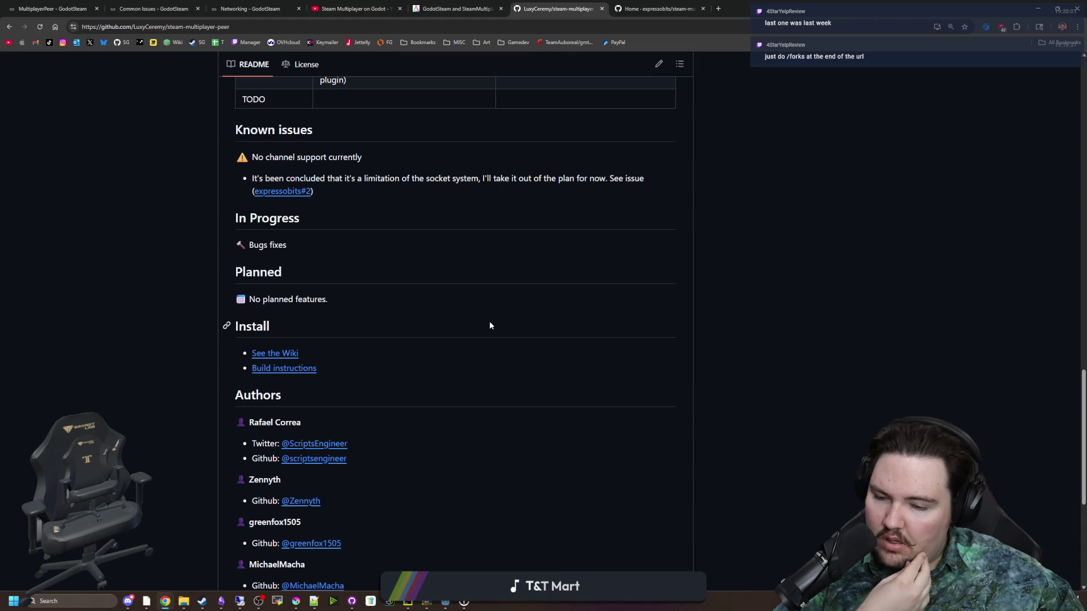
{"action": "scroll", "coordinate": [805, 460], "scroll_direction": "up", "scroll_amount": 14}
{"action": "scroll", "coordinate": [806, 460], "scroll_direction": "up", "scroll_amount": 10}
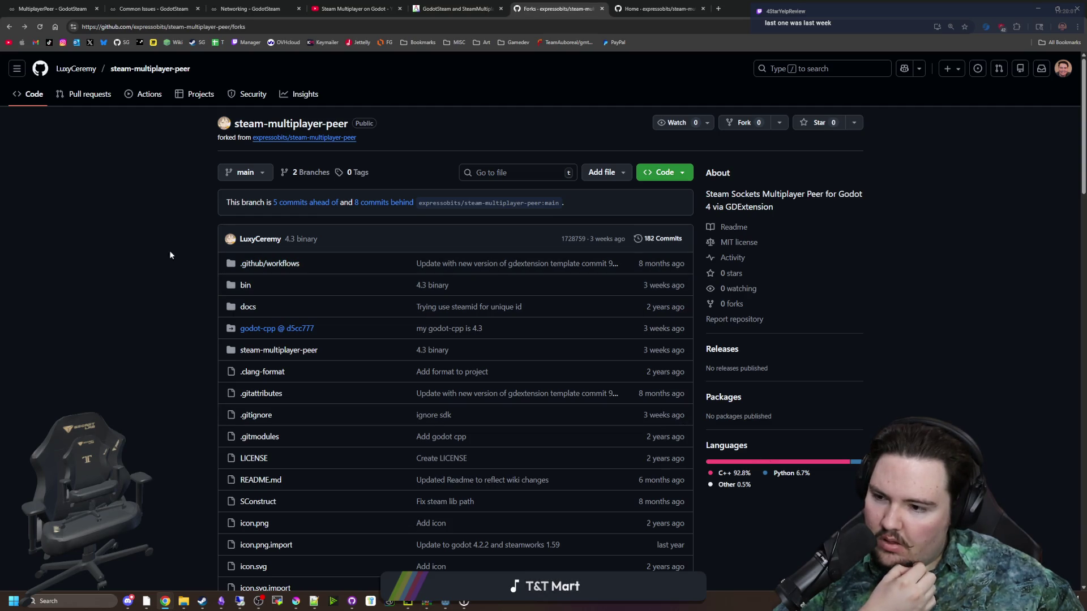
{"action": "key", "text": "alt+Left"}
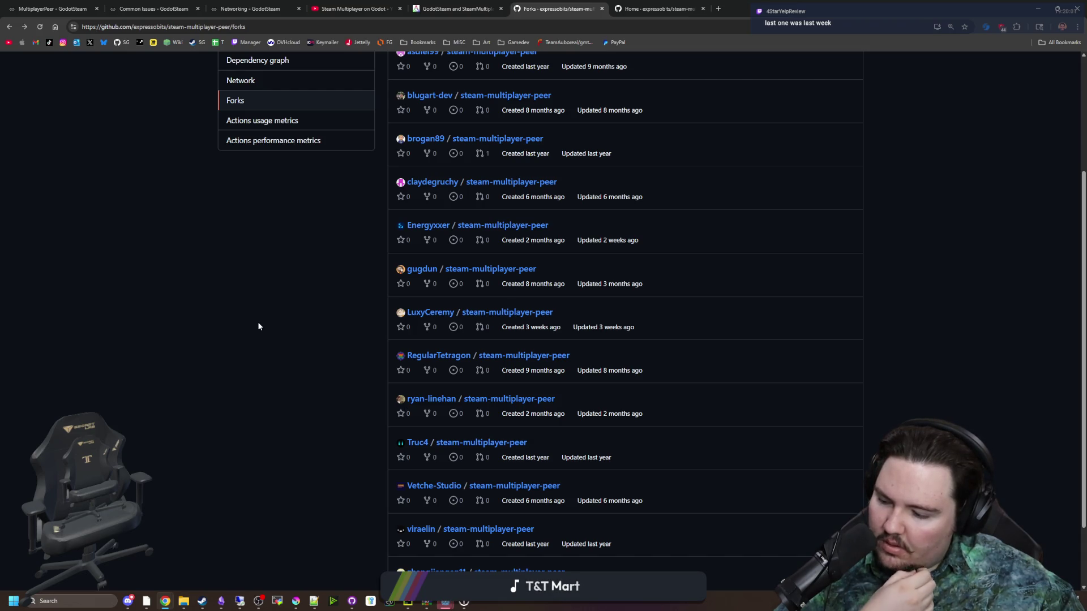
{"action": "key", "text": "alt+Tab"}
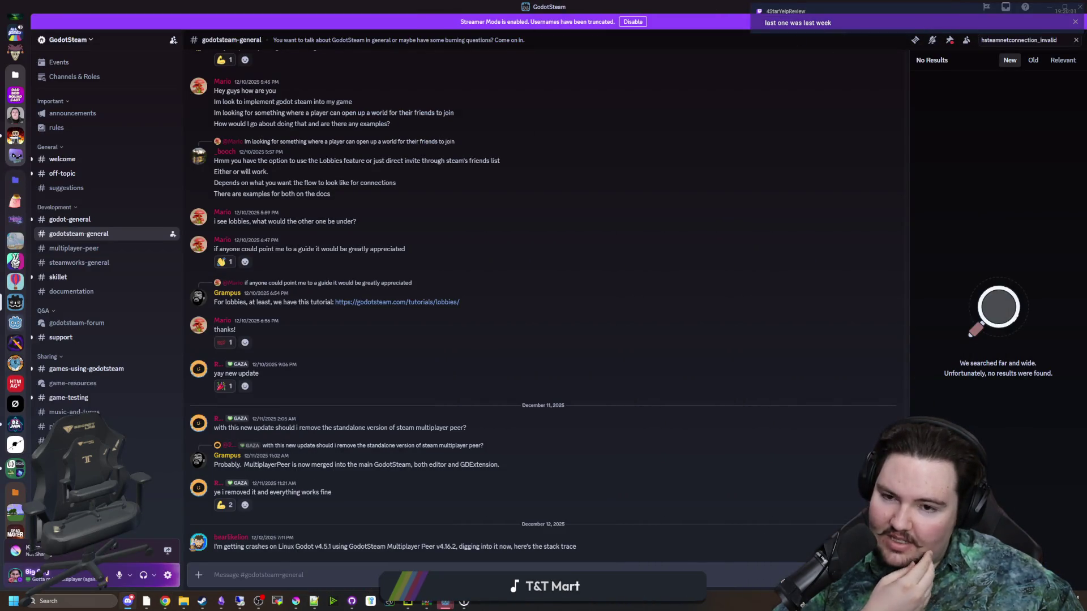
- Bring the browser with the forks list back and shrink it to a window over the Godot editor
{"action": "key", "text": "alt+Tab"}
{"action": "key", "text": "alt+Tab"}
{"action": "mouse_move", "coordinate": [627, 189]}
{"action": "left_mouse_down"}
{"action": "mouse_move", "coordinate": [883, 317]}
{"action": "mouse_move", "coordinate": [980, 314]}
{"action": "mouse_move", "coordinate": [712, 4]}
{"action": "left_mouse_up"}
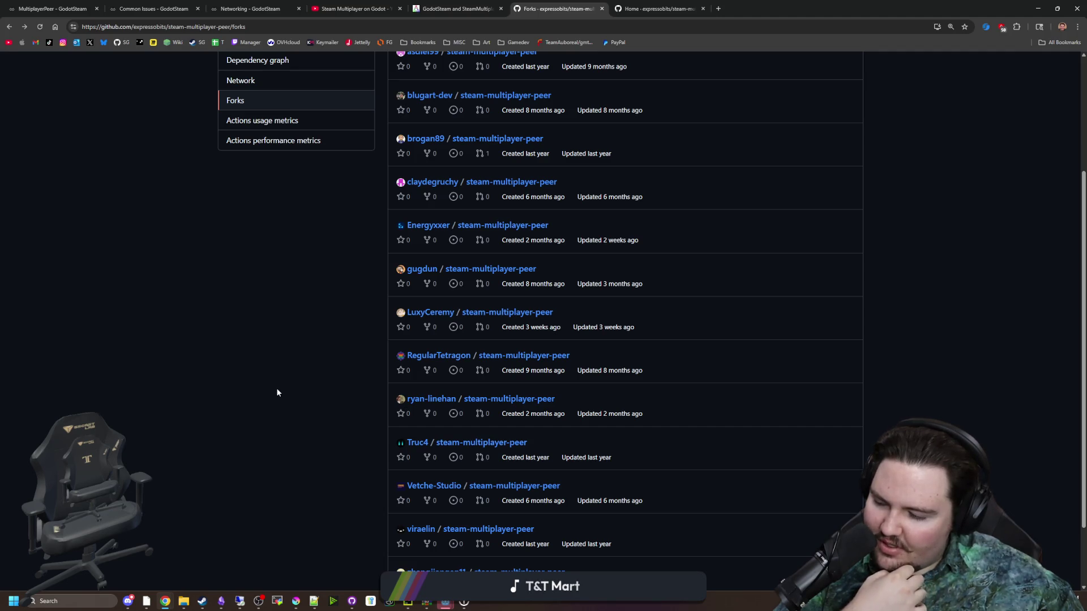
{"action": "mouse_move", "coordinate": [797, 8]}
{"action": "left_mouse_down"}
{"action": "mouse_move", "coordinate": [855, 169]}
{"action": "mouse_move", "coordinate": [541, 153]}
{"action": "left_mouse_up"}
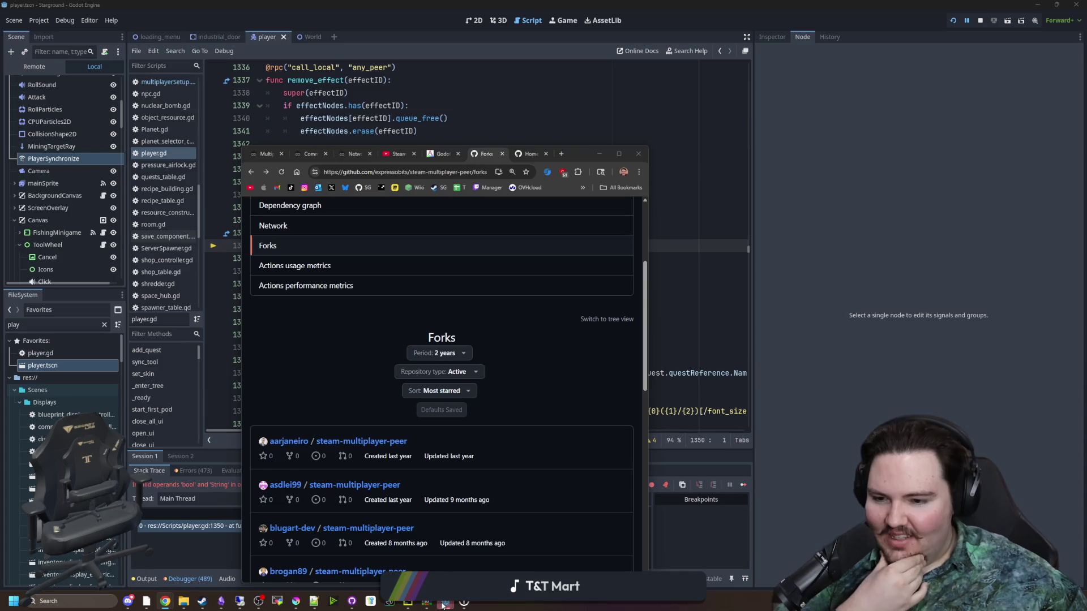
- Inspect the paused error at player.gd line 1350 and its variables, then view the running game
{"action": "mouse_move", "coordinate": [443, 605]}
{"action": "left_click", "coordinate": [399, 546]}
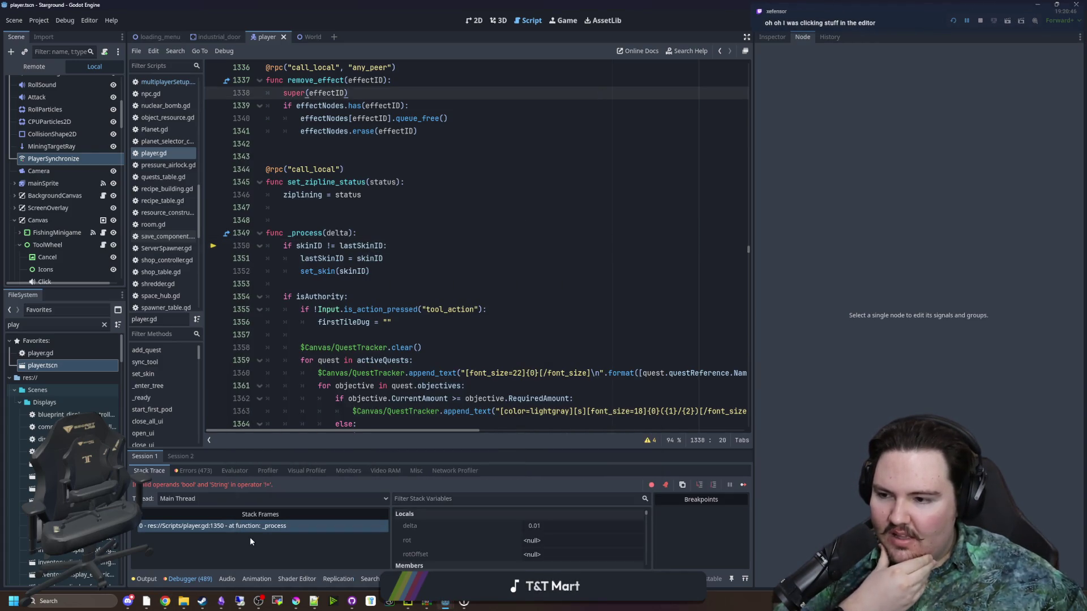
{"action": "left_click", "coordinate": [272, 526]}
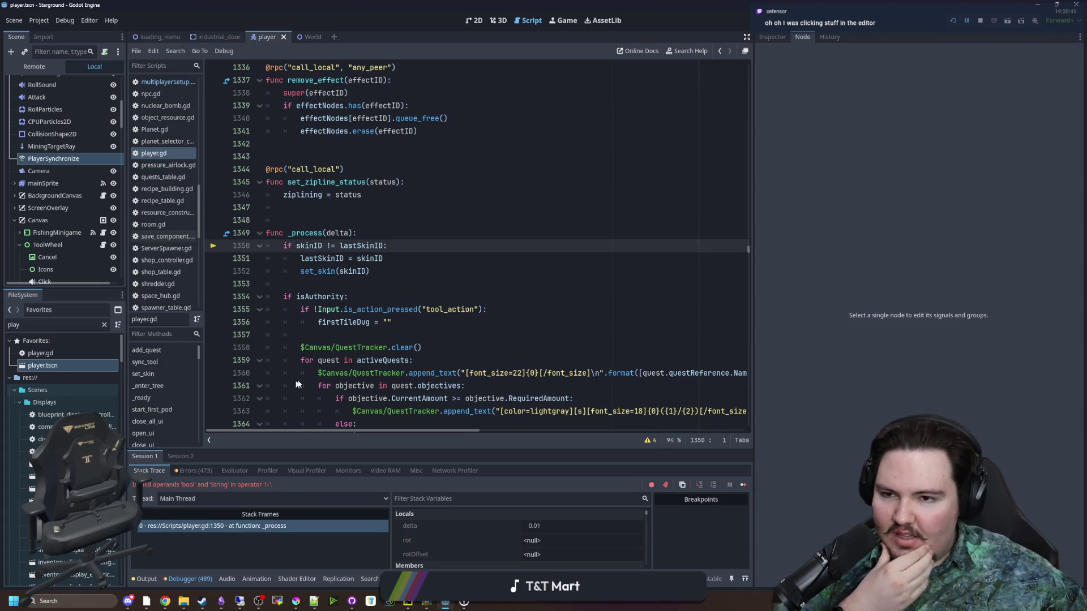
{"action": "mouse_move", "coordinate": [313, 244]}
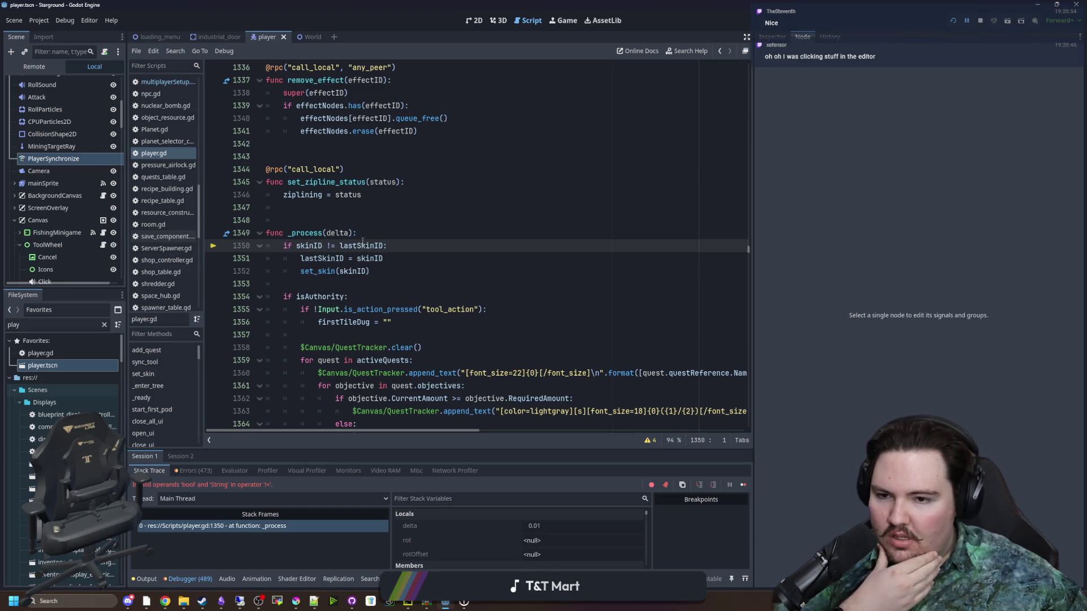
{"action": "mouse_move", "coordinate": [362, 242]}
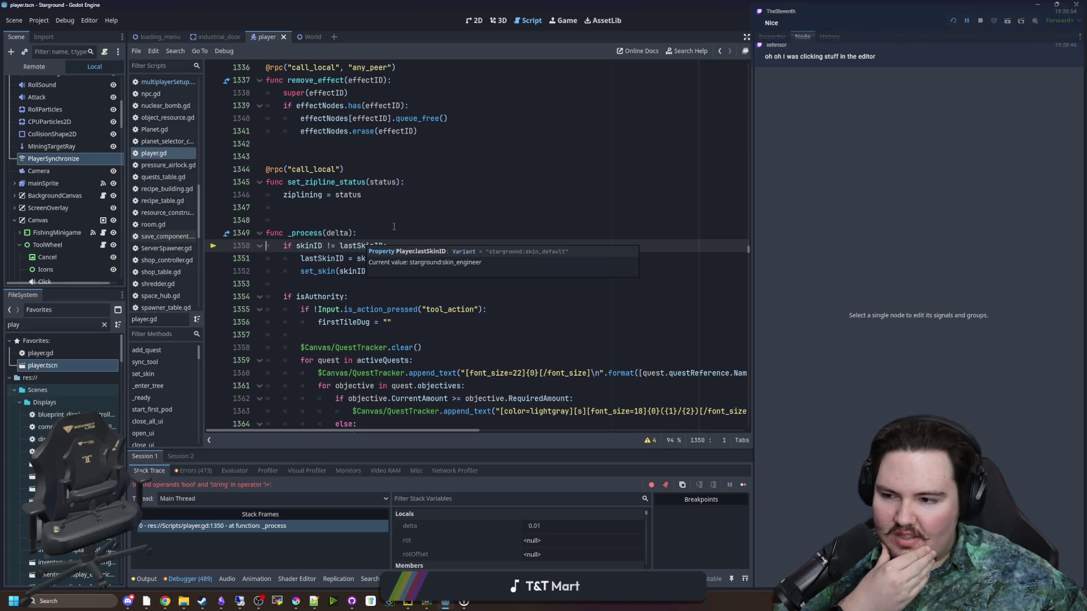
{"action": "left_click", "coordinate": [389, 227]}
{"action": "left_click", "coordinate": [564, 21]}
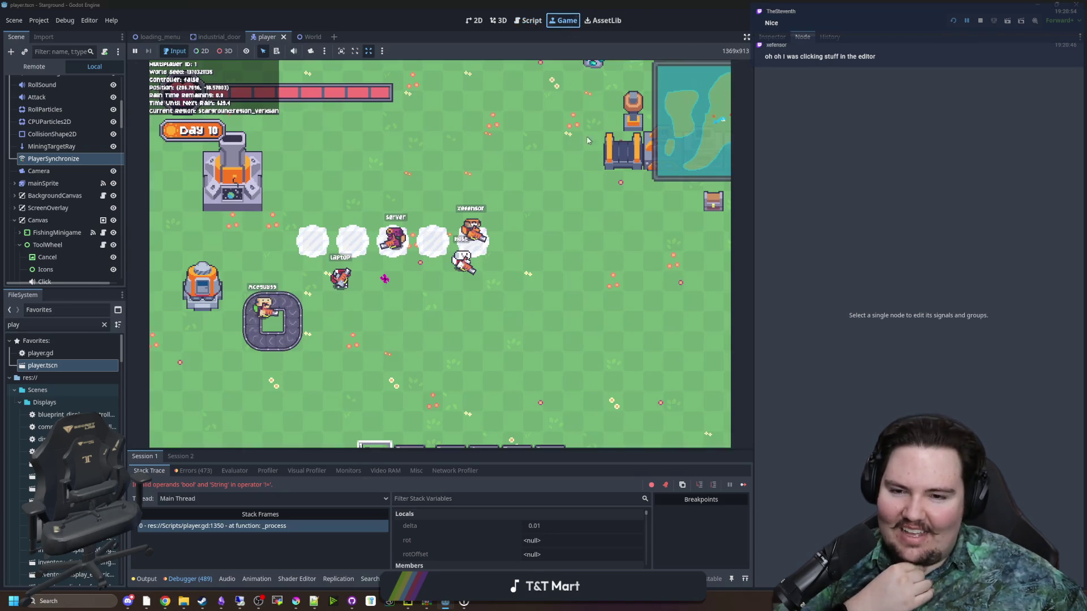
- Continue past the five following paused errors and stop the running game
{"action": "left_click", "coordinate": [743, 484]}
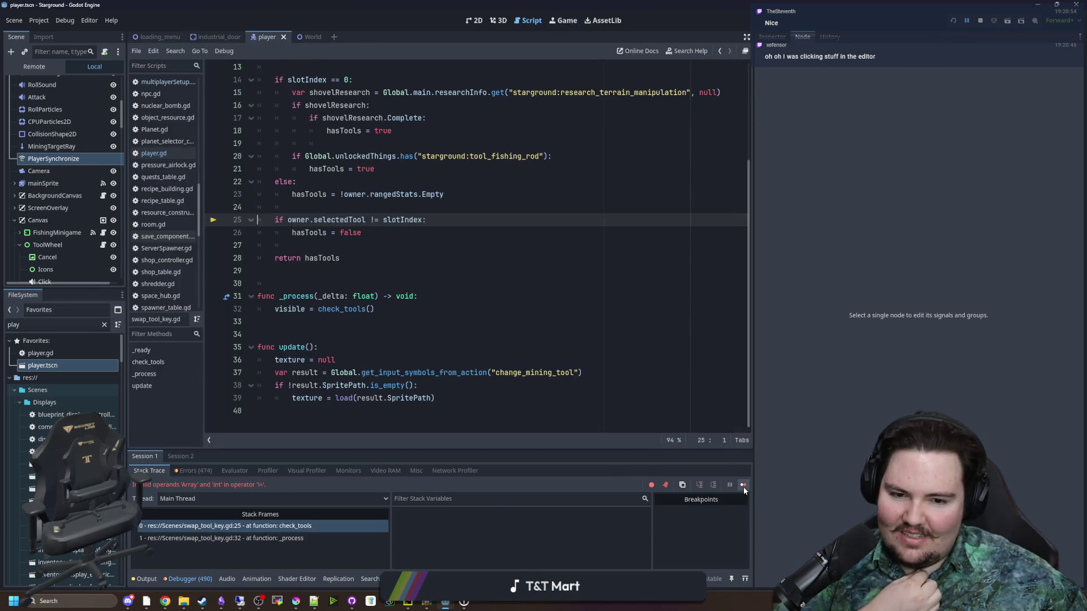
{"action": "left_click", "coordinate": [743, 487]}
{"action": "left_click", "coordinate": [742, 486]}
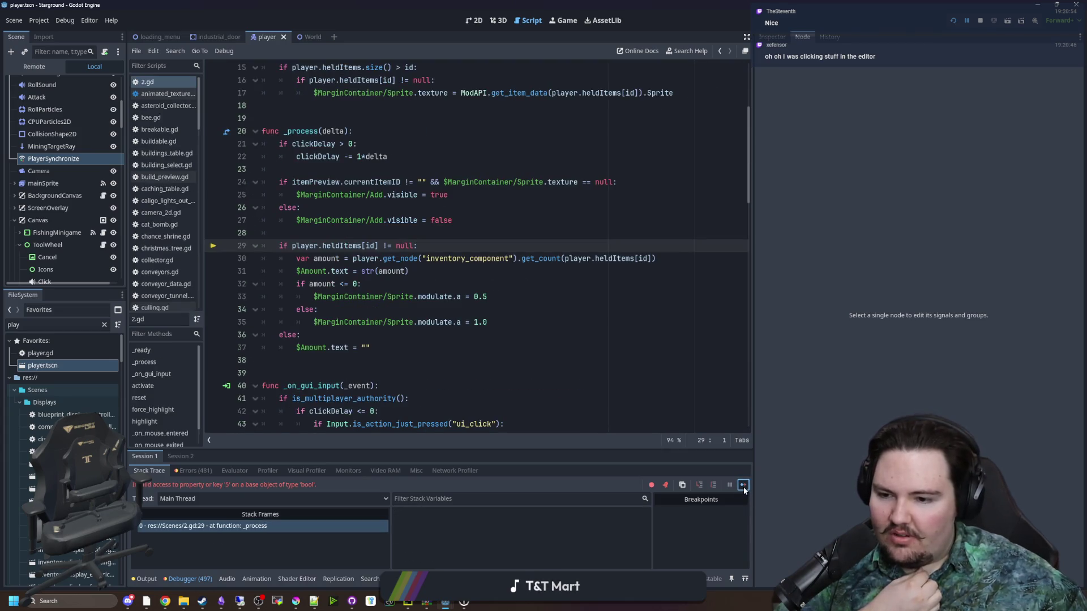
{"action": "left_click", "coordinate": [743, 486]}
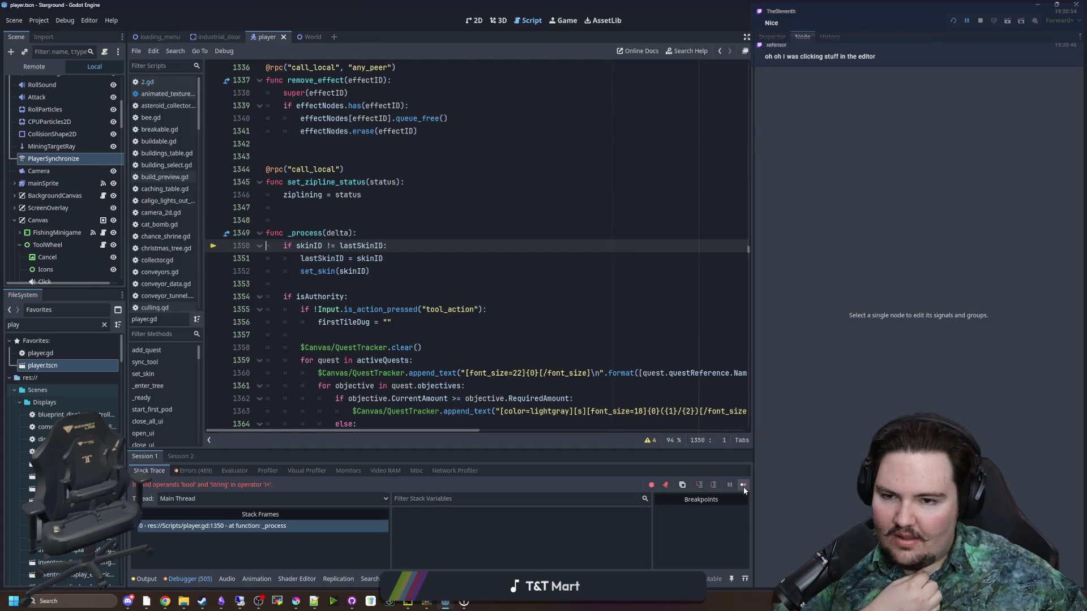
{"action": "left_click", "coordinate": [742, 487]}
{"action": "left_click", "coordinate": [982, 20]}
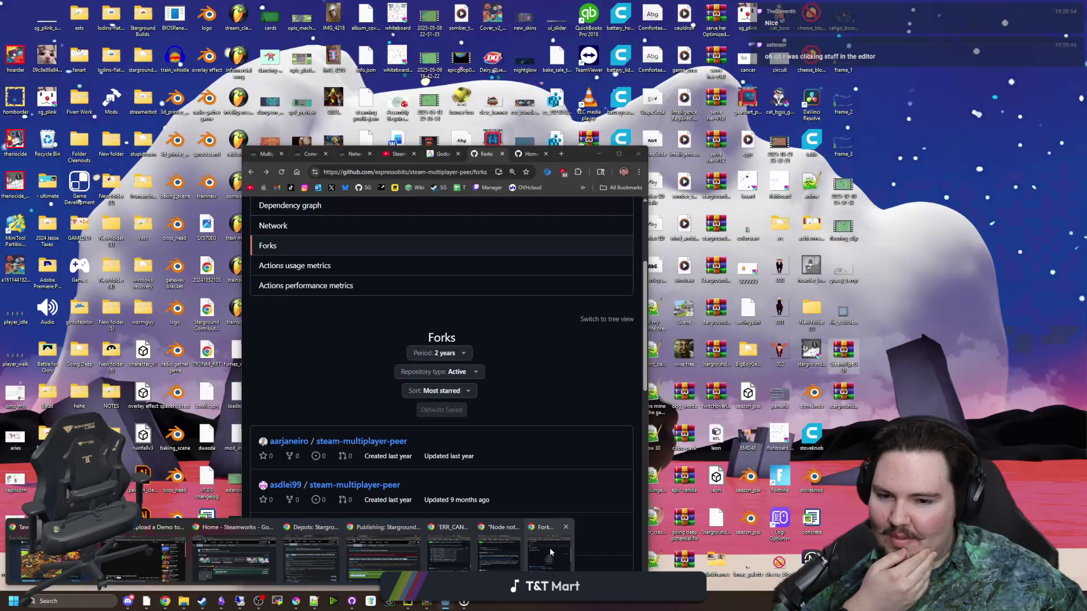
{"action": "left_click", "coordinate": [549, 548]}
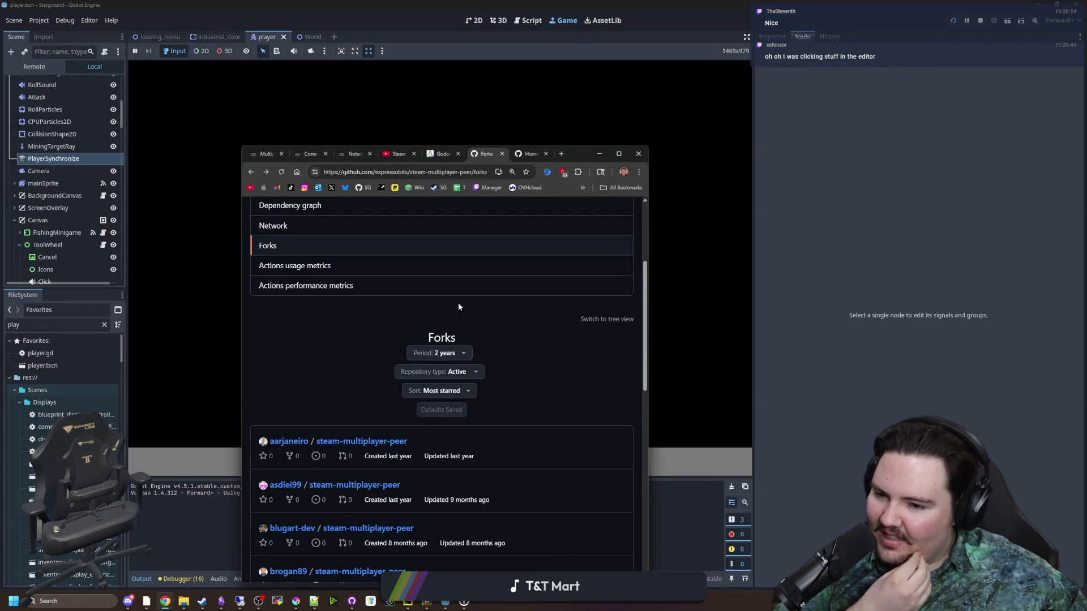
- Maximize the browser and go back from the forks list to the steam-multiplayer-peer code page
{"action": "scroll", "coordinate": [482, 341], "scroll_direction": "down", "scroll_amount": 3}
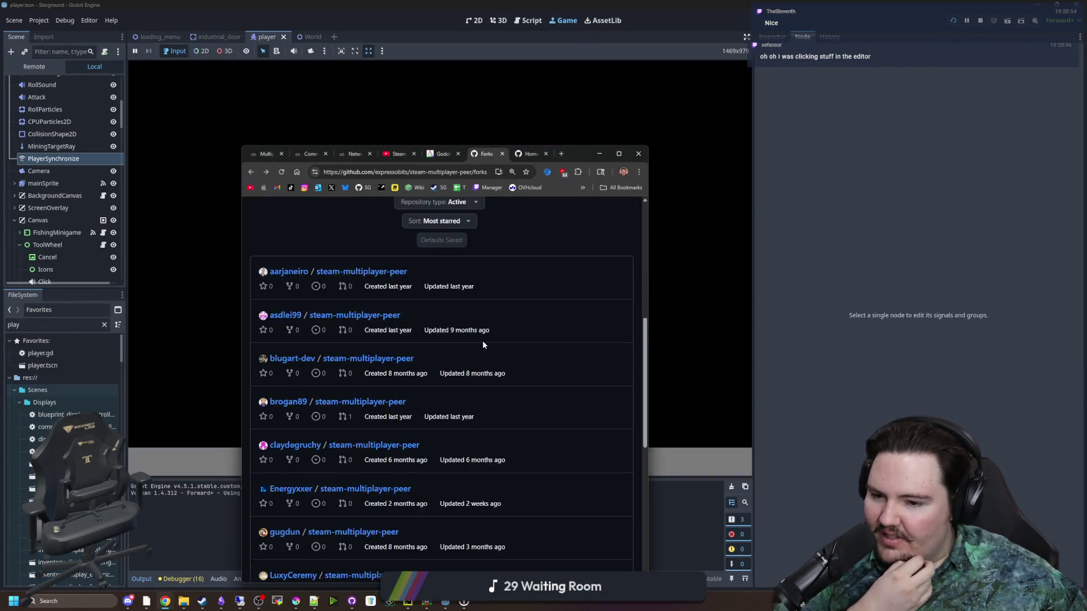
{"action": "scroll", "coordinate": [514, 318], "scroll_direction": "up", "scroll_amount": 5}
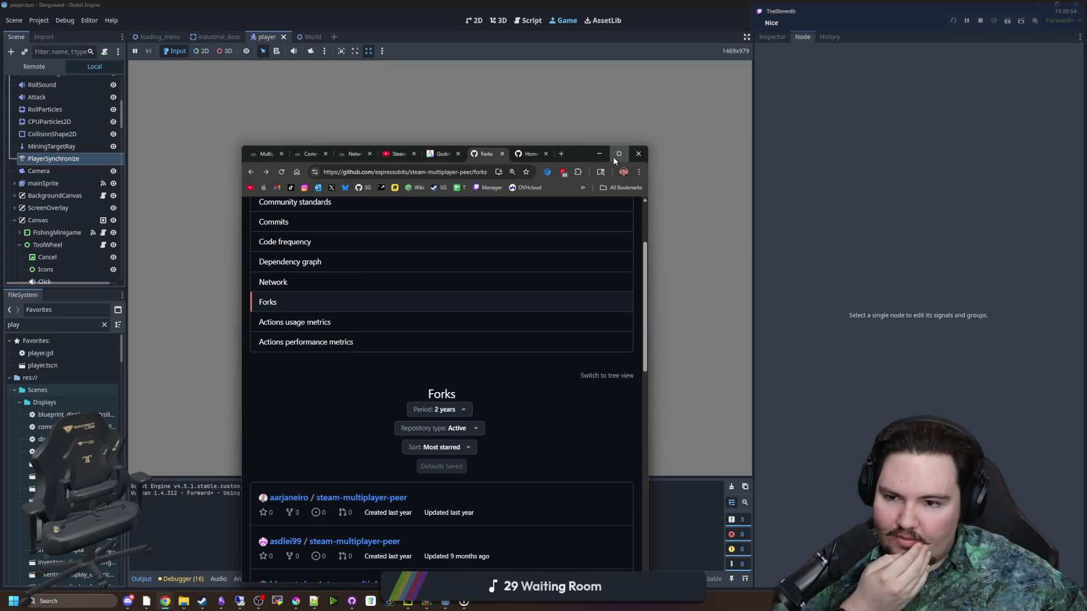
{"action": "left_click", "coordinate": [615, 155]}
{"action": "scroll", "coordinate": [190, 321], "scroll_direction": "up", "scroll_amount": 3}
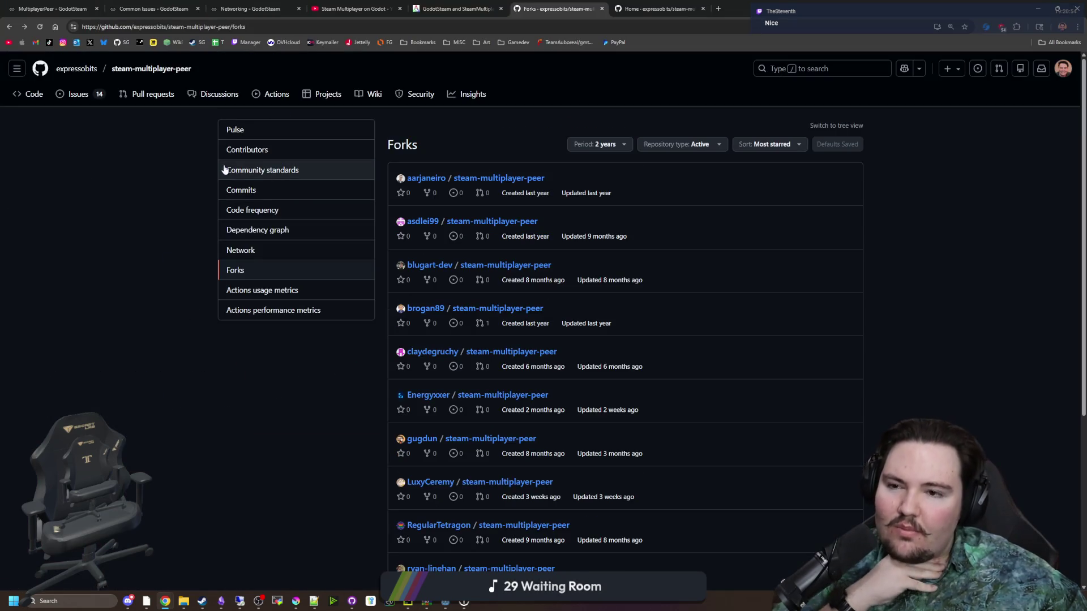
{"action": "key", "text": "alt+Left"}
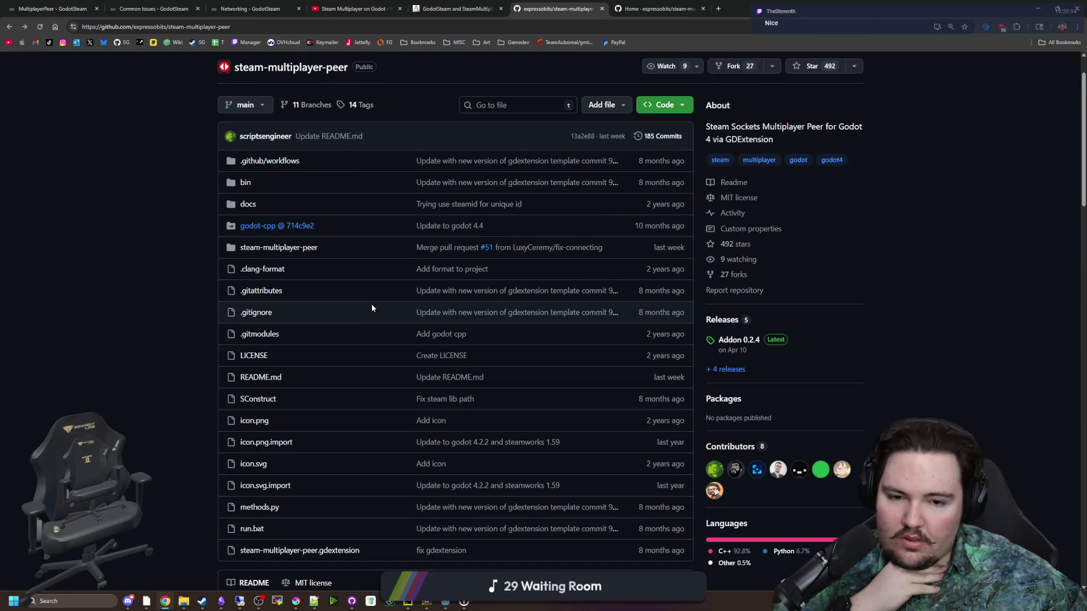
{"action": "scroll", "coordinate": [372, 308], "scroll_direction": "down", "scroll_amount": 2}
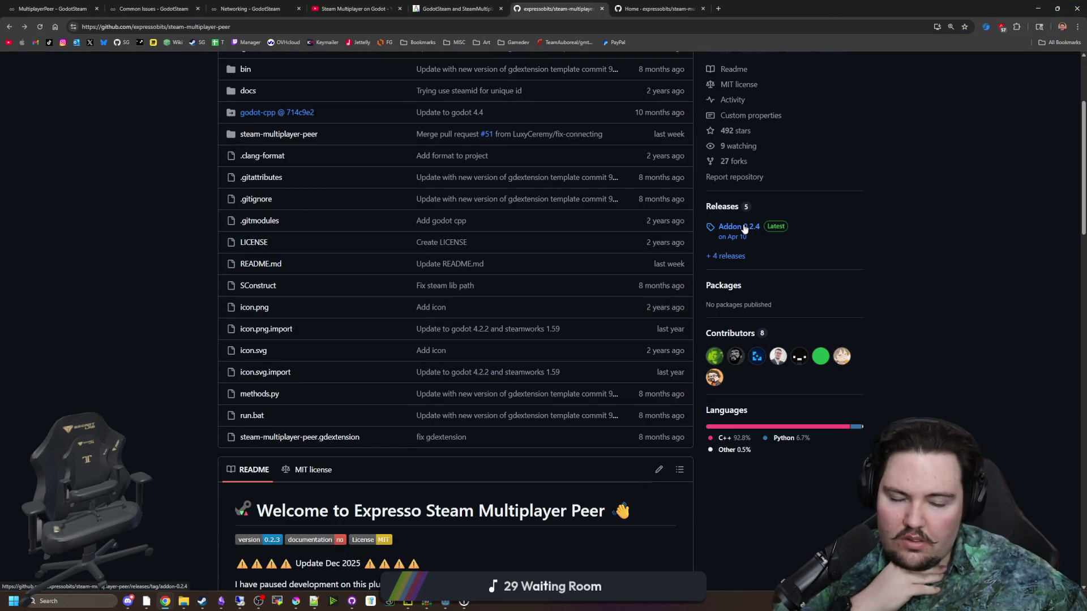
- Check the Addon 0.2.4 release, then follow the README's Godot Asset Lib link to Steam Multiplayer Peer 0.2.5
{"action": "left_click", "coordinate": [744, 228]}
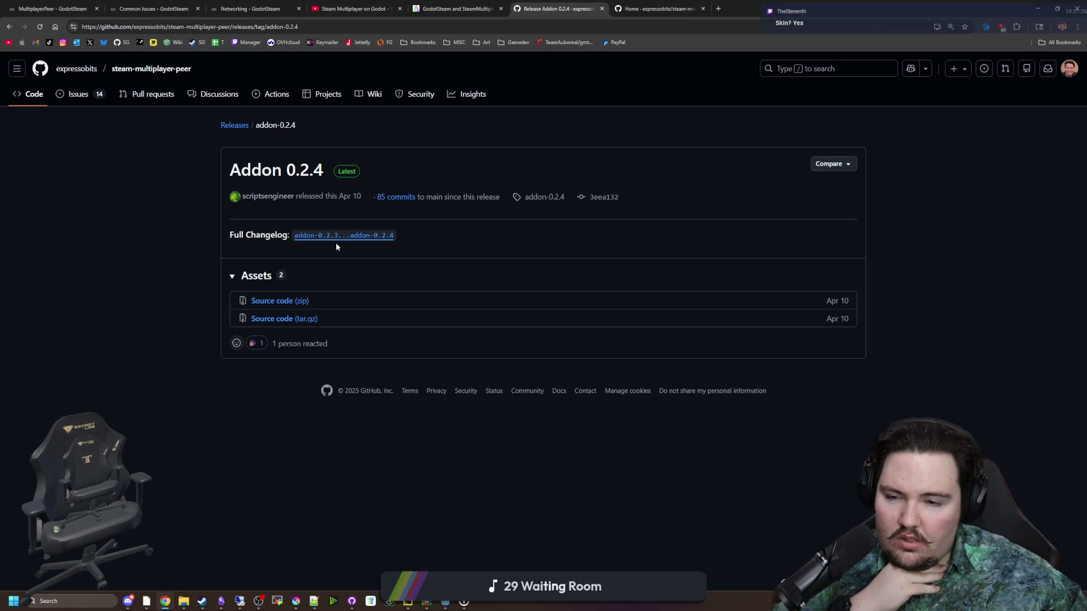
{"action": "key", "text": "alt+Left"}
{"action": "scroll", "coordinate": [337, 226], "scroll_direction": "down", "scroll_amount": 3}
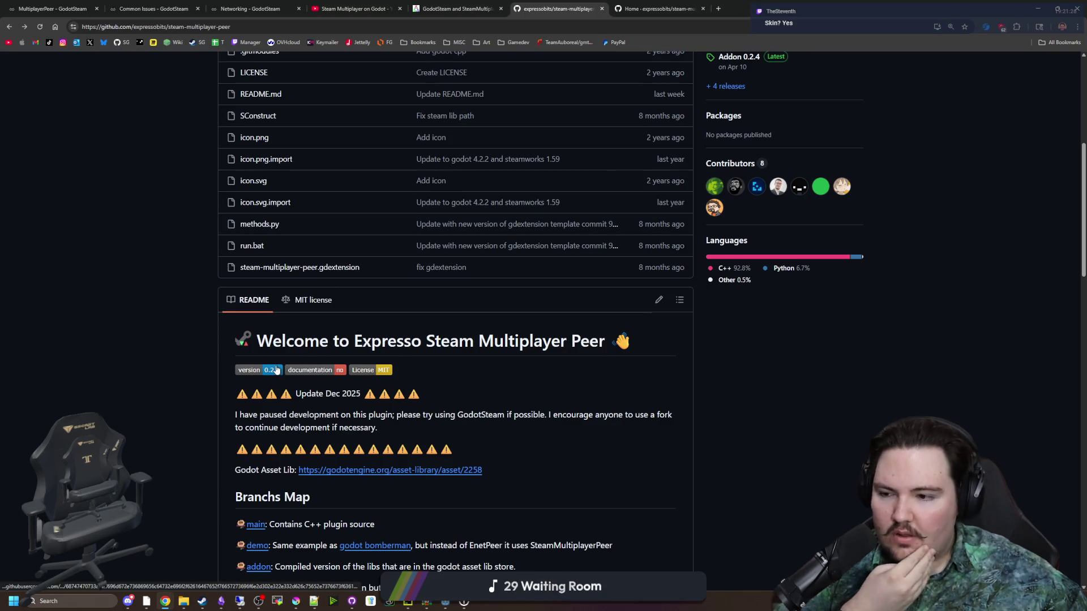
{"action": "scroll", "coordinate": [276, 370], "scroll_direction": "down", "scroll_amount": 3}
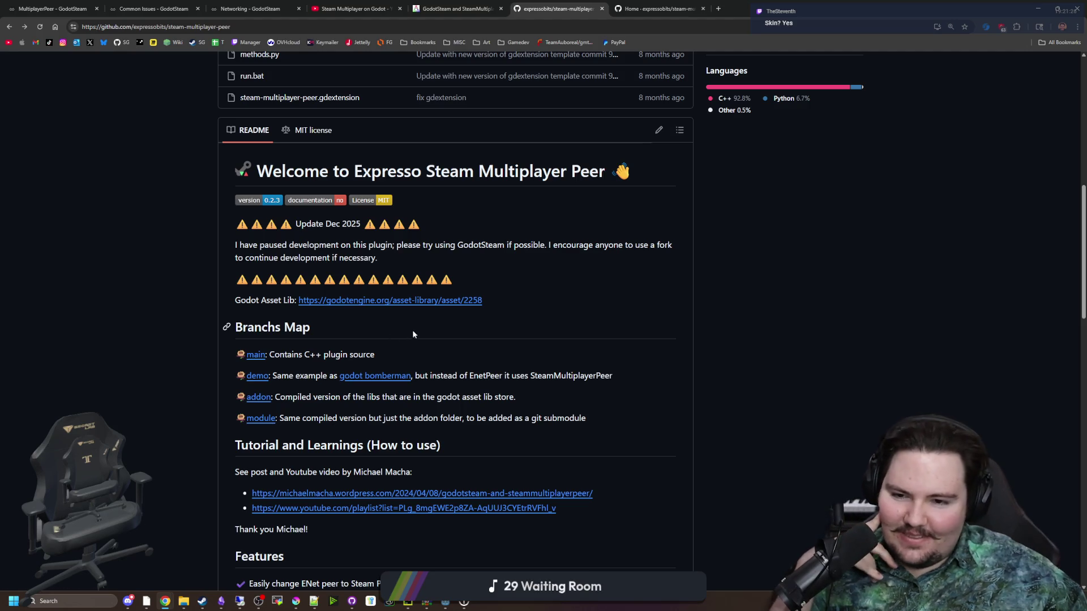
{"action": "left_click", "coordinate": [443, 309]}
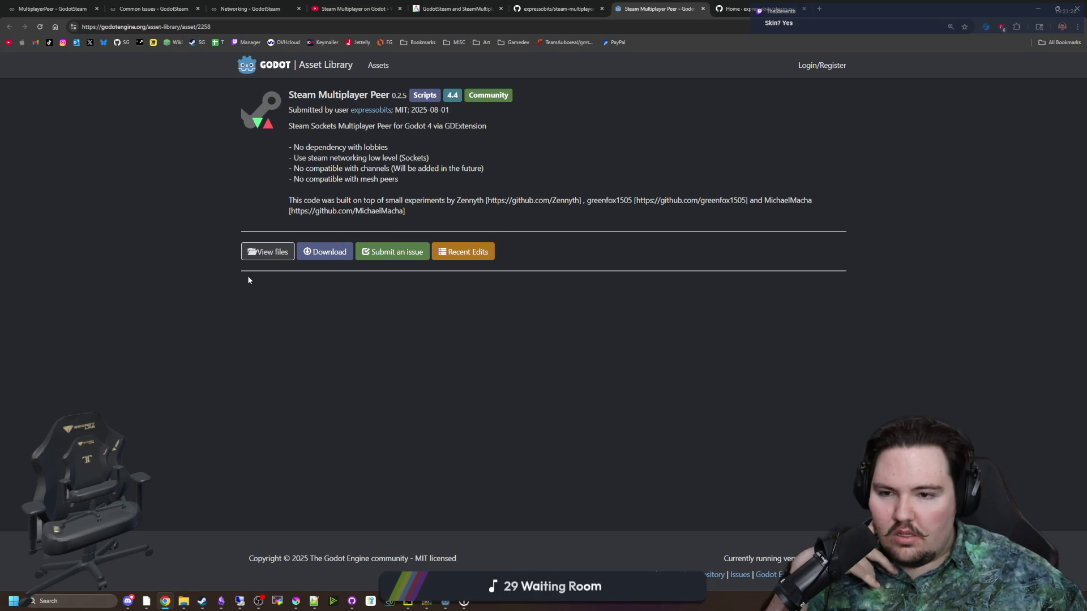
{"action": "left_click", "coordinate": [260, 249]}
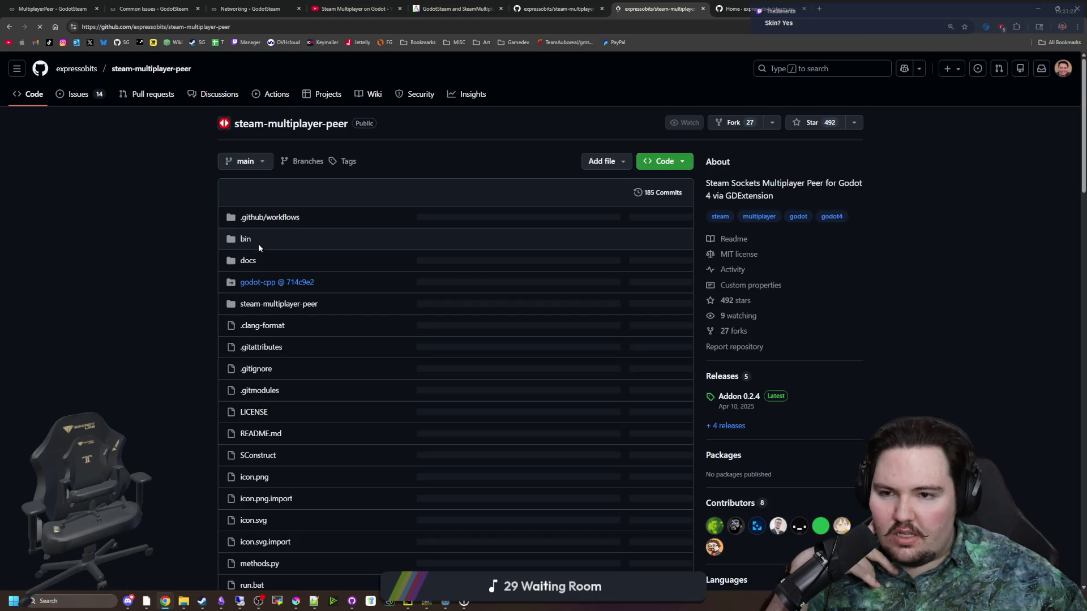
- From the steam-multiplayer-peer README, open the godot bomberman multiplayer_bomber demo in a new tab
{"action": "scroll", "coordinate": [220, 250], "scroll_direction": "down", "scroll_amount": 10}
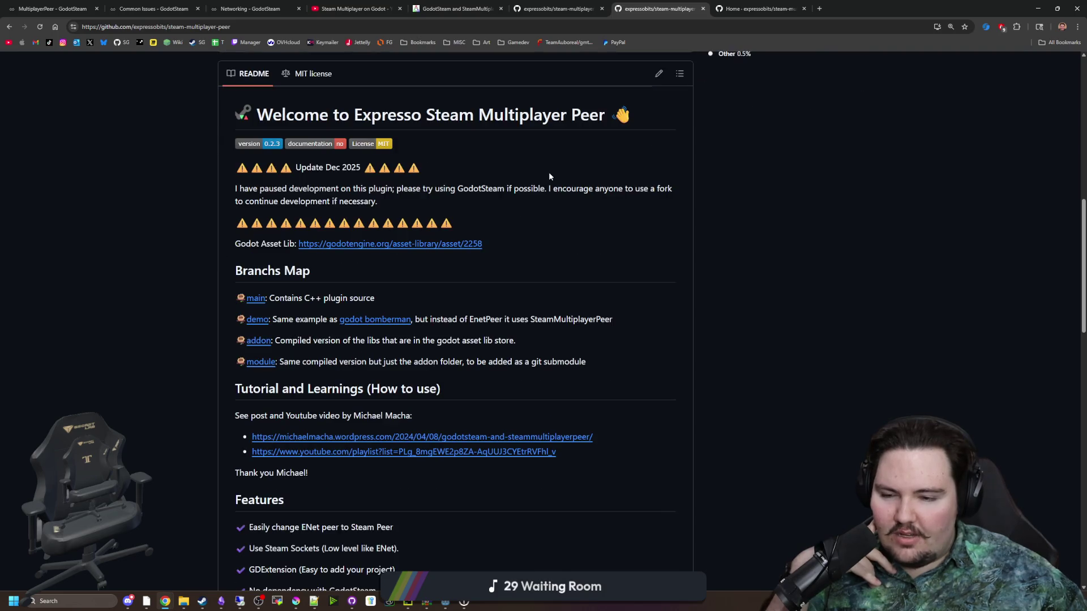
{"action": "left_click", "coordinate": [549, 9]}
{"action": "scroll", "coordinate": [378, 198], "scroll_direction": "down", "scroll_amount": 1}
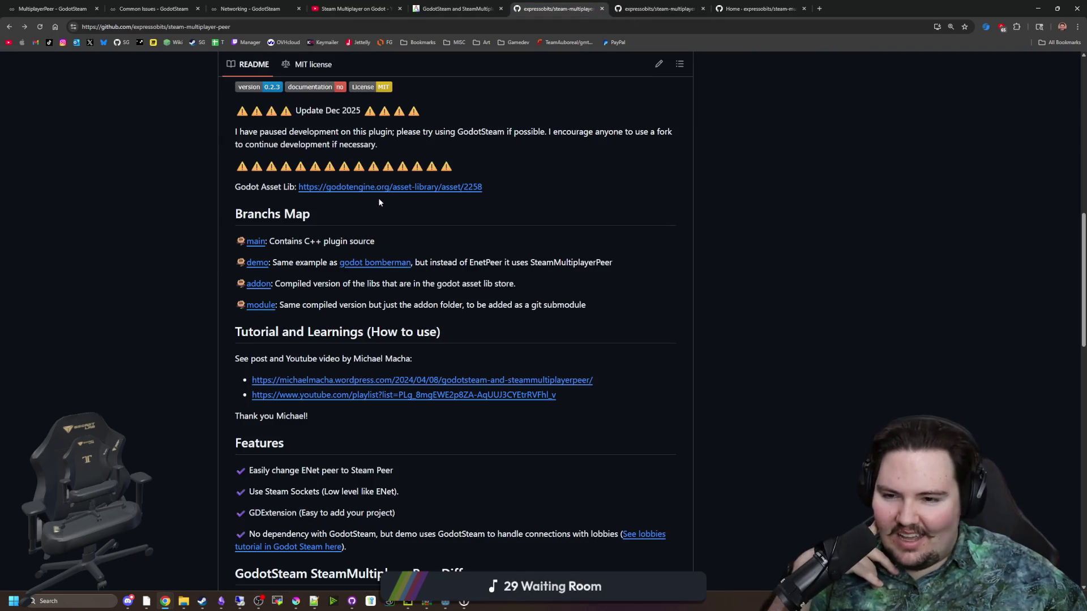
{"action": "middle_click", "coordinate": [403, 264]}
{"action": "left_click", "coordinate": [716, 8]}
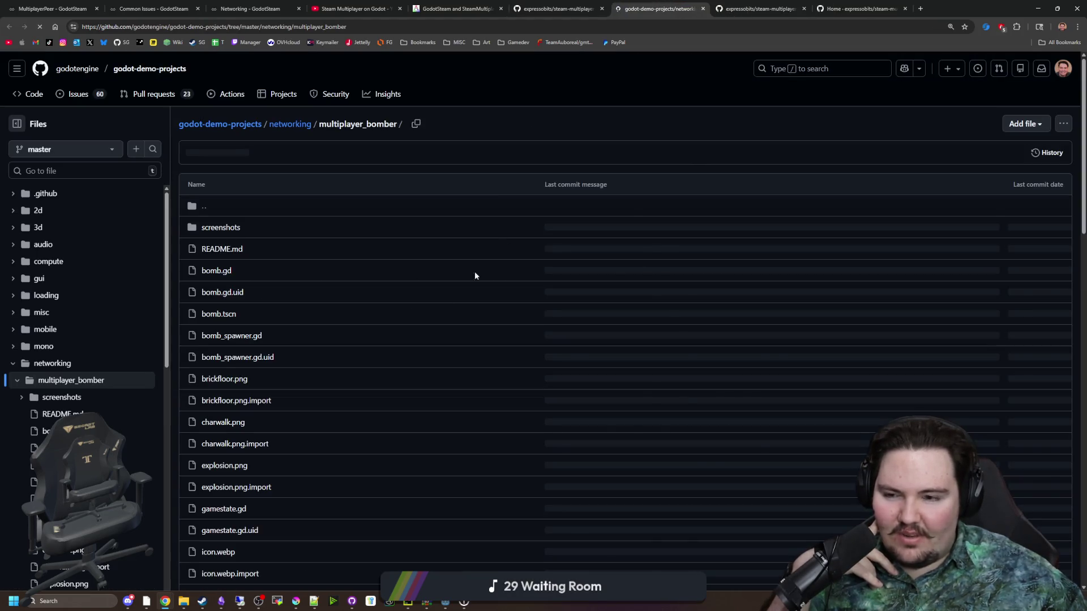